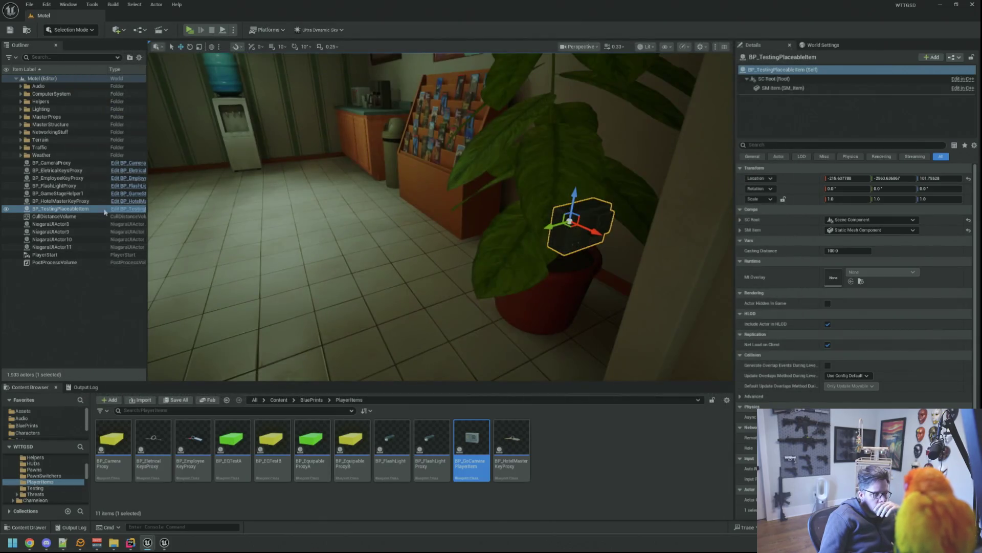
- Delete the old test item actor from the Motel level
left_click(62, 230)
left_click(61, 208)
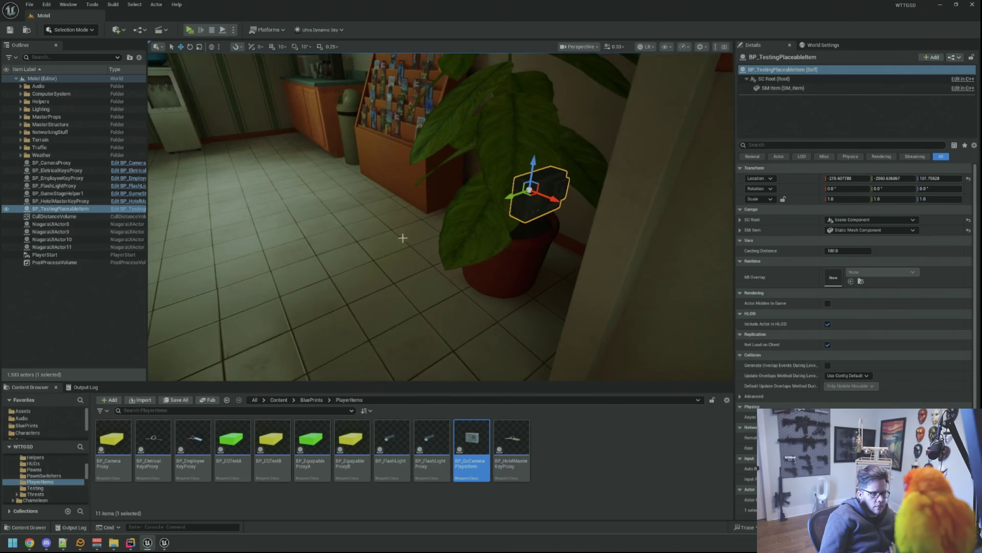
key("Delete")
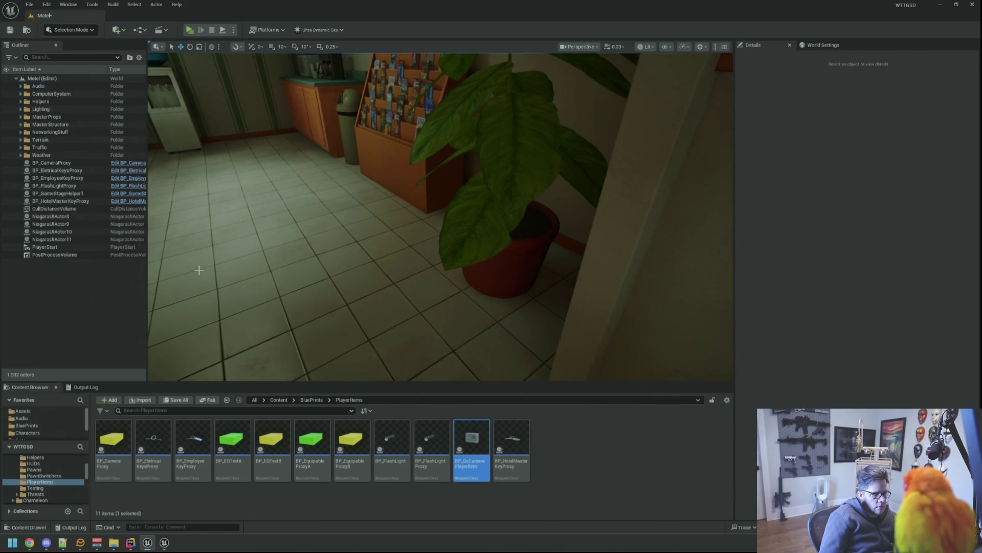
- Place BP_TestingPlaceableItem from Content/BluePrints/Testing onto the lobby floor, glancing at its blueprint
left_click(311, 400)
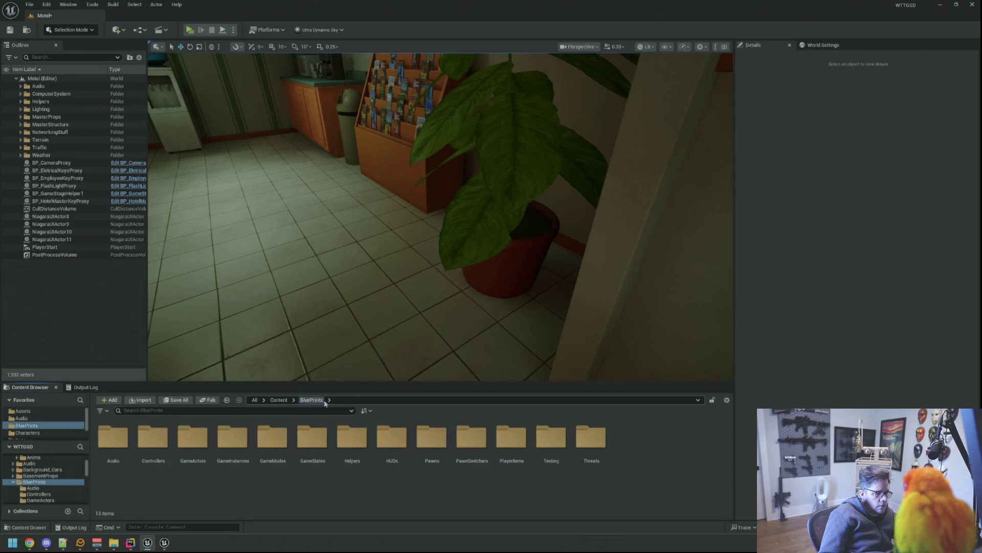
double_click(551, 453)
left_click_drag(192, 442, 339, 352)
key("f")
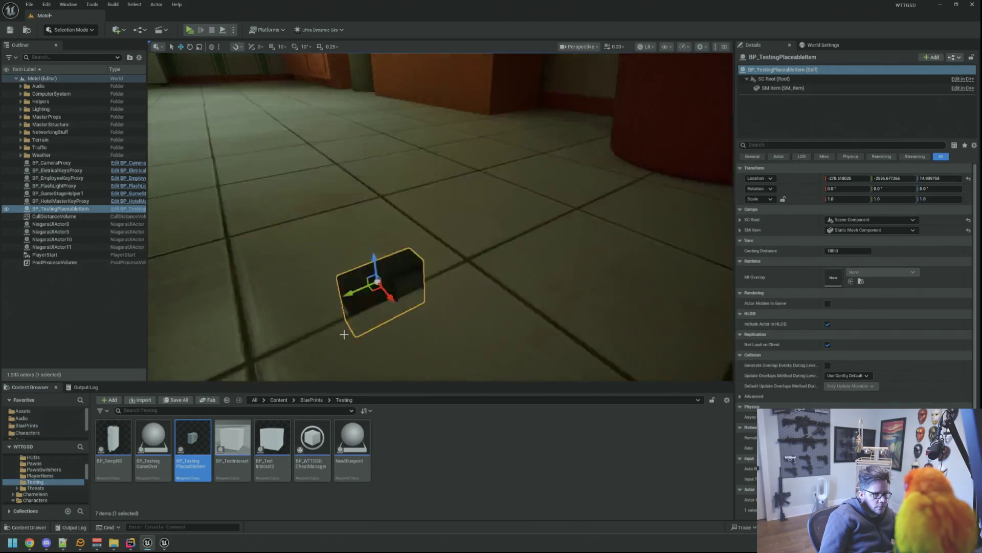
scroll(394, 76, "up", 3)
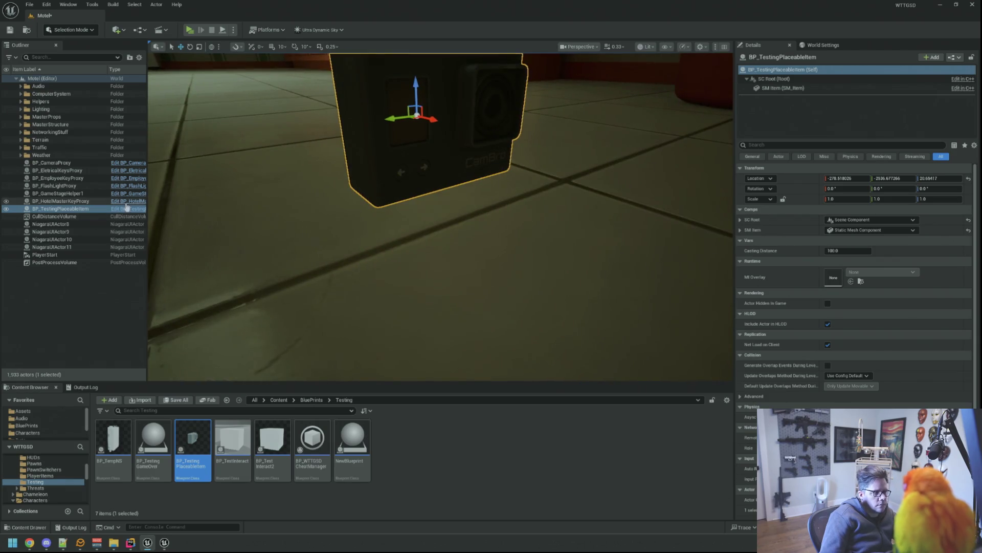
left_click(128, 209)
left_click_drag(413, 209, 420, 243)
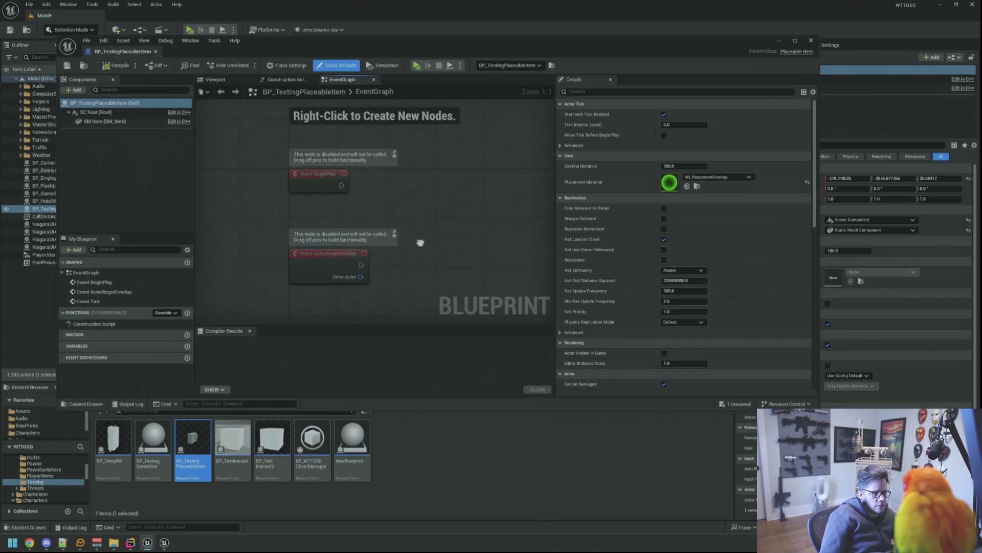
left_click(43, 16)
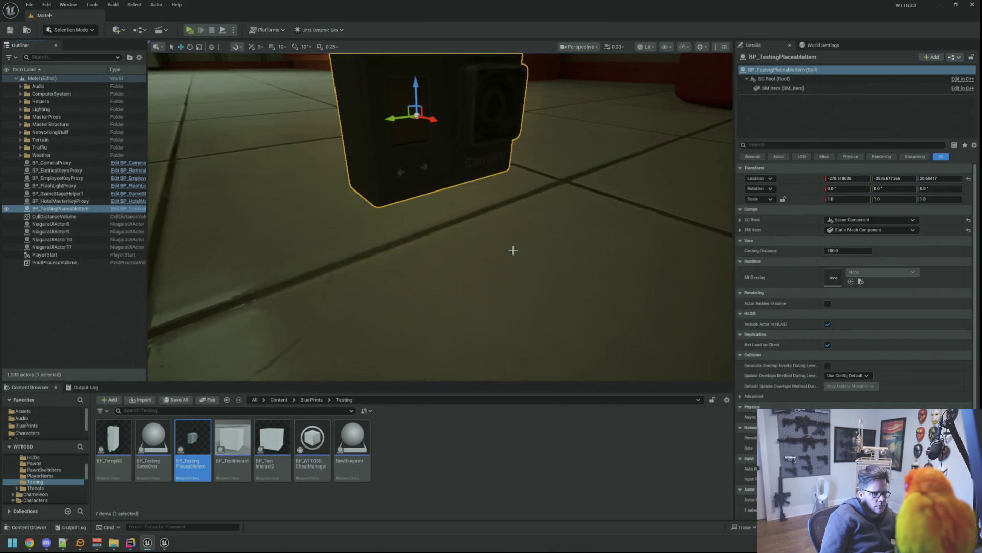
- Raise the new item higher on Z above the floor and save the Motel map
left_click_drag(512, 250, 513, 323)
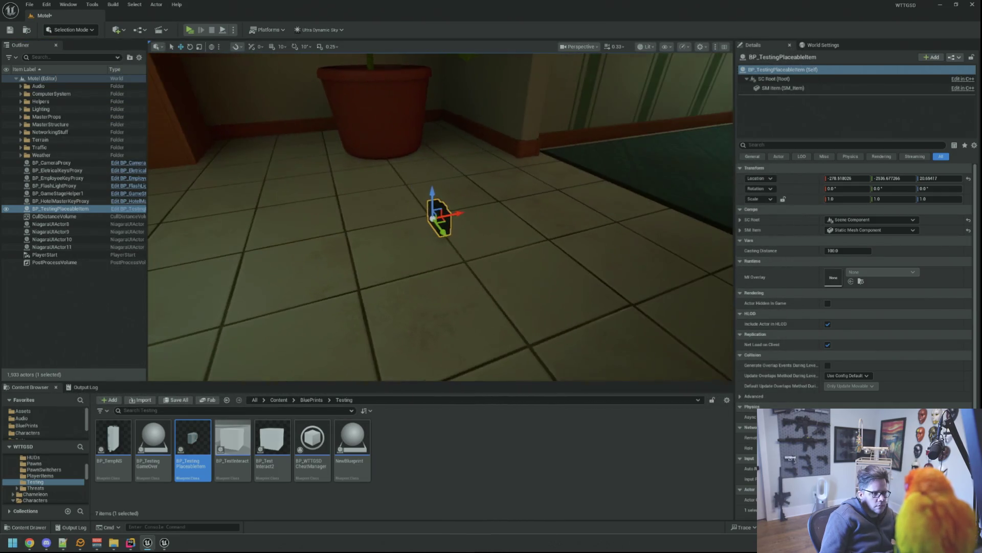
left_click_drag(432, 192, 434, 83)
key("f")
scroll(440, 217, "down", 3)
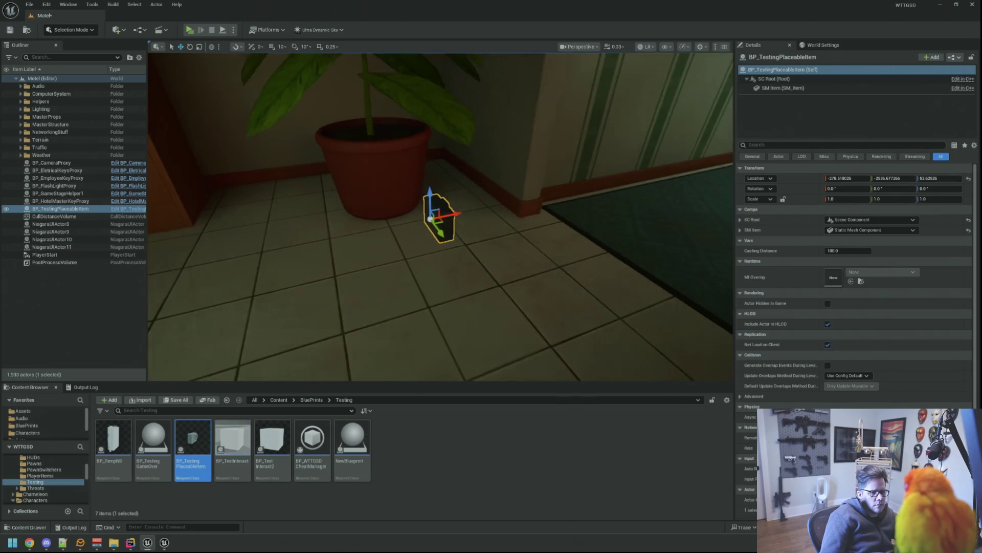
left_click_drag(440, 216, 584, 248)
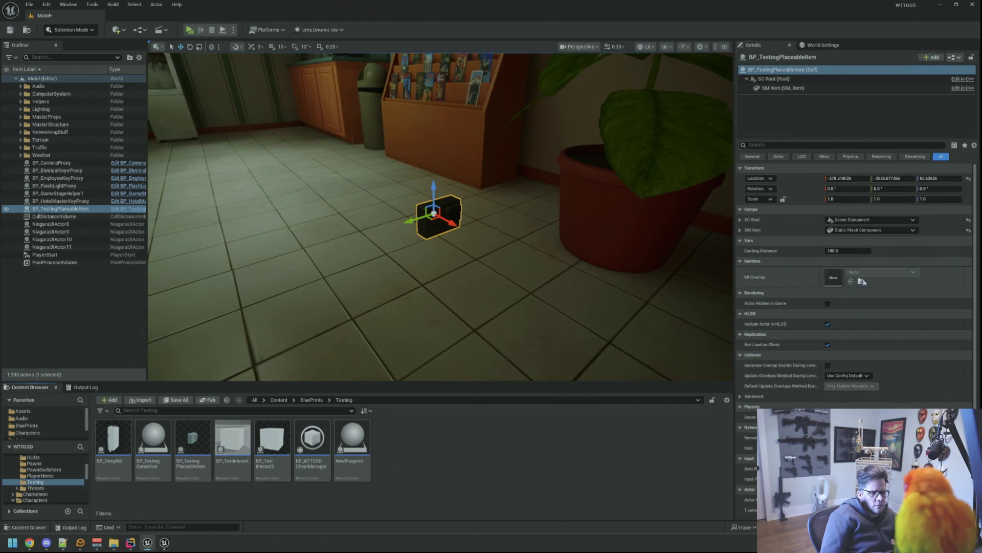
left_click_drag(630, 243, 544, 256)
left_click(545, 256)
key("ctrl+s")
left_click_drag(476, 227, 487, 200)
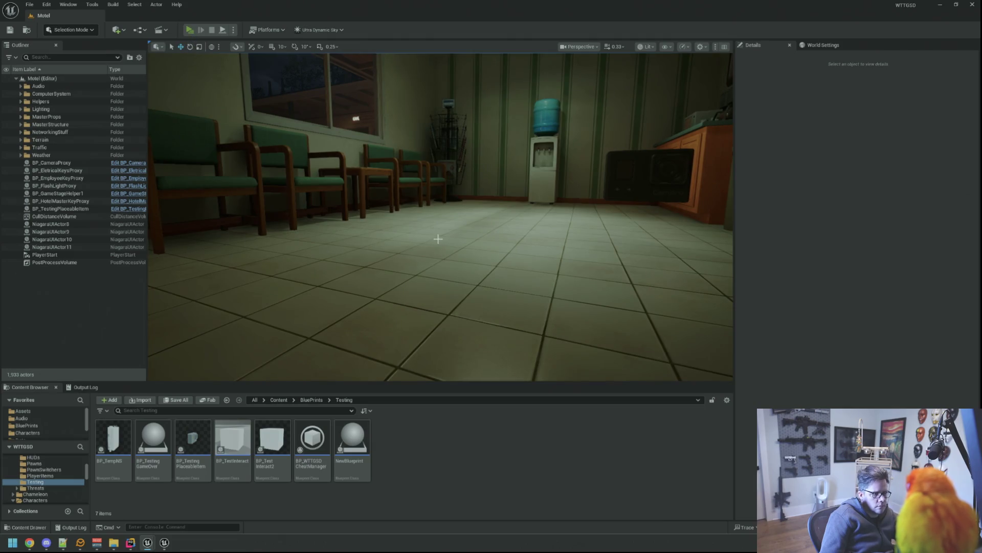
key("alt+p")
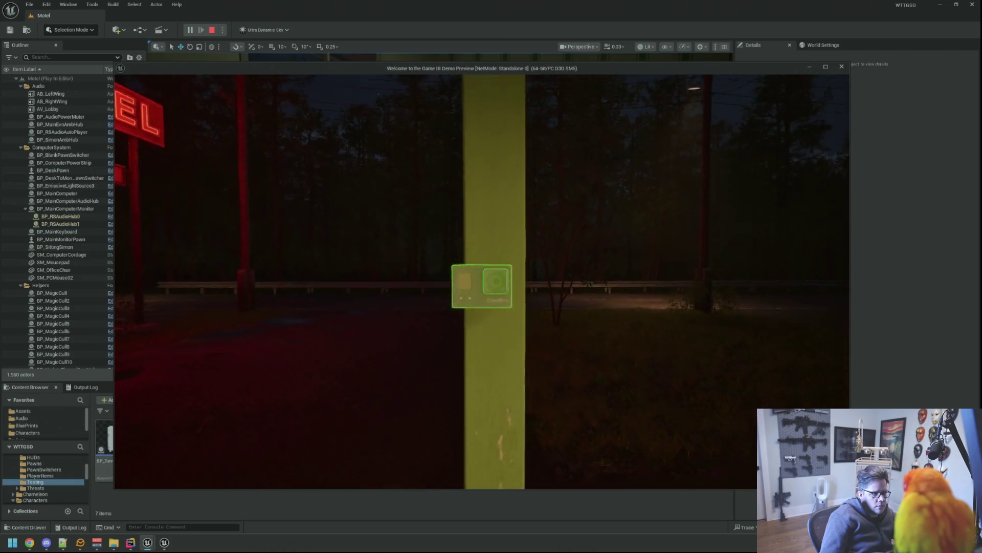
key("e")
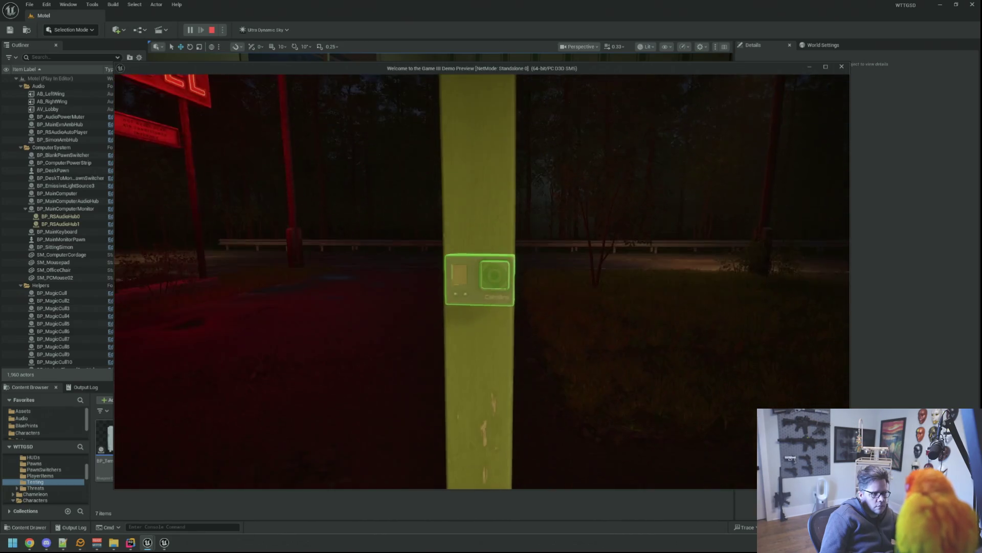
key("Escape")
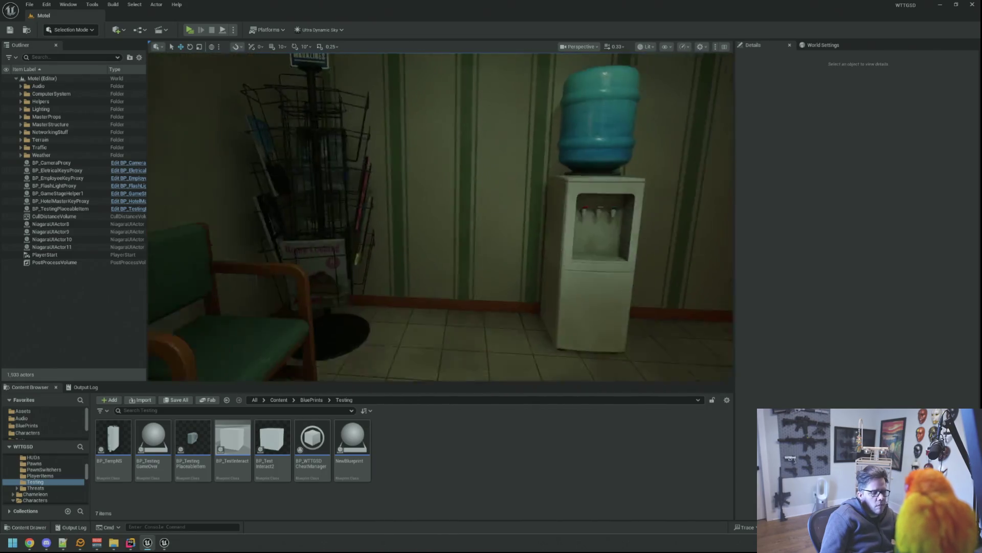
left_click_drag(428, 237, 429, 237)
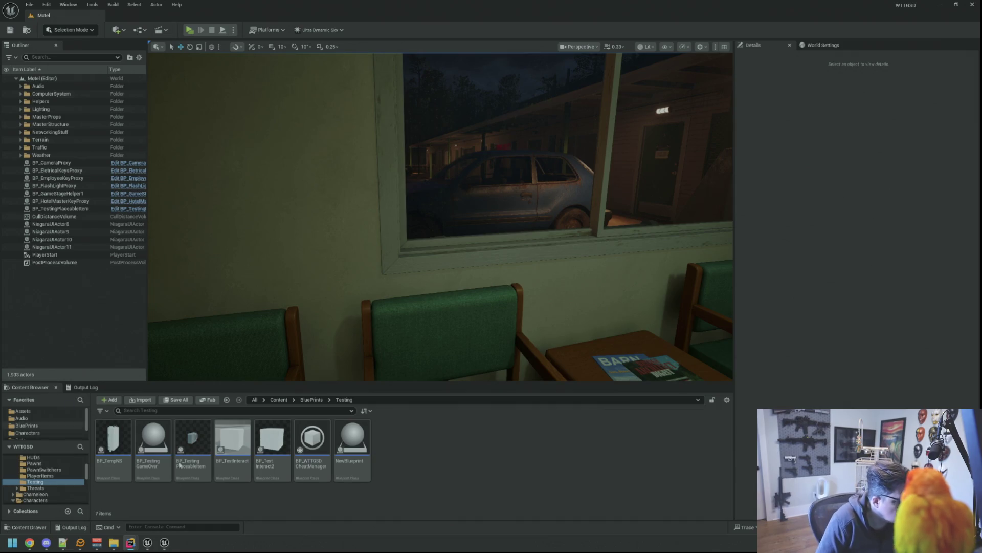
- Switch from the Unreal editor to Rider with the PlaceableItem files
left_click(131, 542)
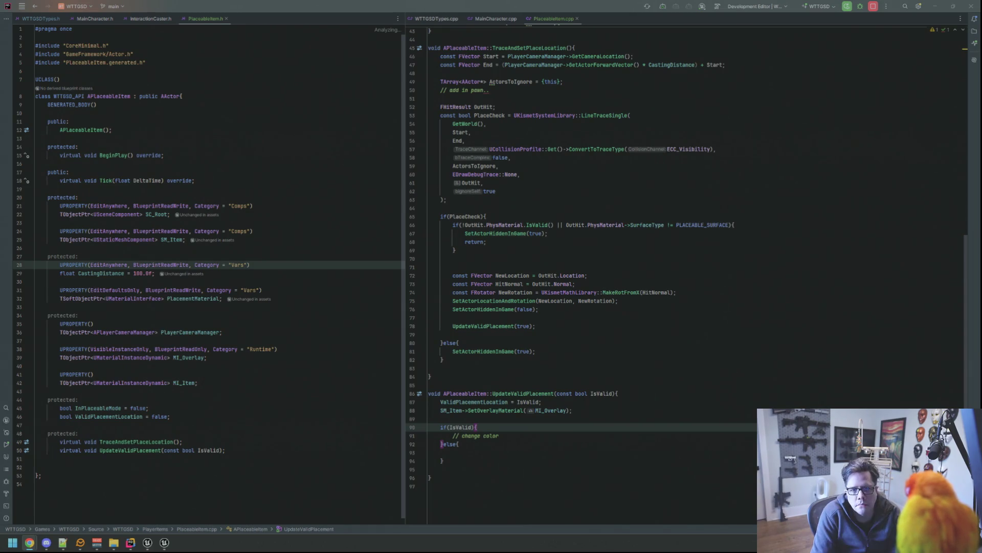
left_click(691, 215)
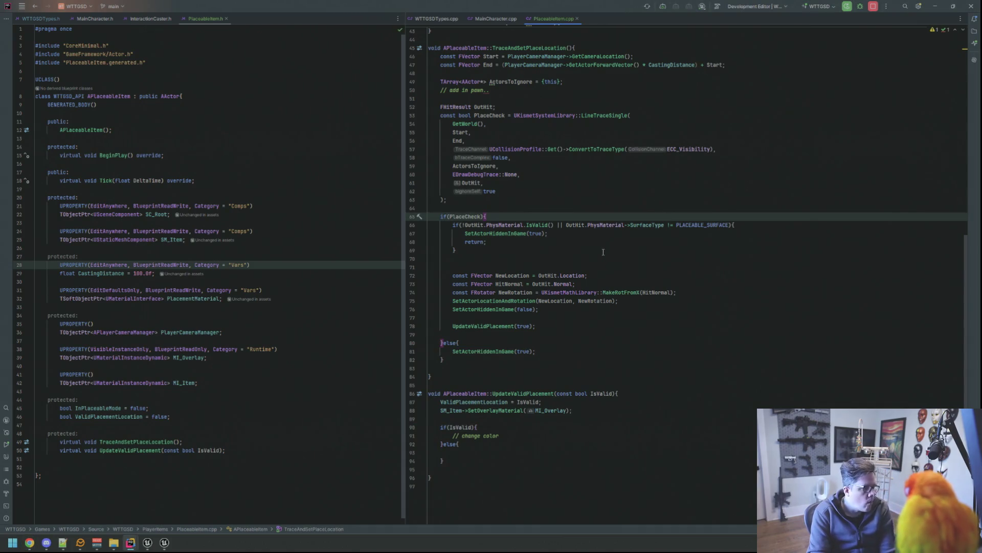
left_click(586, 241)
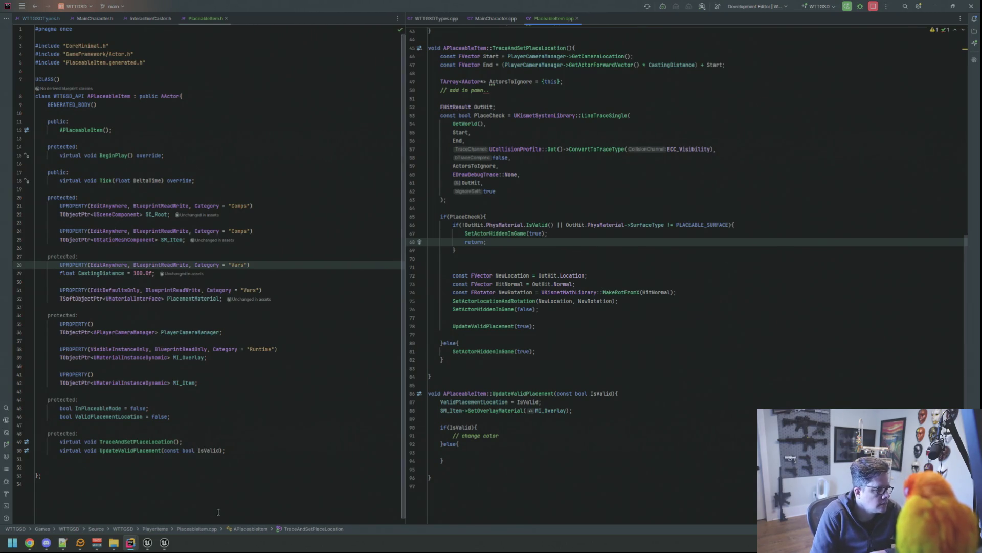
left_click(163, 542)
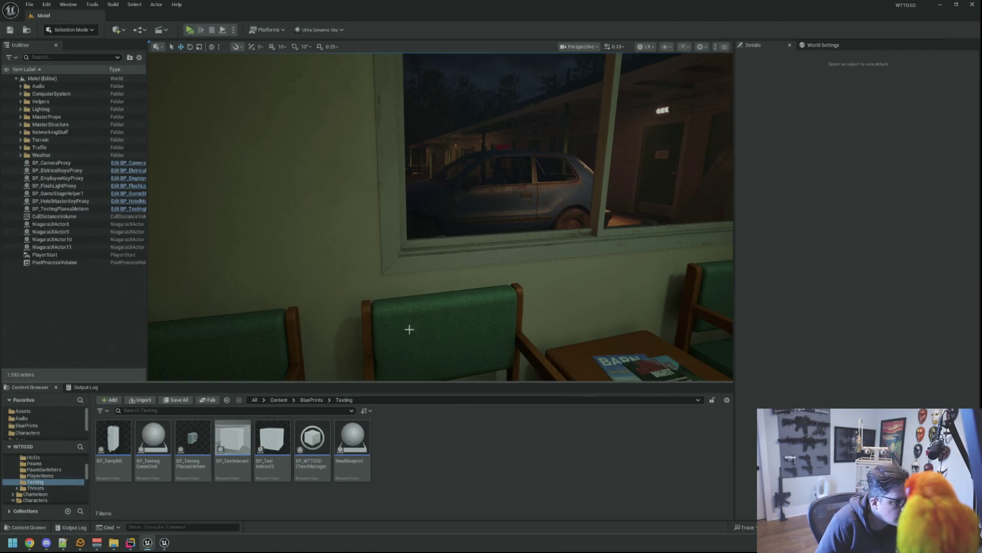
left_click_drag(409, 324, 537, 327)
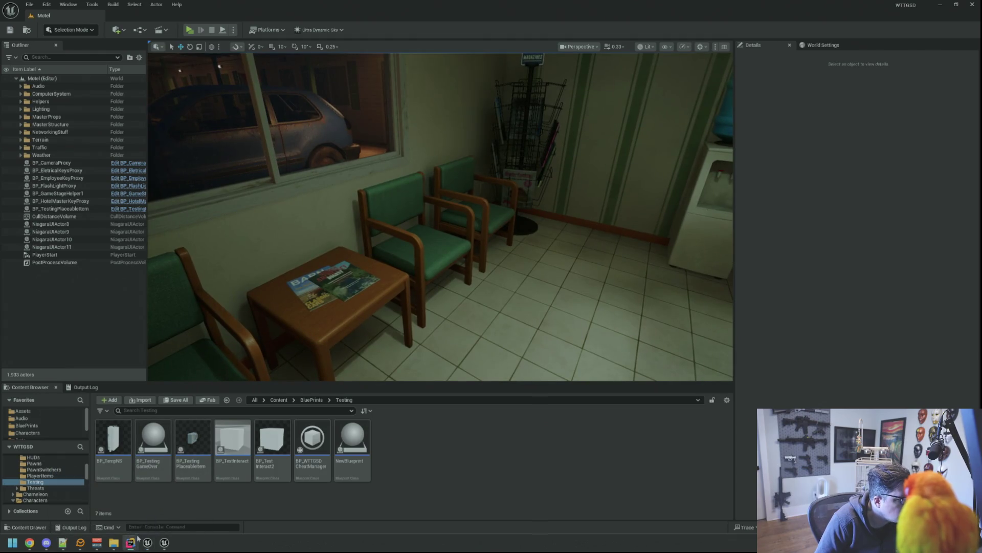
mouse_move(131, 543)
left_click(93, 499)
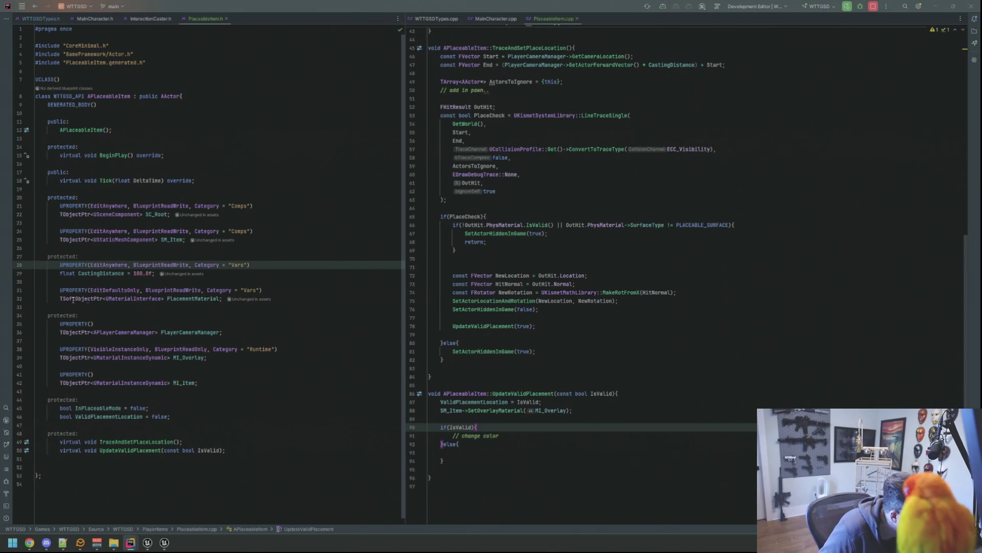
scroll(103, 428, "down", 1)
- Declare virtual bool IsFloating() const under the last protected label in PlaceableItem.h
left_click(102, 428)
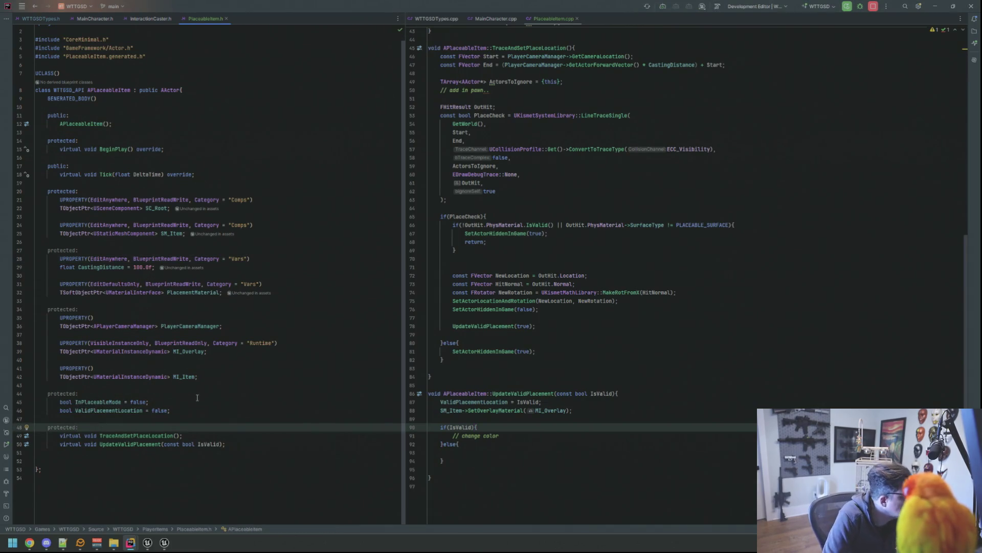
key("Return")
key("Up")
key("Down")
type("v")
key("BackSpace")
key("Tab")
type("v")
key("Return")
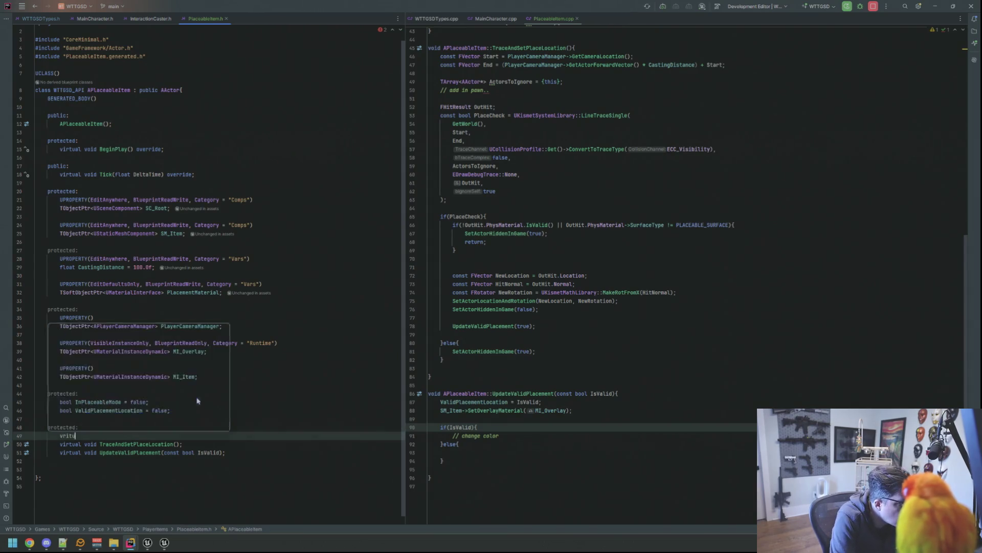
key("Escape")
type("bool IsFloat() const;")
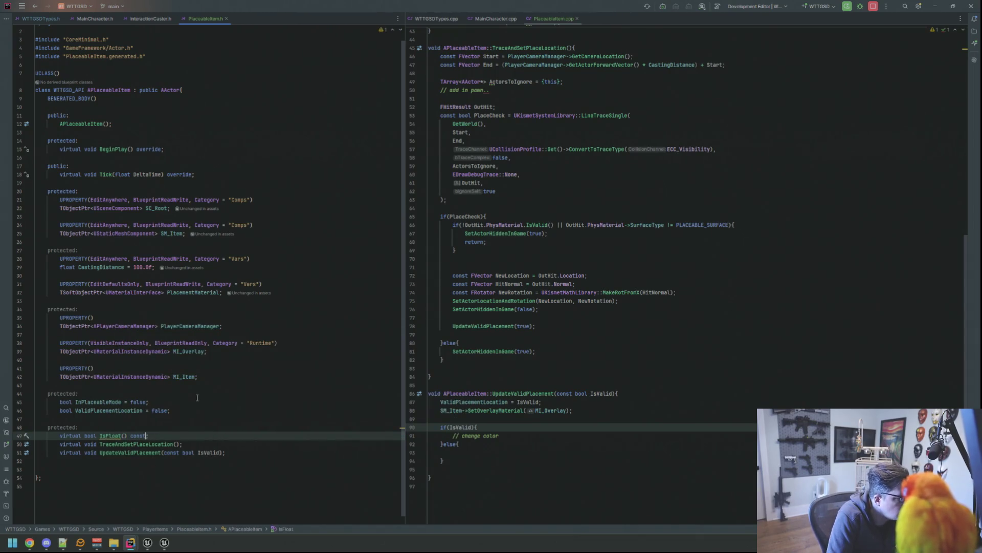
- Generate the empty IsFloating definition in PlaceableItem.cpp via quick actions
left_click(129, 436)
type("ing")
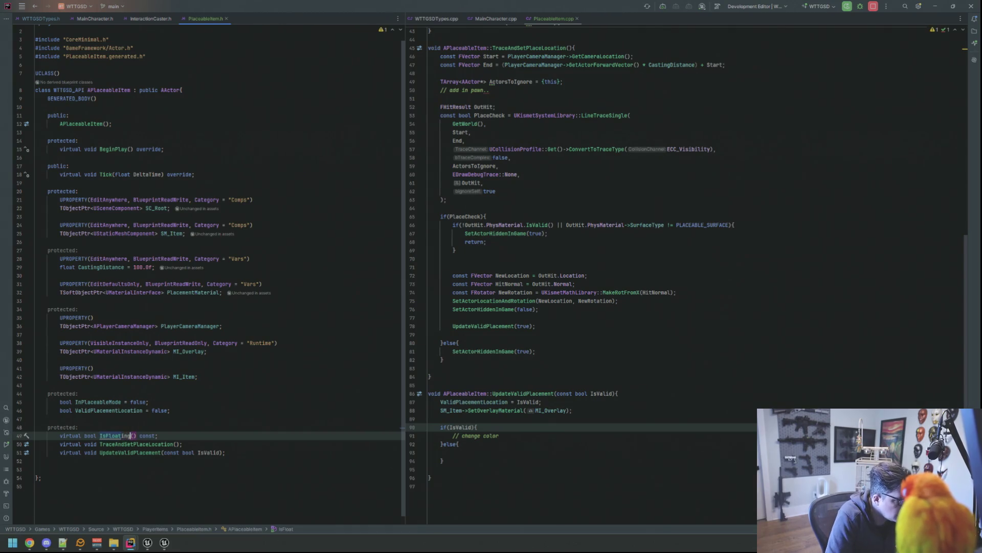
key("alt+Return")
key("Return")
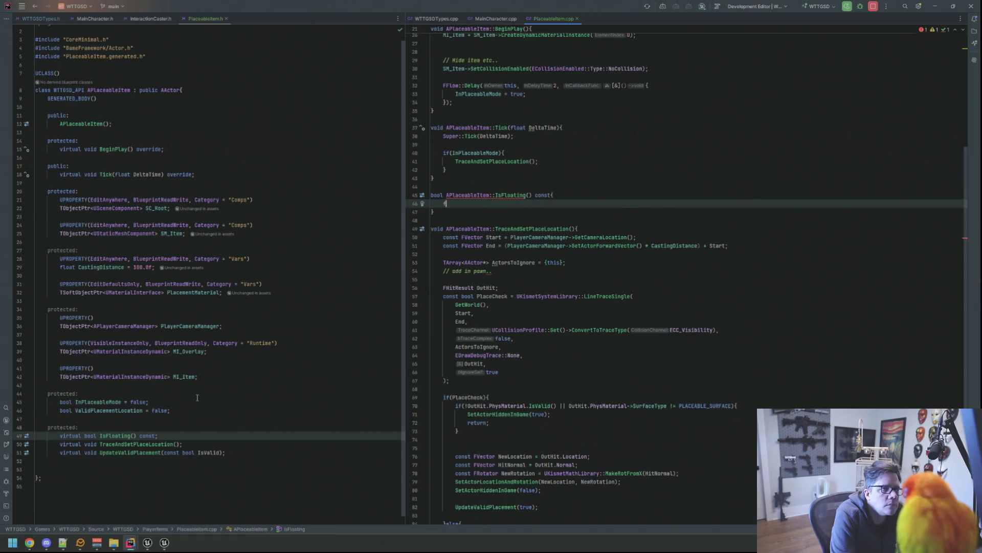
type("or")
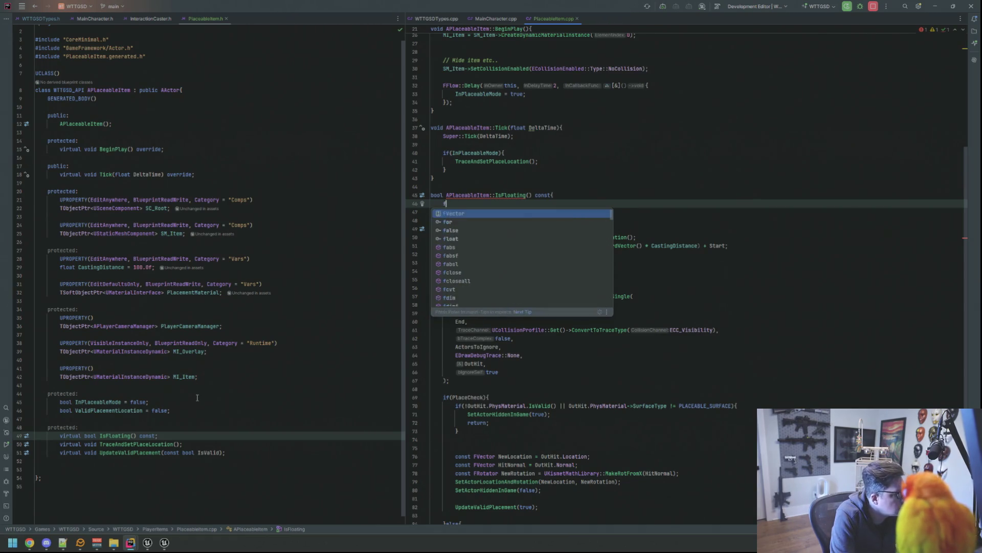
- Add a four-iteration for loop inside IsFloating above the return statement
key("Escape")
key("BackSpace")
key("BackSpace")
key("BackSpace")
key("Return")
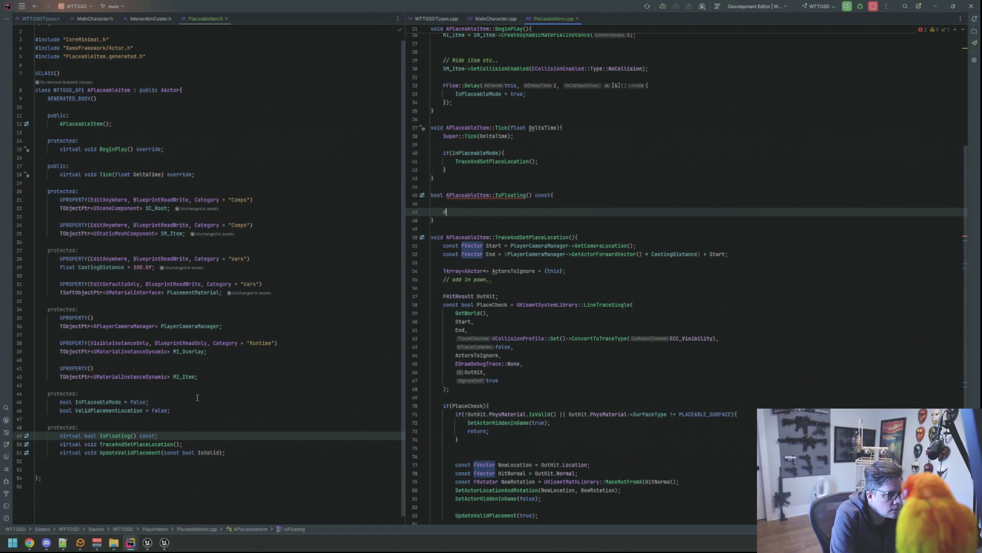
type("return false;")
key("Up")
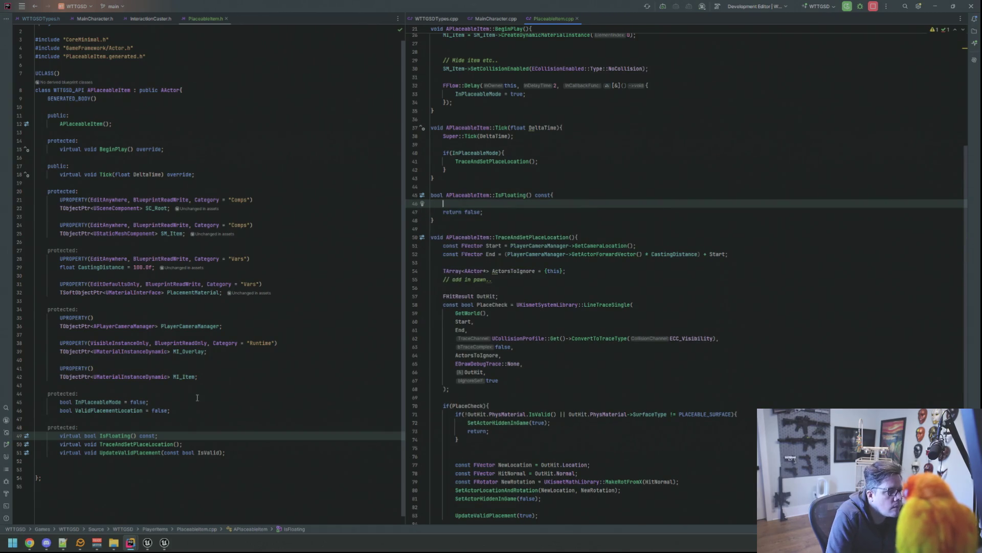
key("Return")
type("for(int i = ")
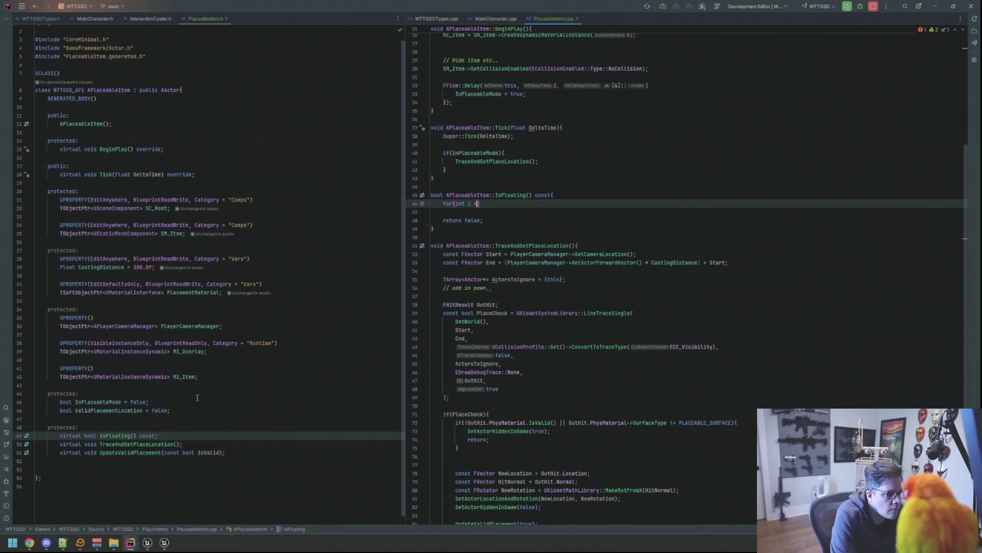
type("0; i < ")
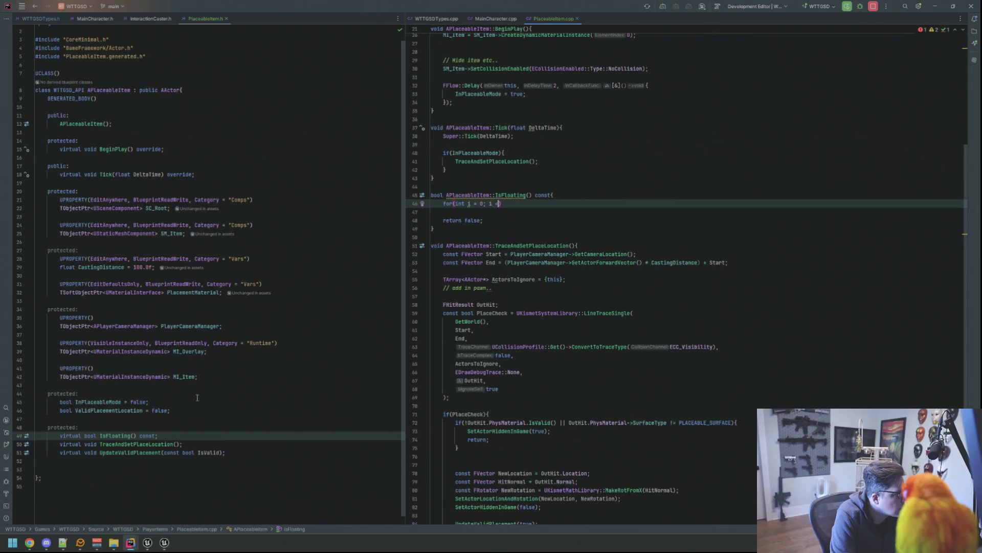
type("4; i++) {")
key("Return")
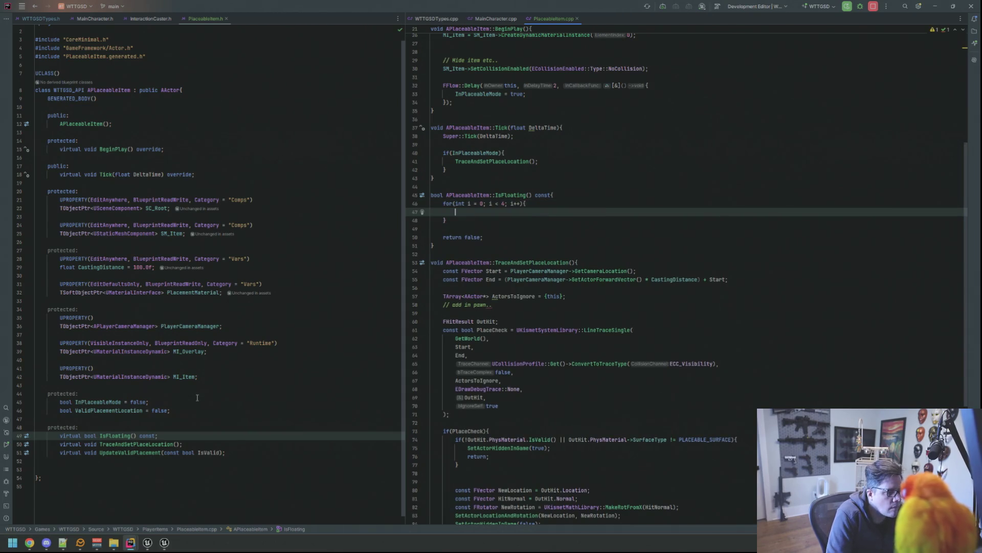
type("F")
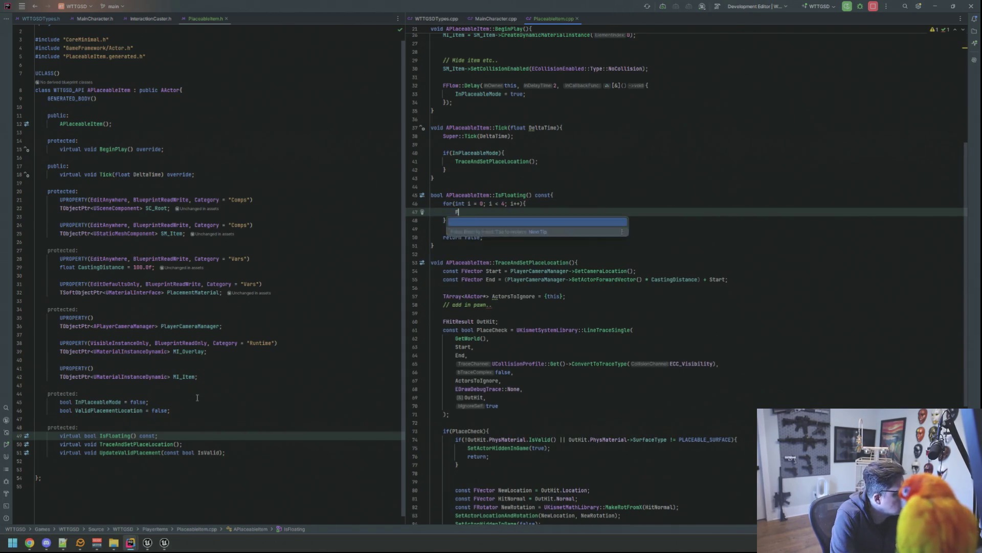
type("String Sccket")
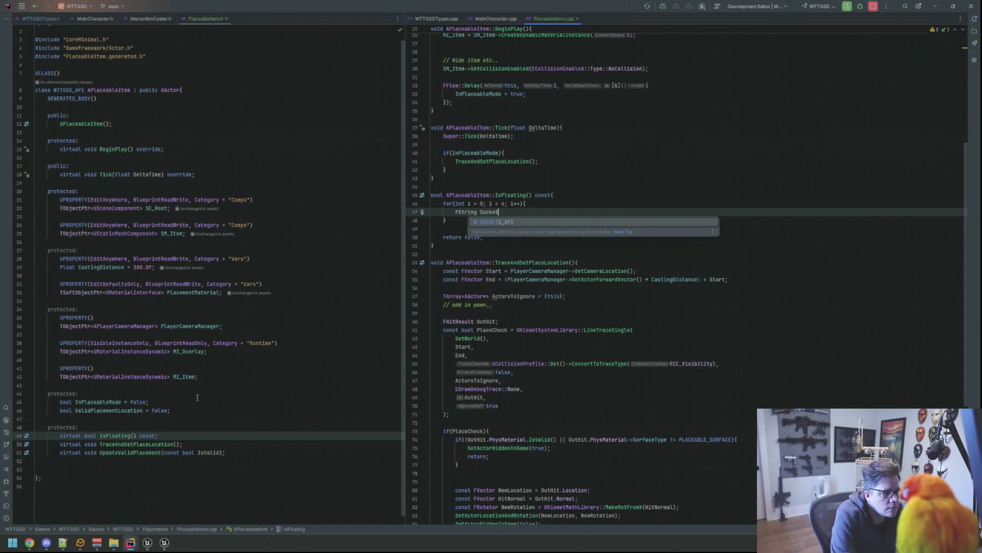
type("N")
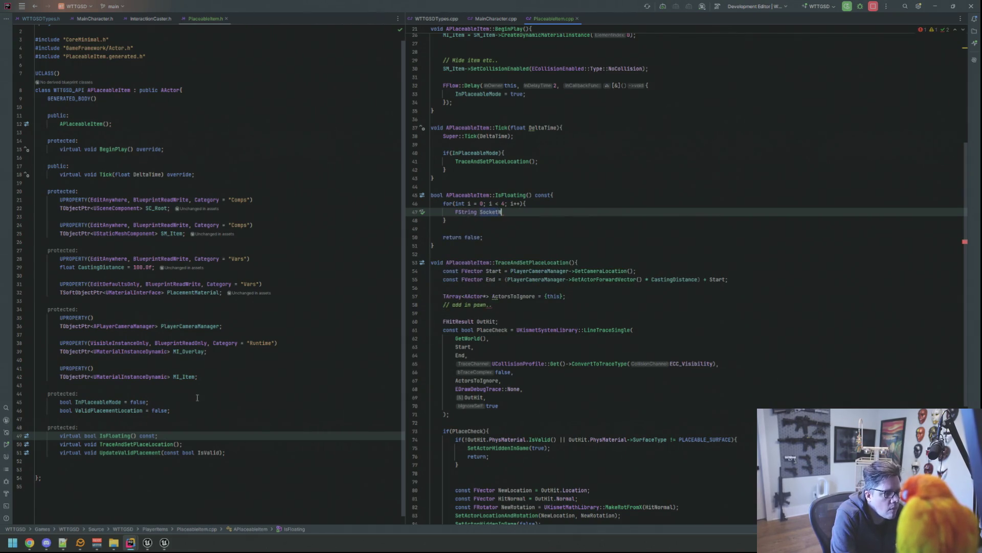
type("ame = \"Float")
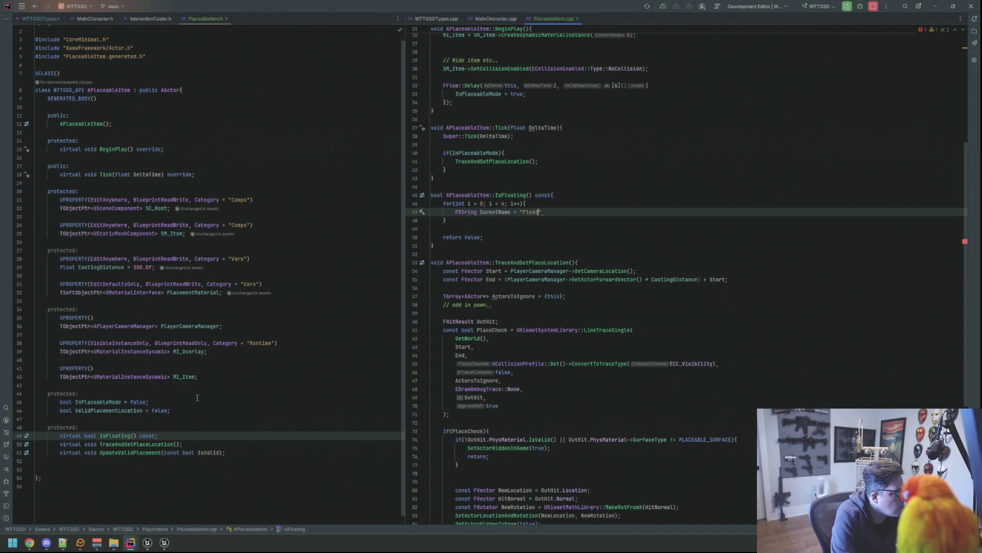
type("int_")
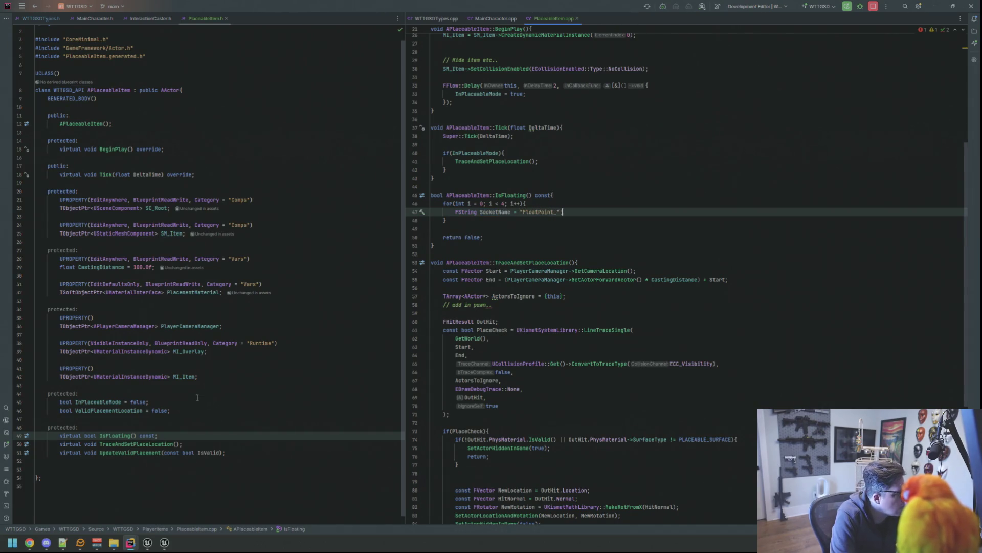
- Build FString SocketName "FloatPoint_" with SocketName.Append(FString::FromInt(i)) in the loop body
key("Return")
type("SocketN")
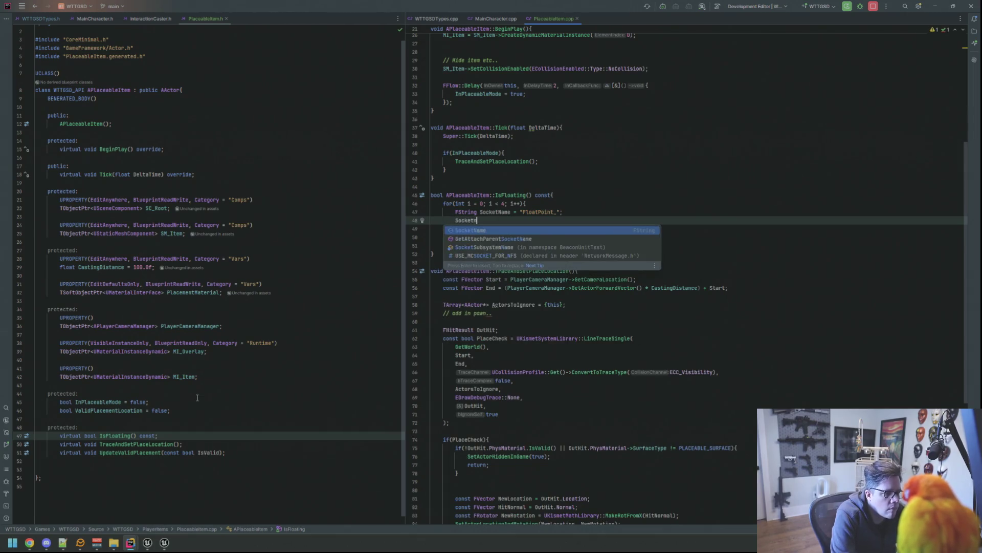
key("Return")
type(".App")
key("Return")
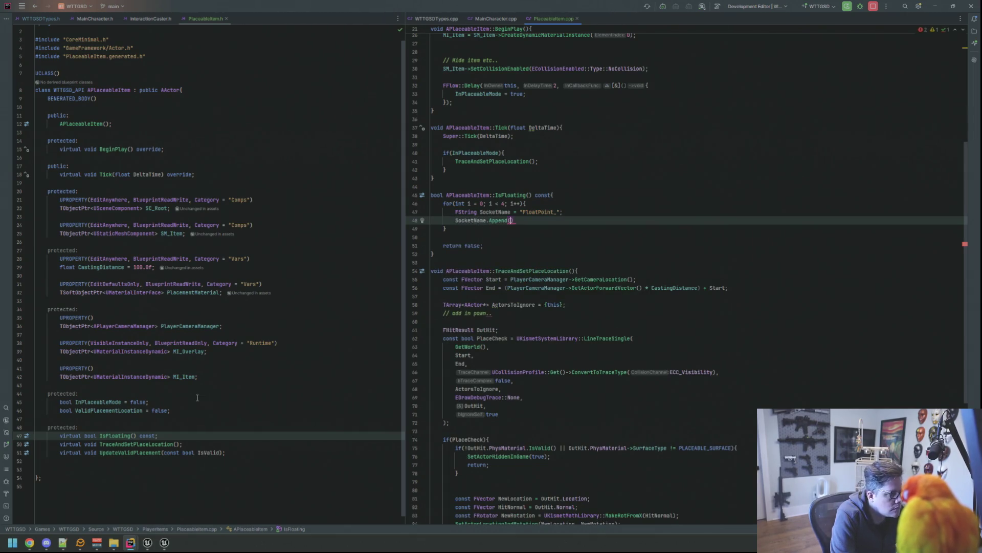
type("FStrin")
key("Return")
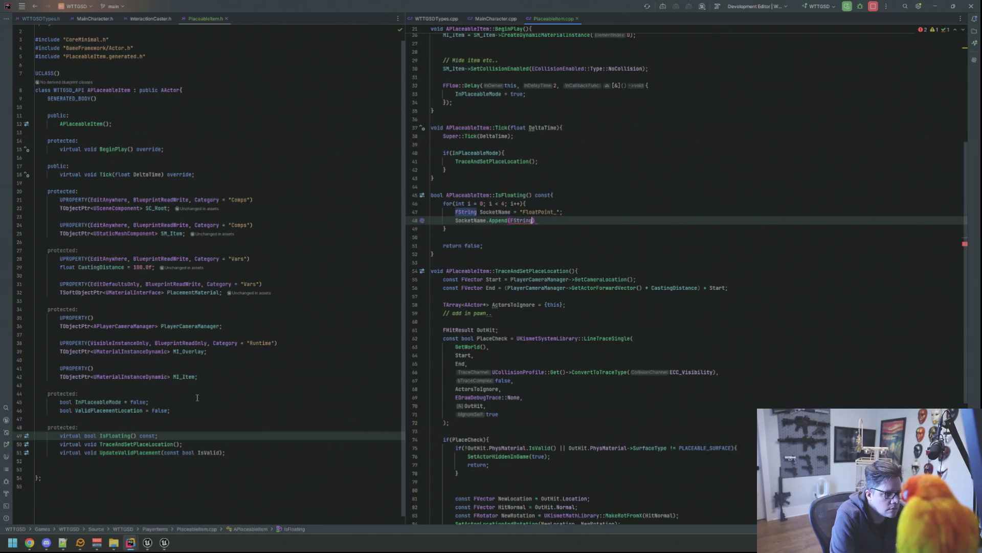
type("::FromIn")
key("Return")
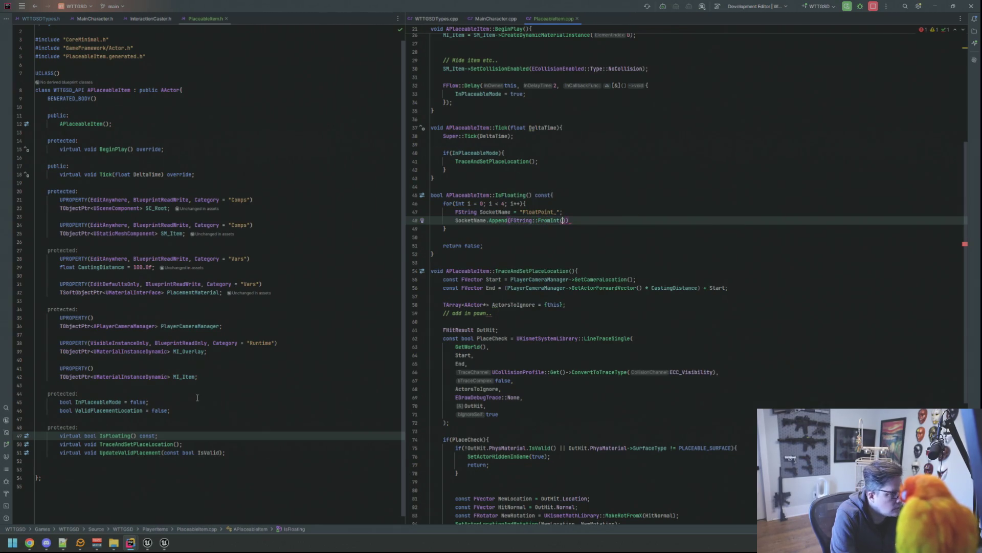
type("i")
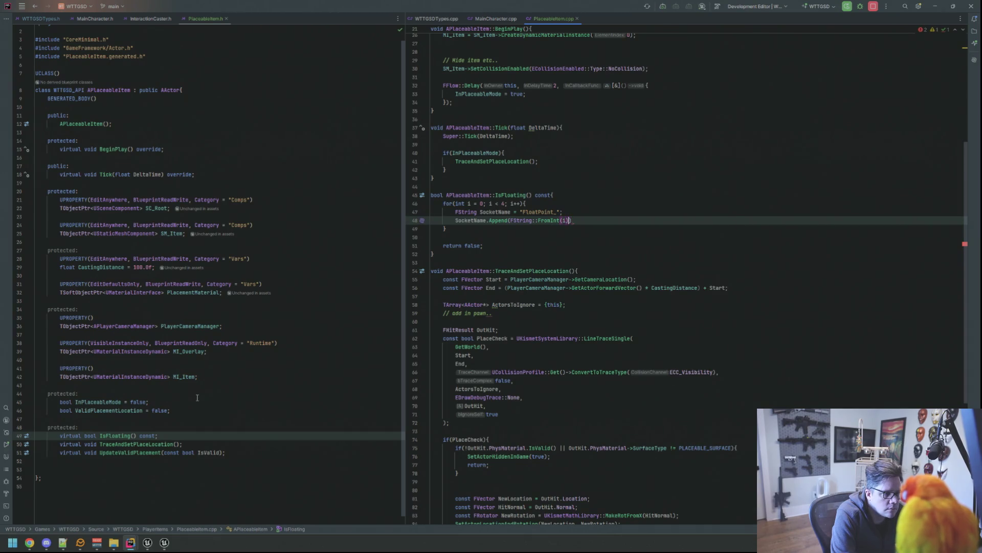
key("Return")
key("Return")
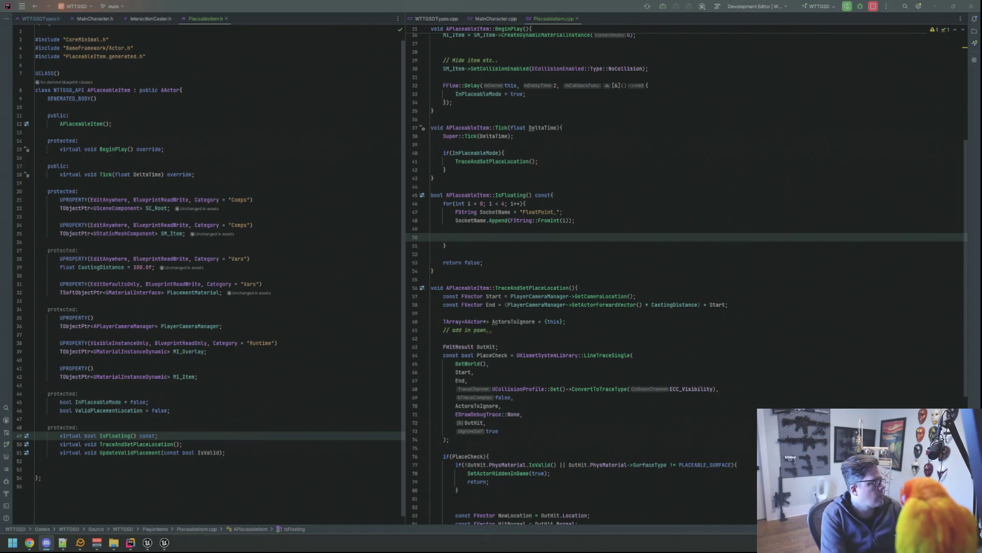
left_click(567, 234)
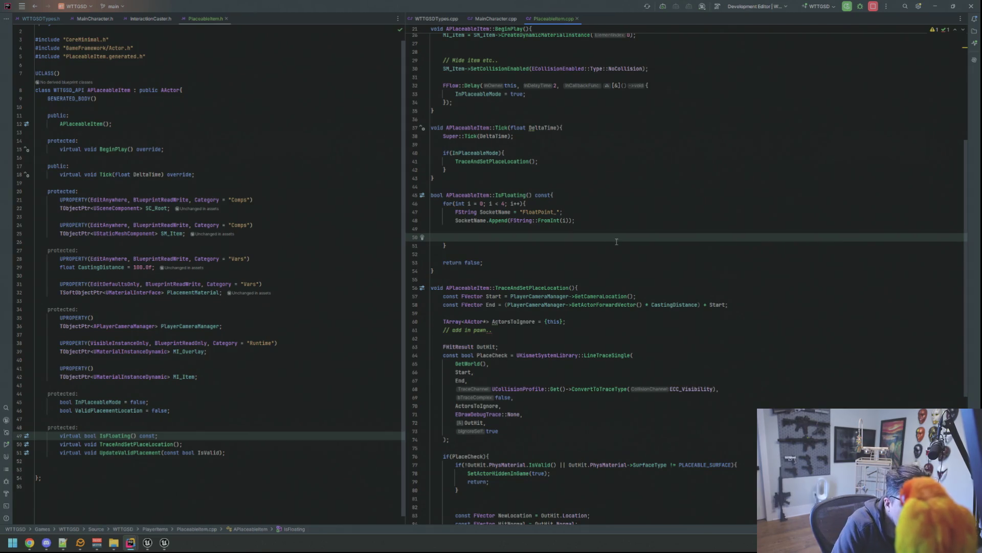
key("Up")
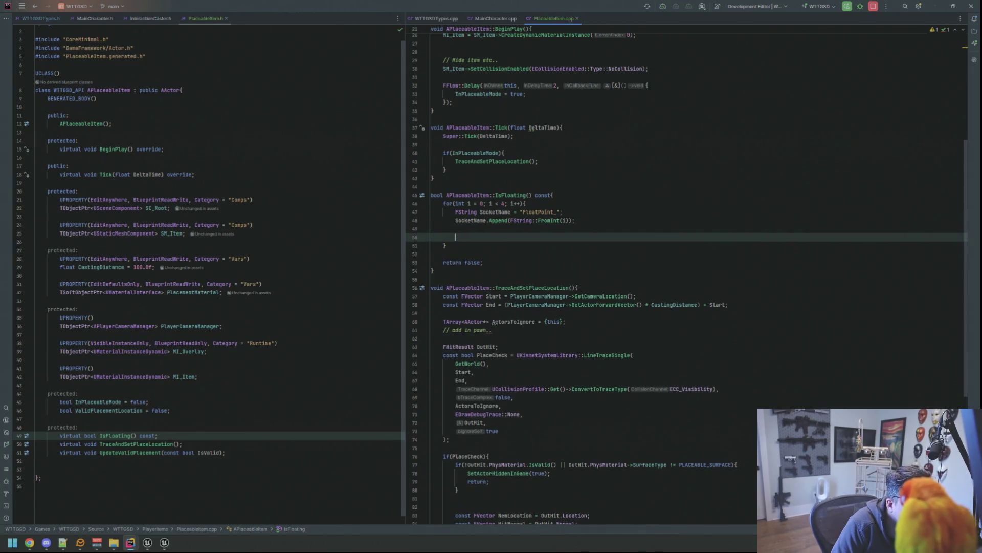
key("Return")
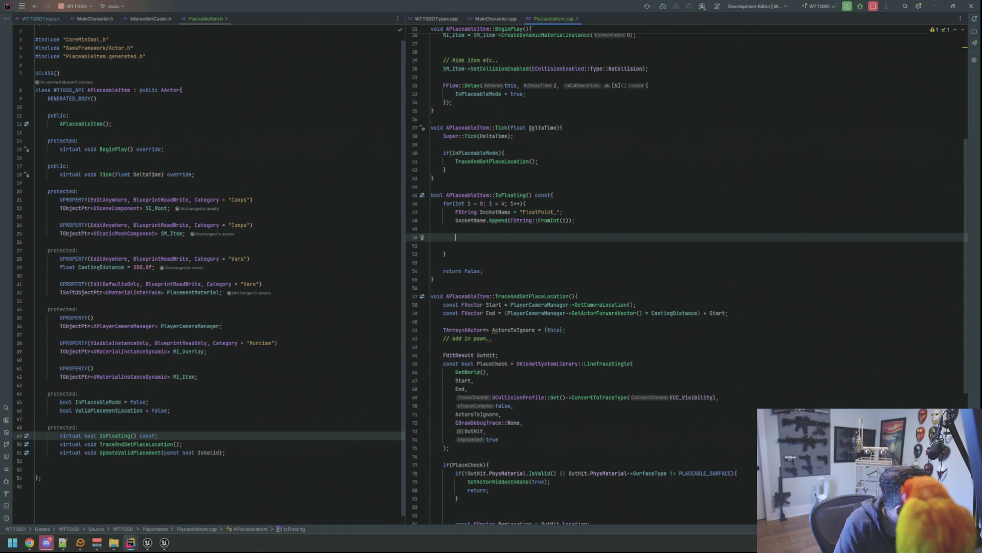
key("alt+Tab")
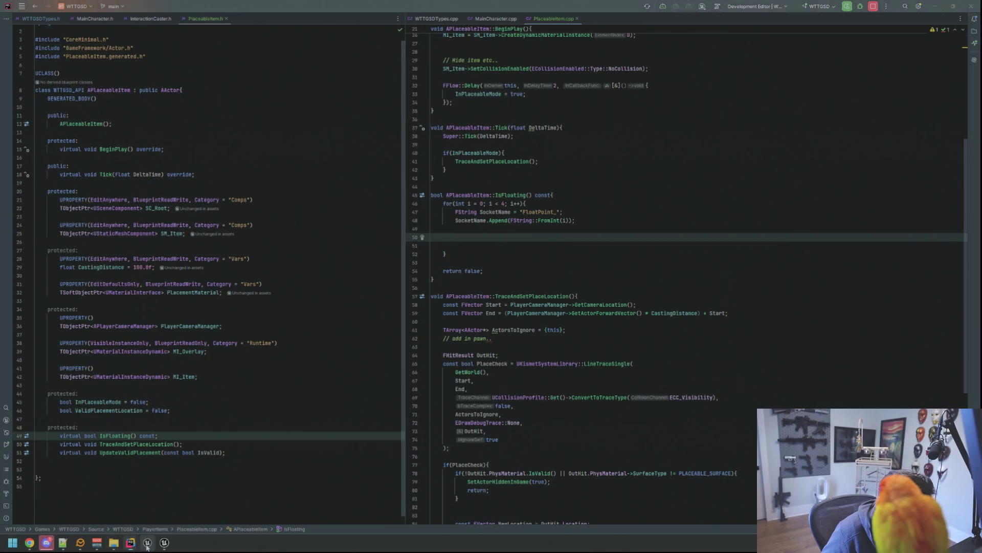
- From BP_TestingPlaceableItem's SM_Item component, locate SM_Camera and view it in the Static Mesh Editor
mouse_move(334, 340)
left_mouse_down()
mouse_move(393, 310)
mouse_move(384, 284)
left_mouse_up()
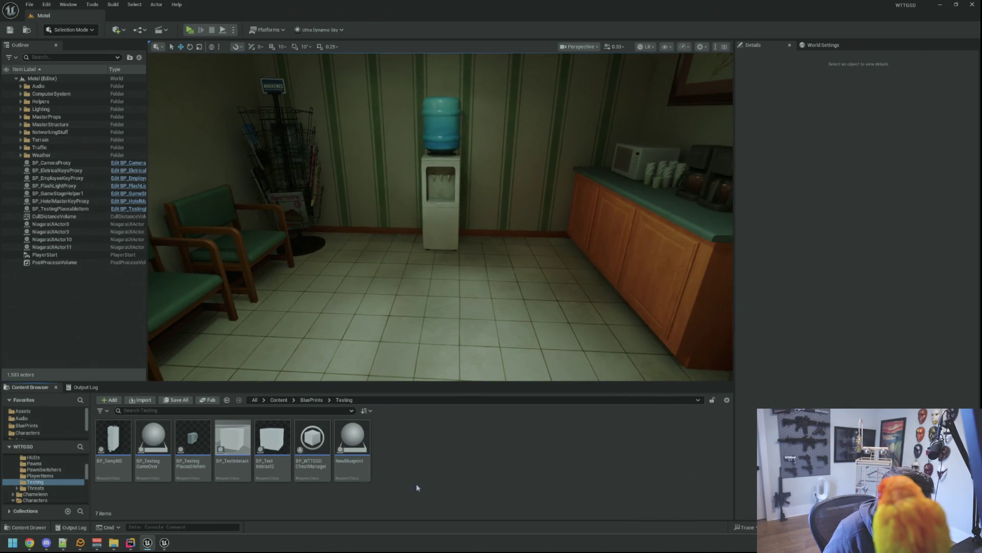
double_click(190, 429)
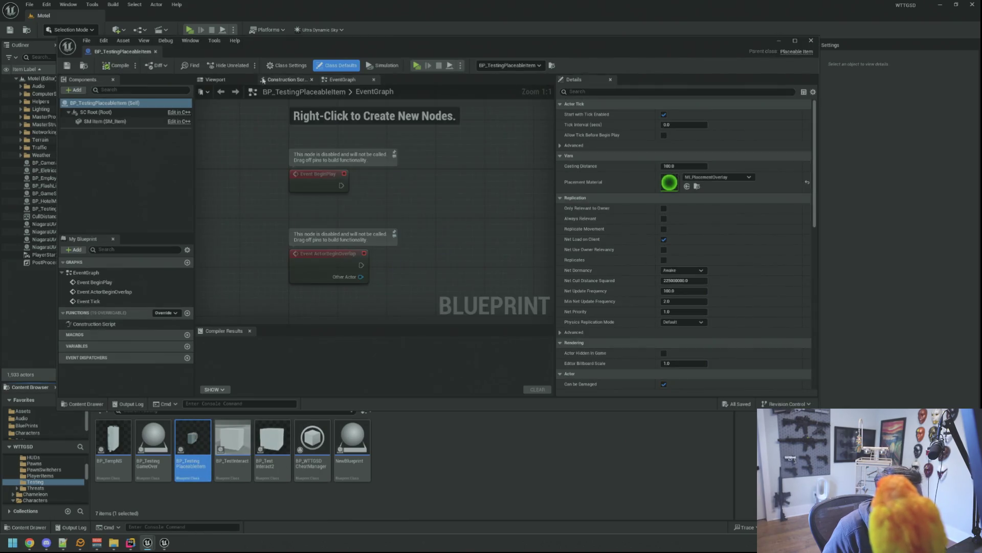
left_click(374, 211)
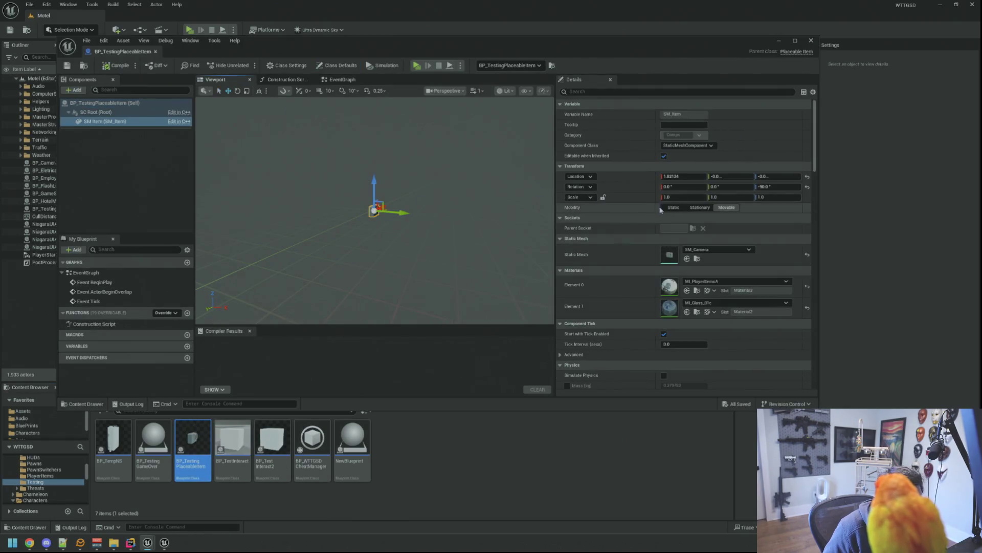
left_click(697, 259)
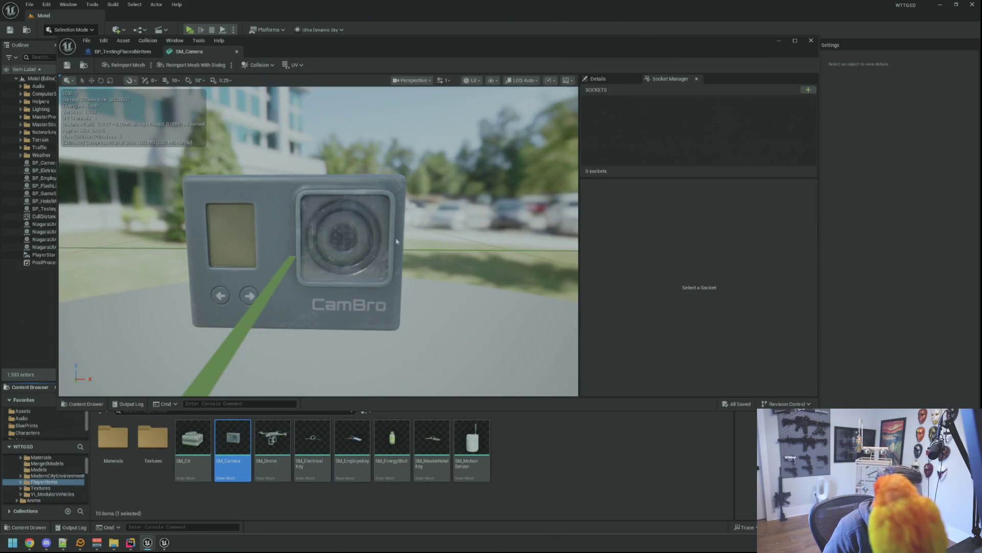
left_click_drag(396, 241, 376, 230)
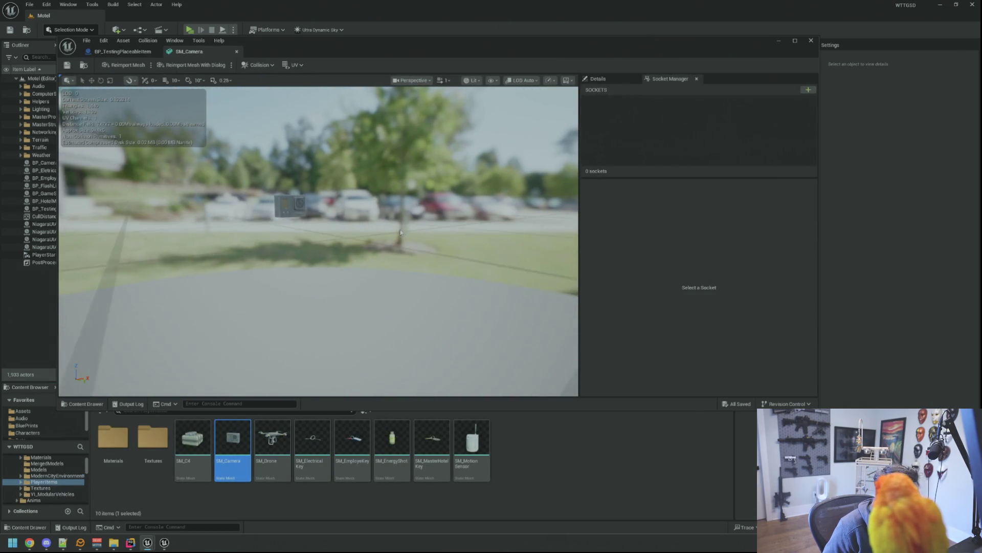
scroll(319, 242, "up", 3)
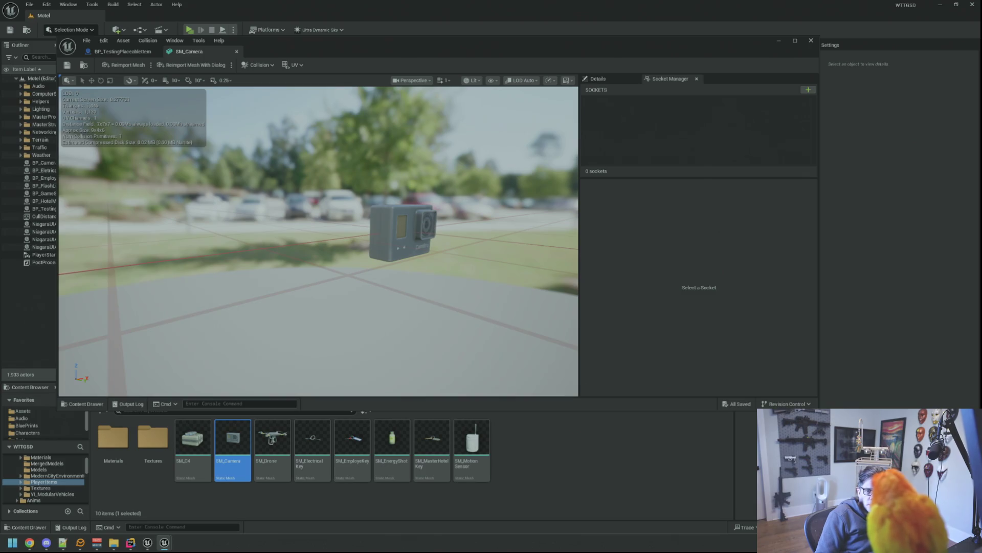
left_click_drag(497, 198, 461, 199)
mouse_move(402, 217)
left_mouse_down()
mouse_move(403, 196)
mouse_move(447, 176)
left_mouse_up()
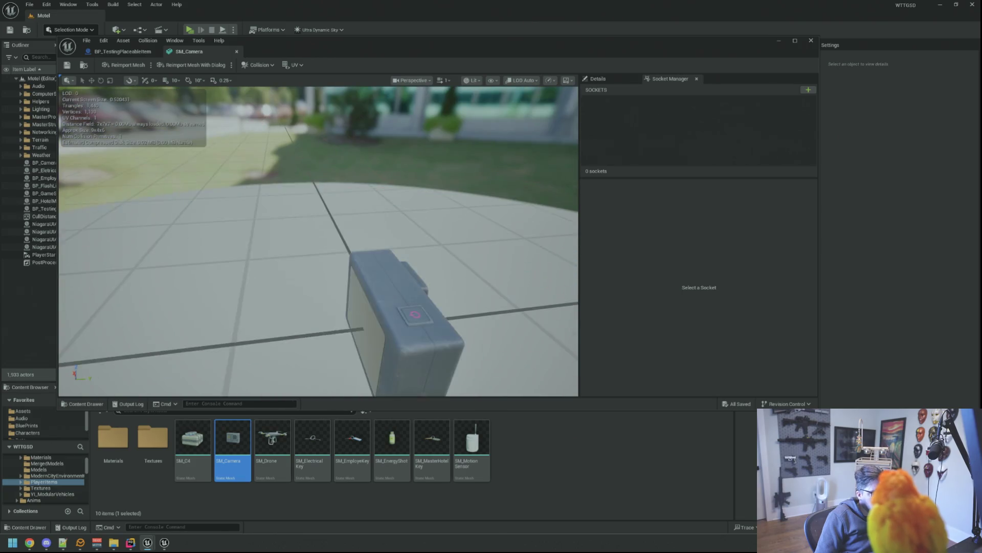
- Add a socket named FloatPoint_0 to SM_Camera in the Socket Manager
left_click(808, 89)
type("lashPoint_")
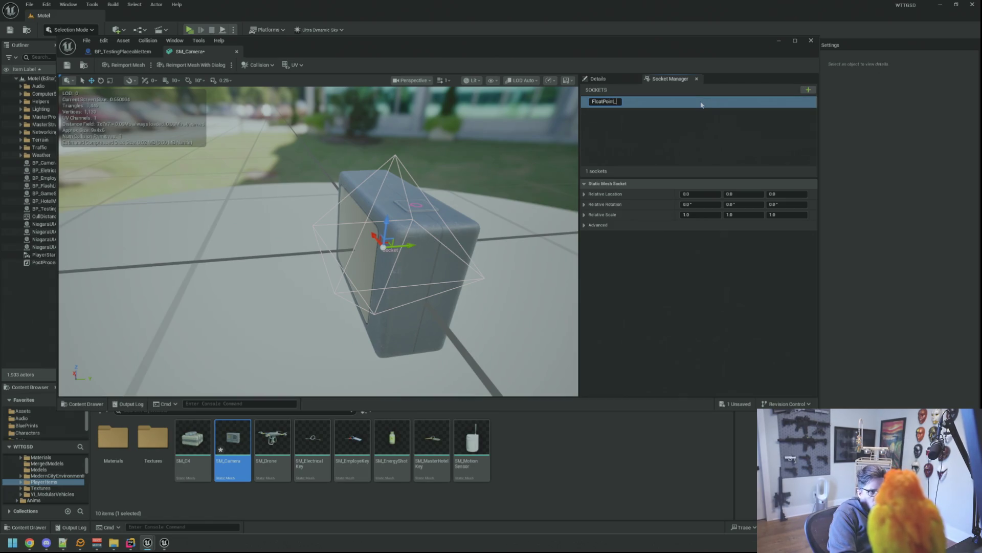
key("Return")
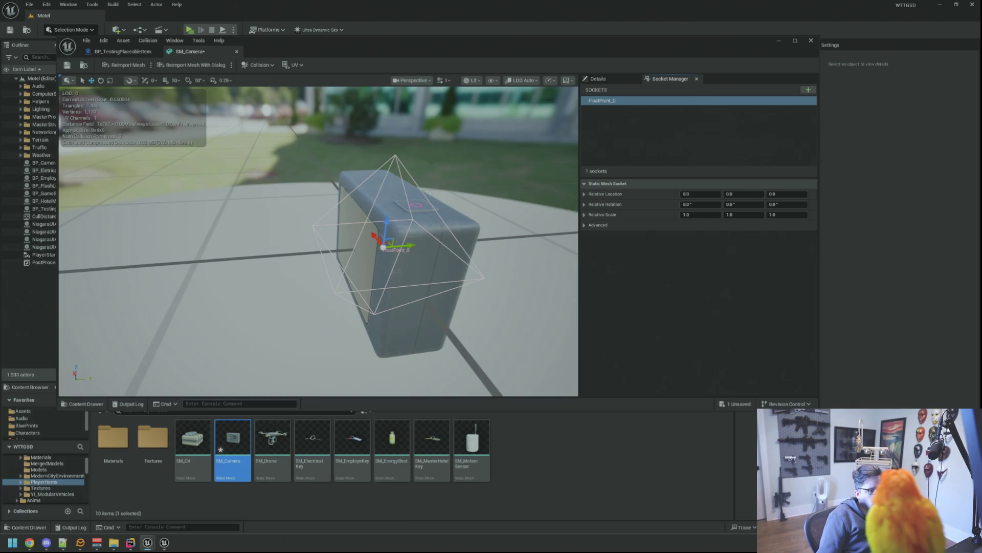
left_click_drag(384, 246, 430, 231)
left_click_drag(492, 200, 454, 198)
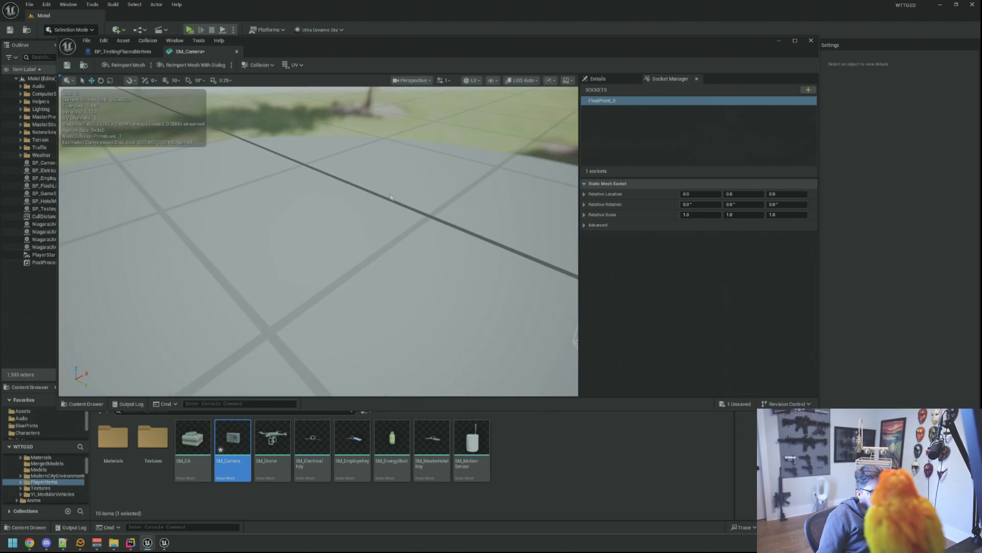
key("f")
mouse_move(391, 194)
left_mouse_down()
mouse_move(414, 192)
mouse_move(430, 230)
mouse_move(399, 154)
mouse_move(399, 254)
mouse_move(382, 222)
mouse_move(403, 192)
mouse_move(403, 253)
mouse_move(322, 230)
mouse_move(367, 221)
mouse_move(378, 198)
mouse_move(444, 170)
left_mouse_up()
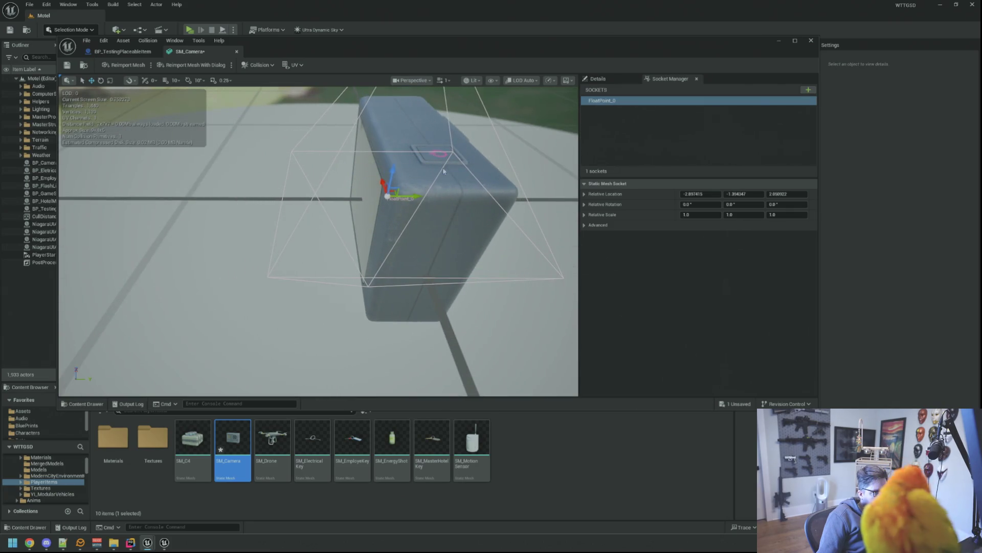
- In Top view, move FloatPoint_0 along X to about -4.26
left_click(414, 80)
left_click(417, 128)
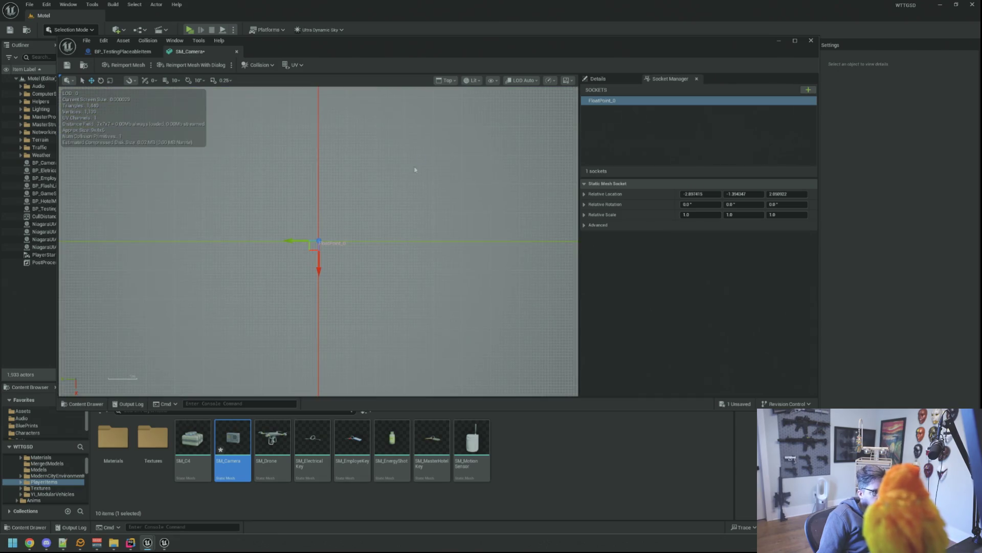
scroll(331, 239, "up", 5)
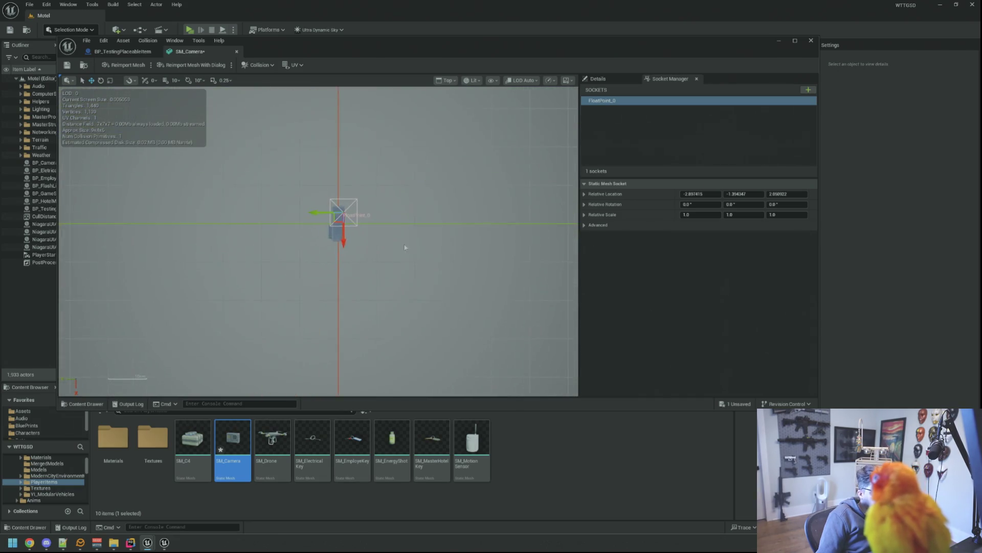
left_click_drag(403, 246, 375, 228)
key("f")
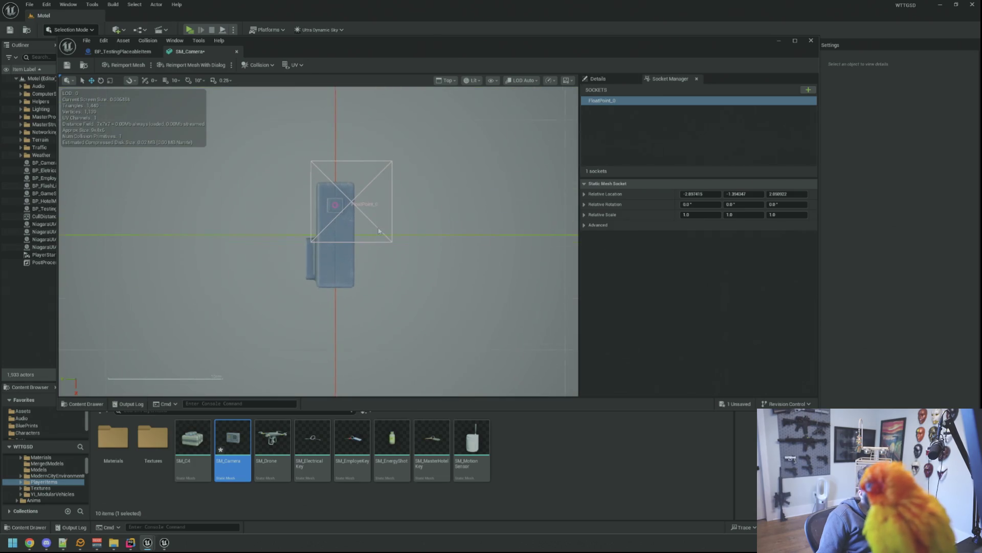
scroll(379, 231, "down", 4)
left_click_drag(342, 280, 342, 274)
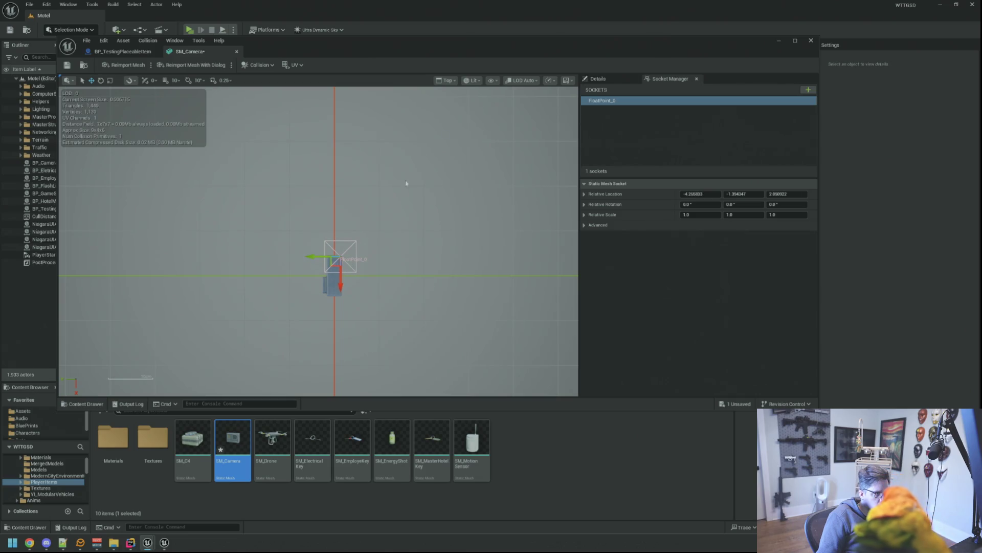
- Check the socket from Left, Right and Back views, return to Perspective and select FloatPoint_0
left_click(446, 80)
left_click(453, 147)
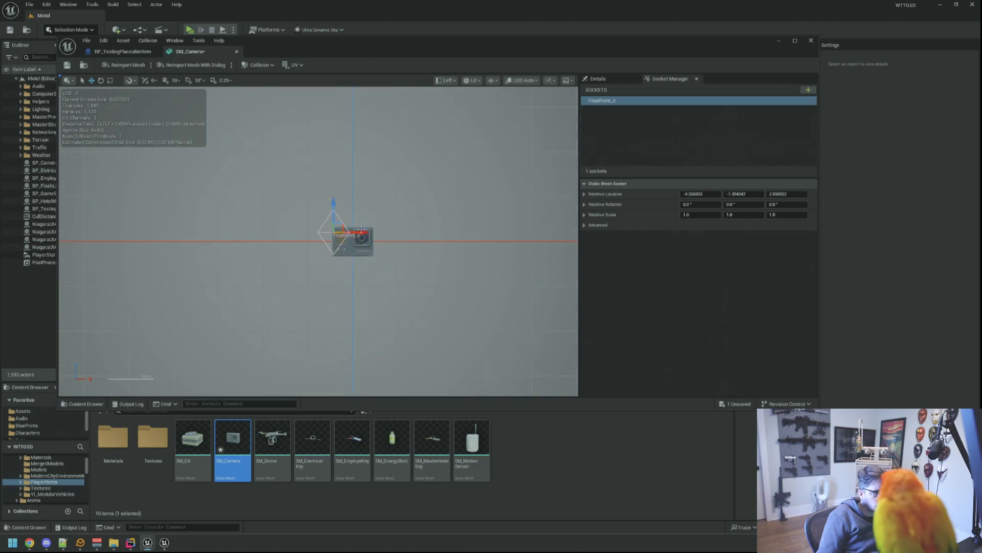
scroll(363, 227, "up", 3)
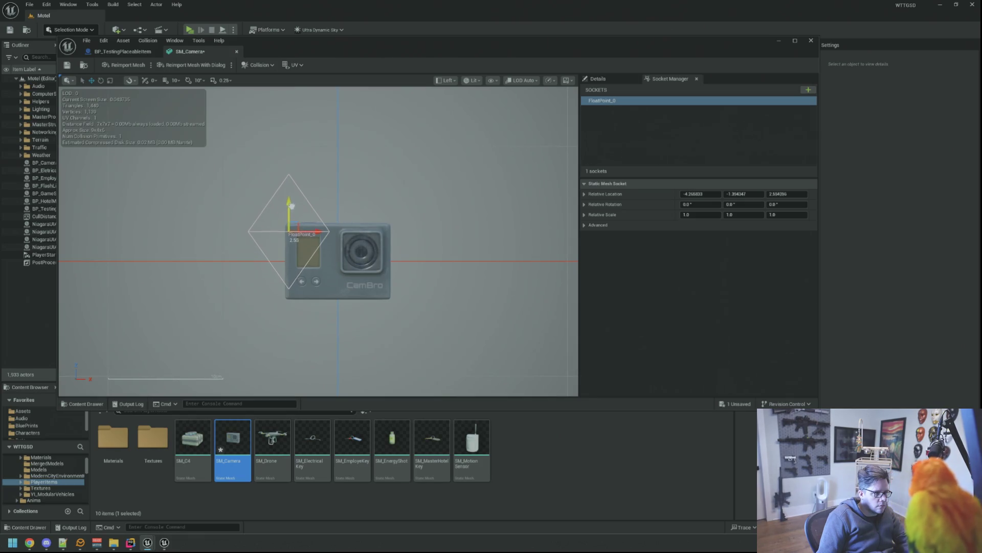
left_click(447, 80)
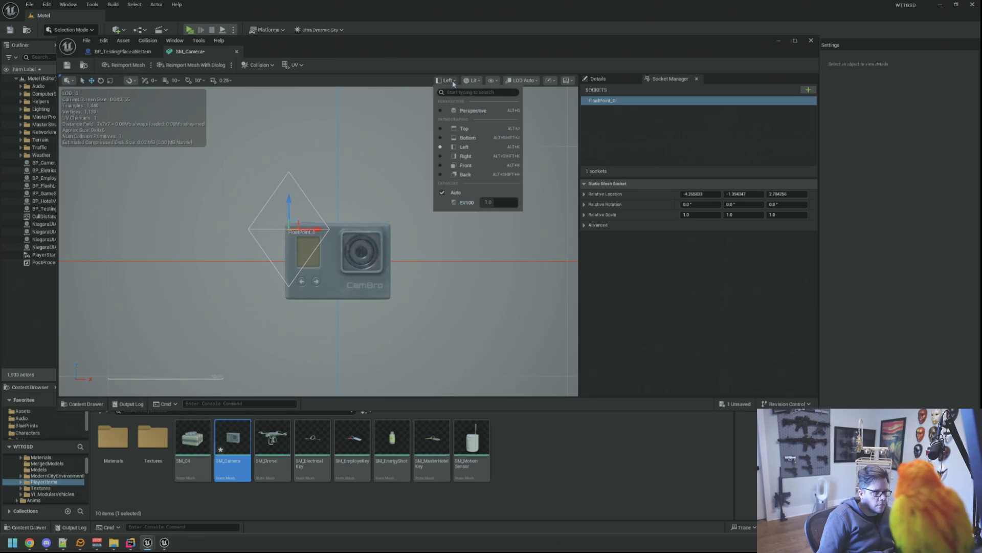
left_click(470, 155)
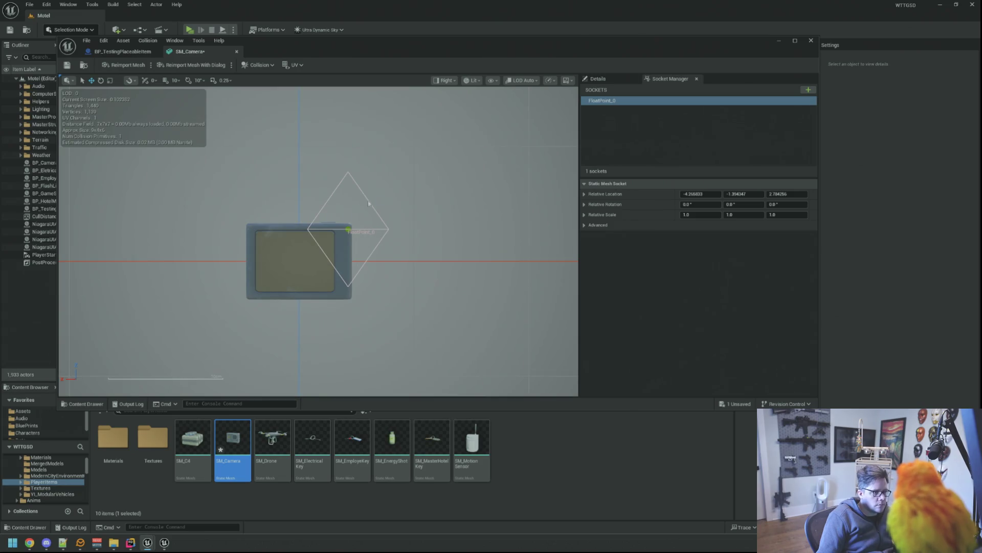
scroll(351, 223, "down", 2)
scroll(351, 222, "down", 2)
scroll(346, 223, "down", 1)
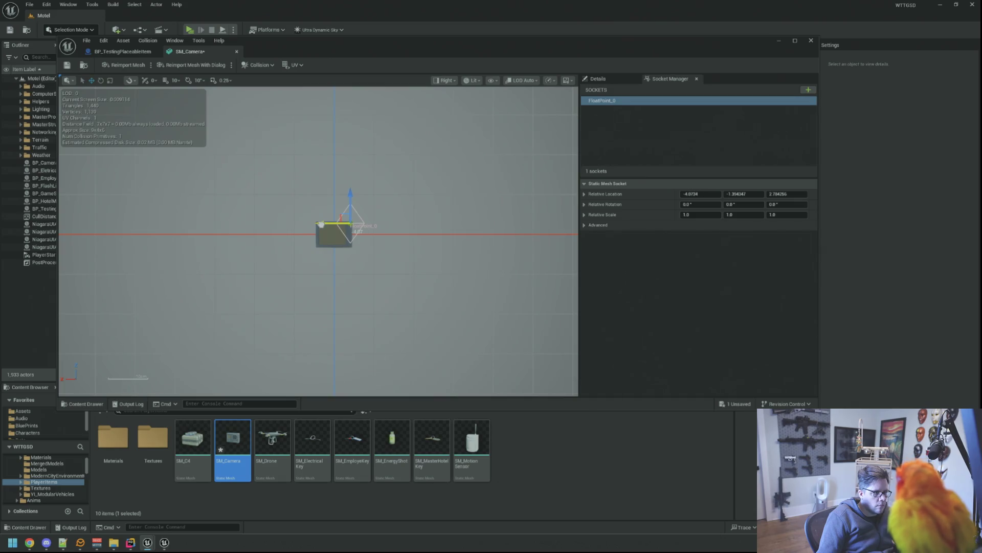
left_click(321, 224)
left_click(445, 79)
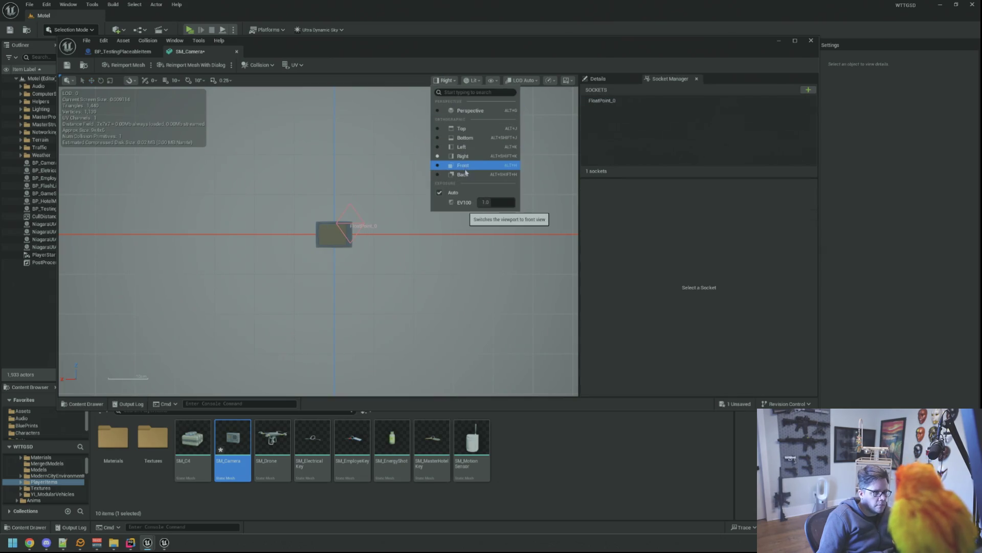
left_click(464, 174)
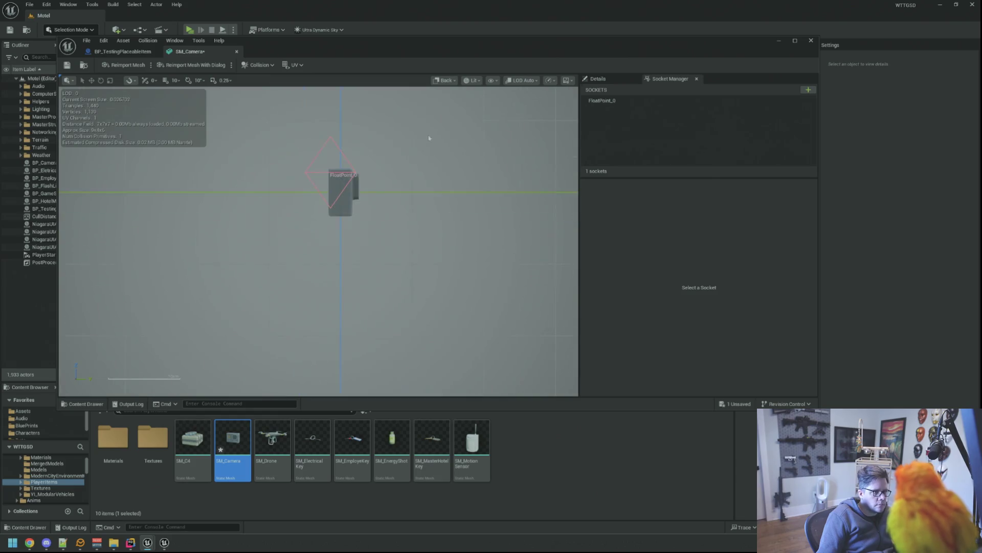
left_click(445, 80)
left_click(460, 112)
scroll(411, 201, "down", 3)
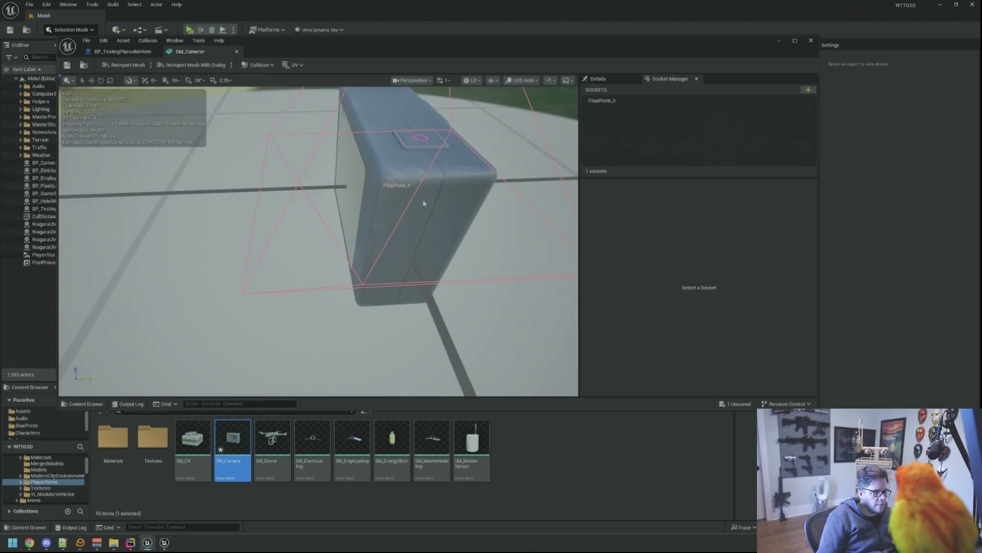
scroll(424, 199, "down", 5)
scroll(364, 232, "up", 10)
scroll(363, 233, "up", 3)
scroll(363, 232, "down", 3)
left_click(608, 101)
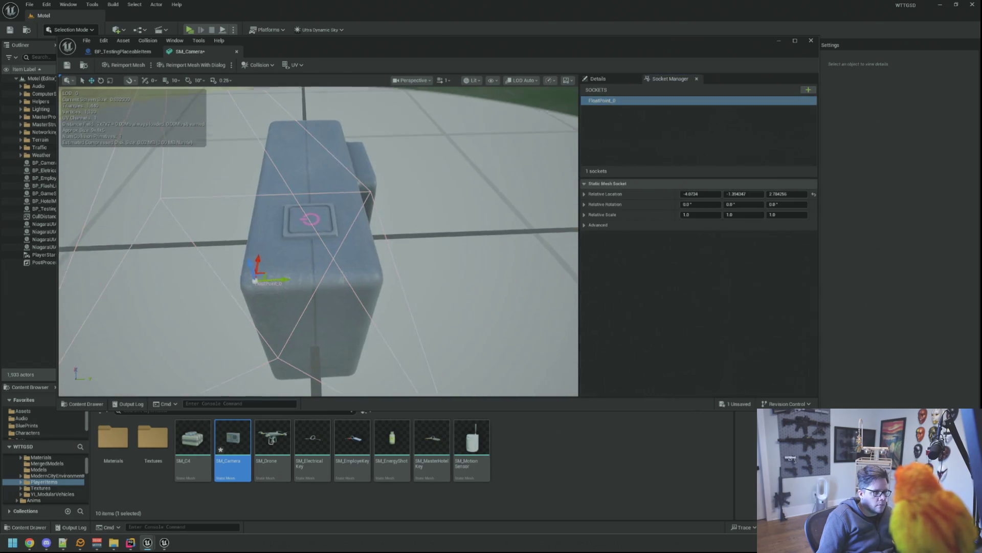
scroll(379, 202, "down", 5)
scroll(379, 202, "up", 5)
mouse_move(379, 203)
left_mouse_down()
mouse_move(461, 215)
mouse_move(350, 230)
left_mouse_up()
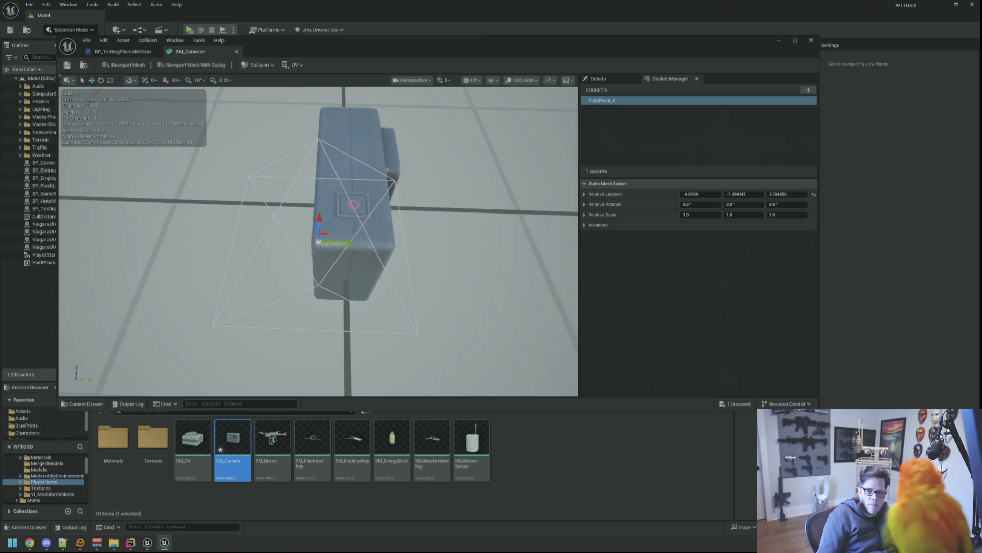
- Shift FloatPoint_0 slightly along Y to roughly X -3.95, Y -1.65
left_click_drag(541, 190, 541, 153)
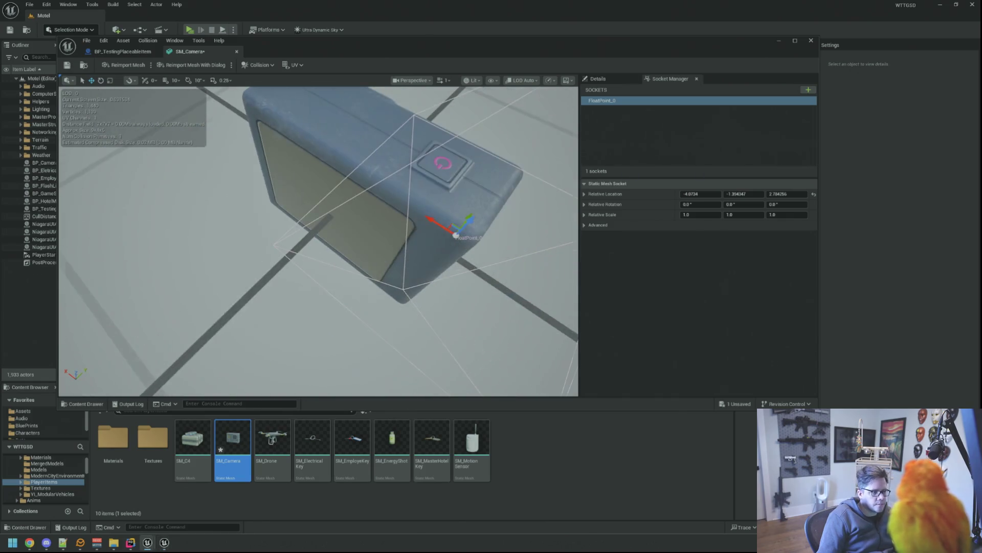
mouse_move(470, 174)
left_mouse_down()
mouse_move(470, 154)
mouse_move(519, 178)
mouse_move(520, 153)
left_mouse_up()
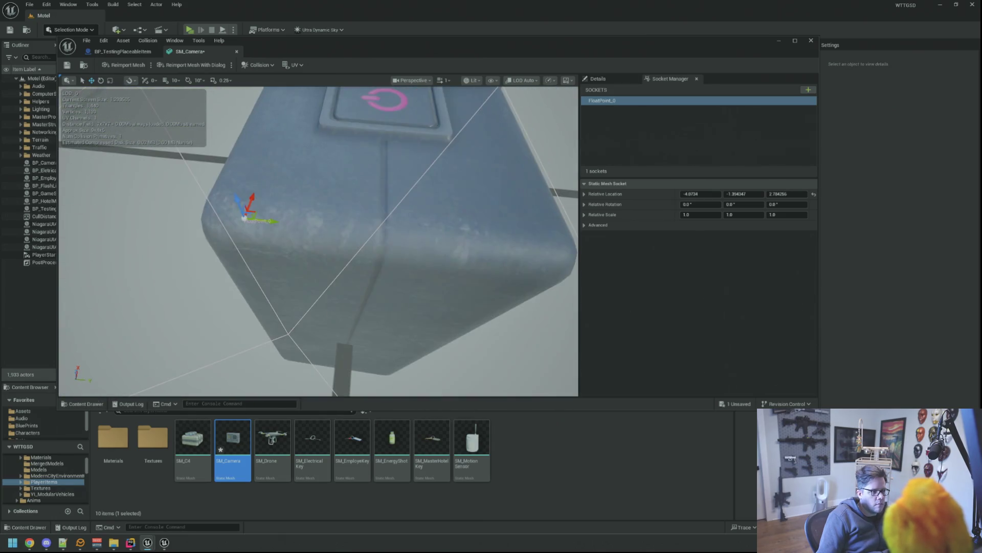
left_click_drag(275, 218, 252, 219)
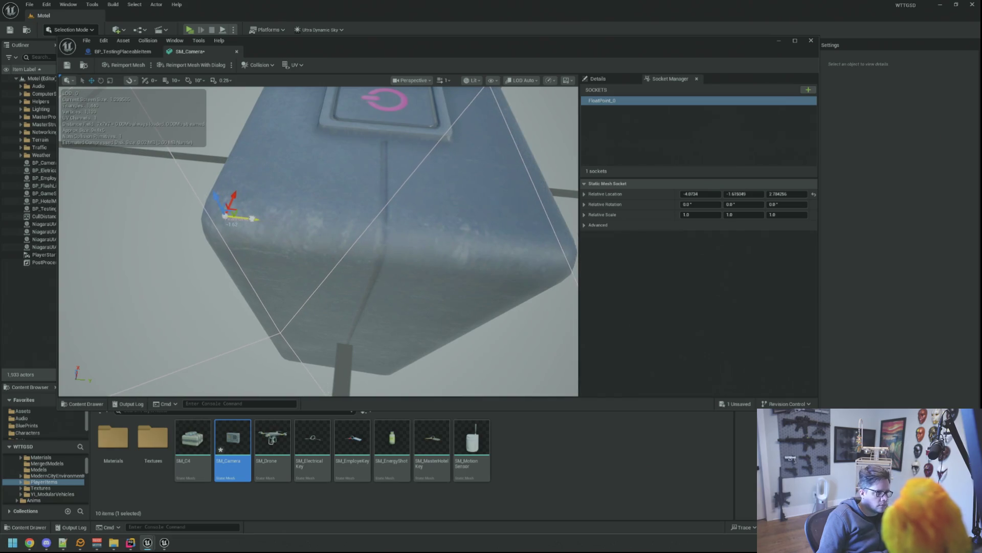
mouse_move(315, 215)
left_mouse_down()
mouse_move(375, 216)
mouse_move(291, 230)
mouse_move(454, 203)
mouse_move(454, 185)
mouse_move(381, 278)
mouse_move(369, 331)
mouse_move(322, 307)
left_mouse_up()
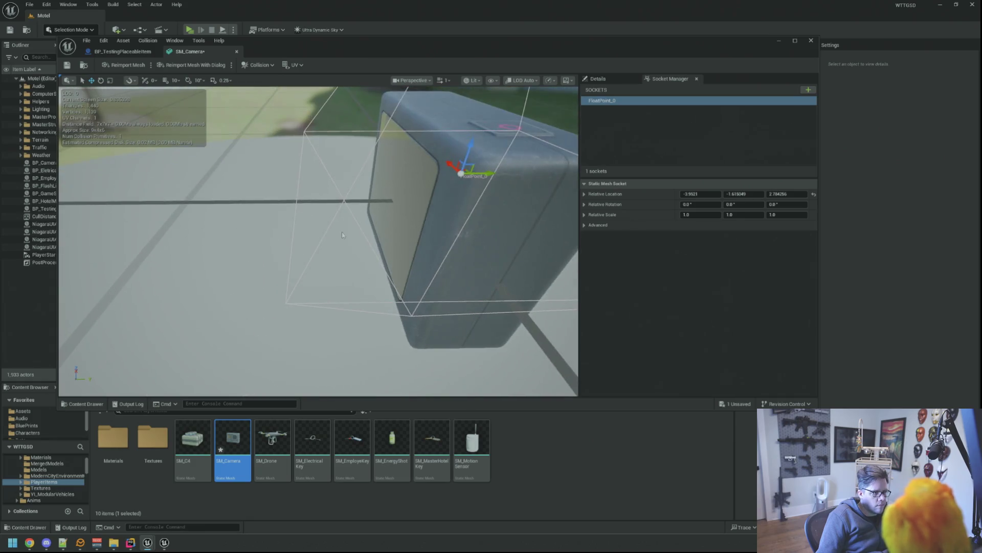
mouse_move(379, 200)
left_mouse_down()
mouse_move(361, 230)
mouse_move(368, 198)
left_mouse_up()
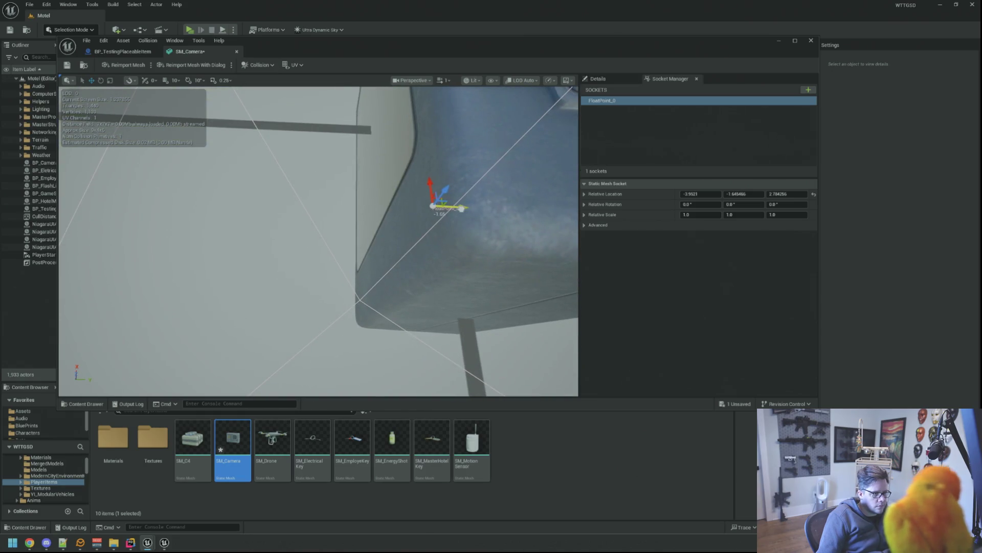
mouse_move(318, 242)
left_mouse_down()
mouse_move(268, 222)
mouse_move(330, 246)
left_mouse_up()
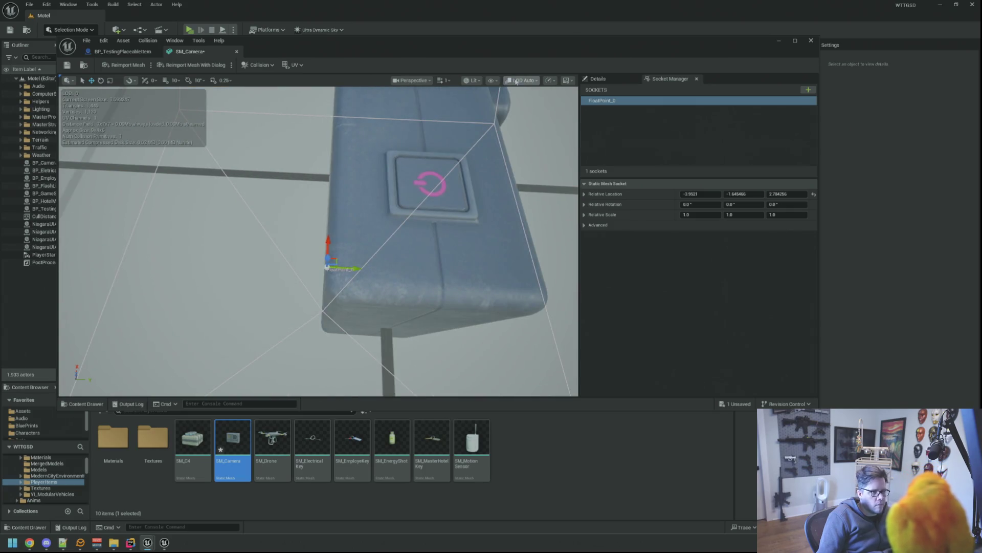
- Verify the socket position in Top view, return to Perspective and reselect FloatPoint_0
left_click(471, 80)
mouse_move(498, 134)
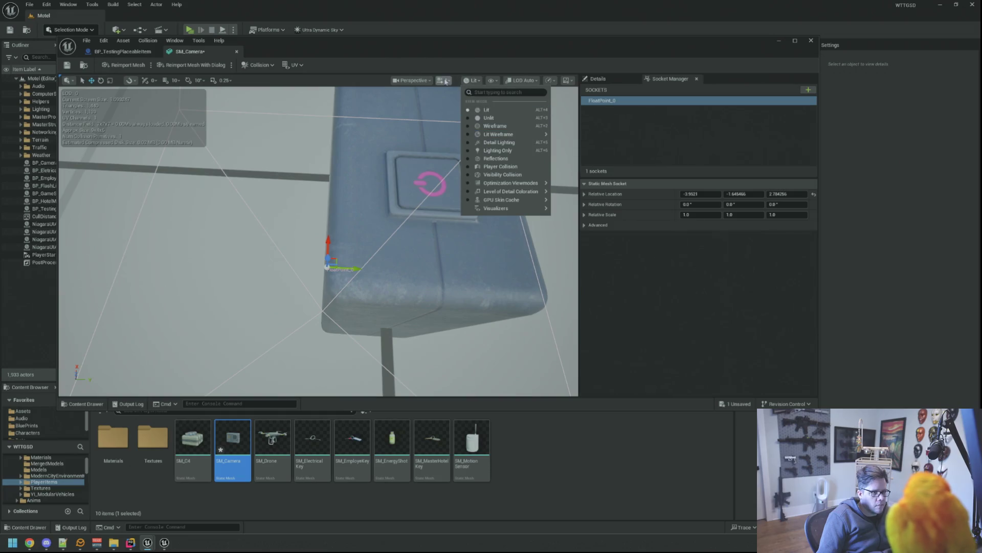
left_click(472, 80)
left_click(413, 80)
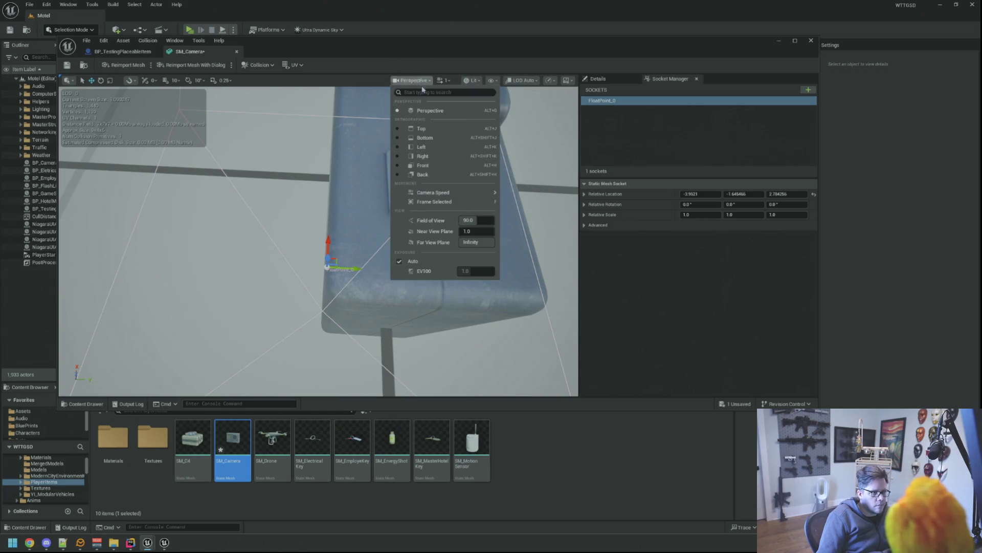
left_click(422, 132)
key("f")
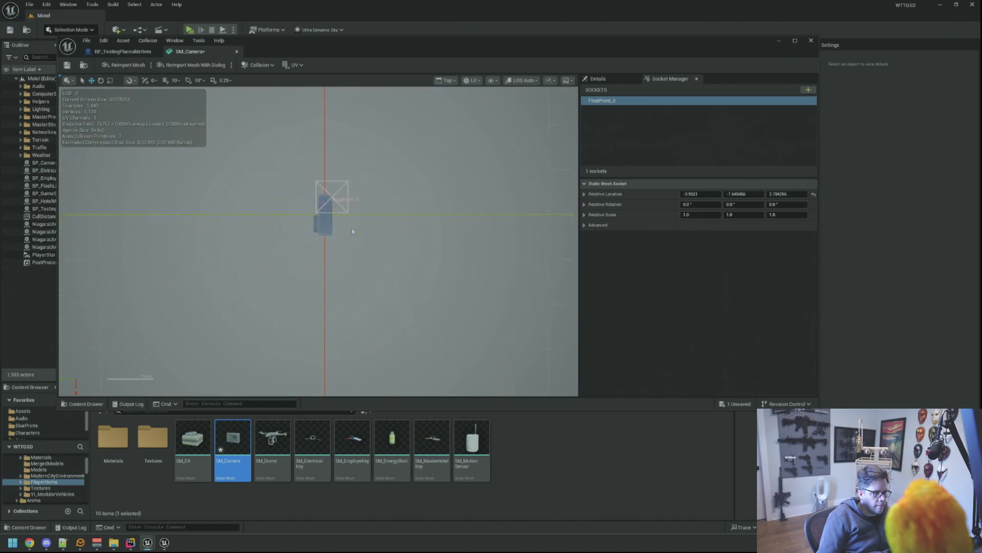
scroll(414, 246, "up", 2)
mouse_move(413, 246)
left_mouse_down()
mouse_move(397, 248)
mouse_move(382, 232)
left_mouse_up()
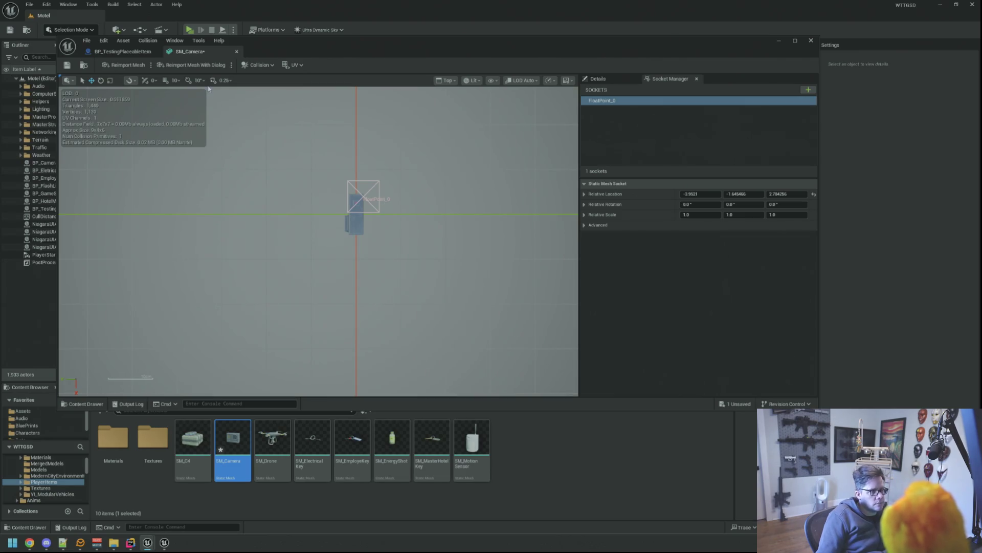
left_click(447, 80)
left_click(461, 95)
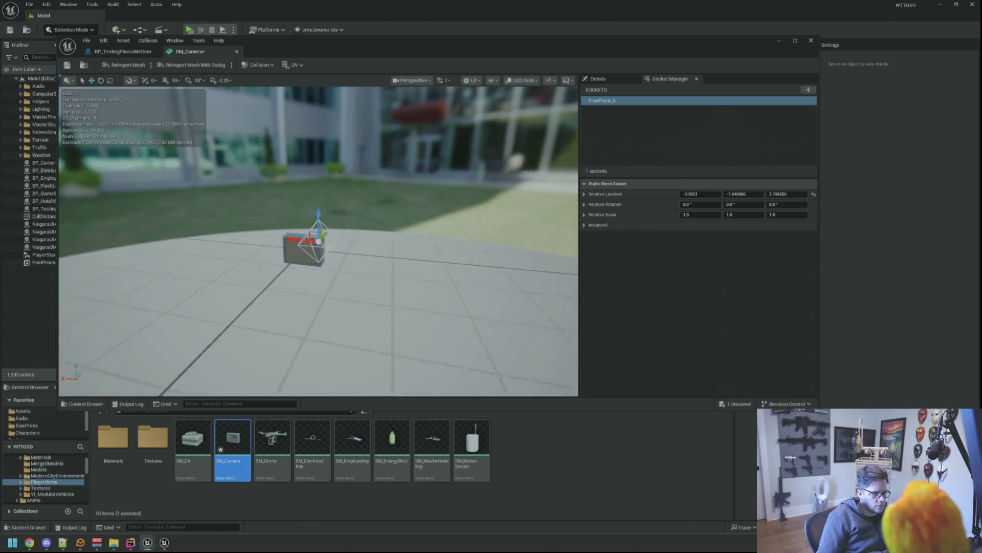
scroll(319, 242, "up", 3)
left_click_drag(389, 328, 389, 328)
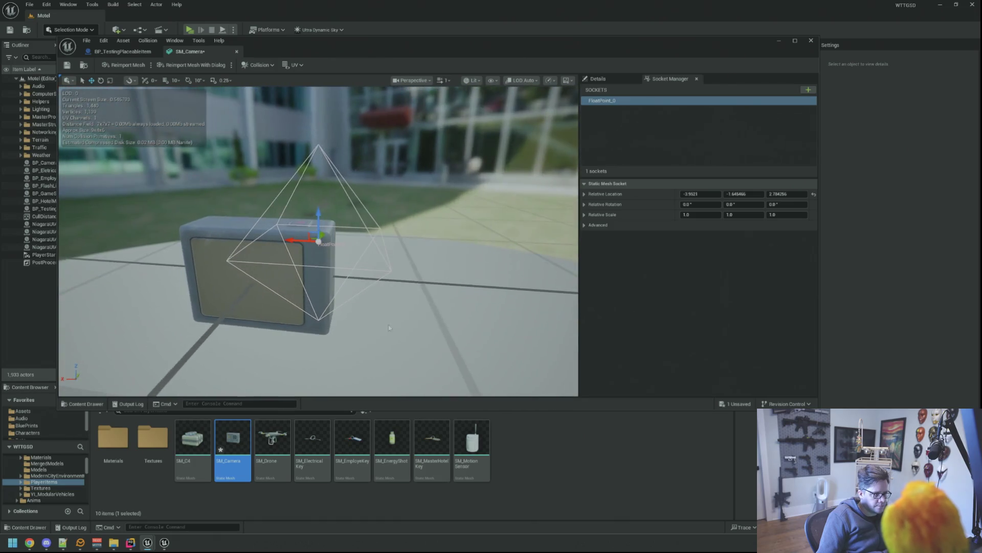
left_click(642, 116)
- Duplicate FloatPoint_0 twice with Ctrl+D to create FloatPoint_1 and FloatPoint_2
left_click(614, 101)
key("ctrl+d")
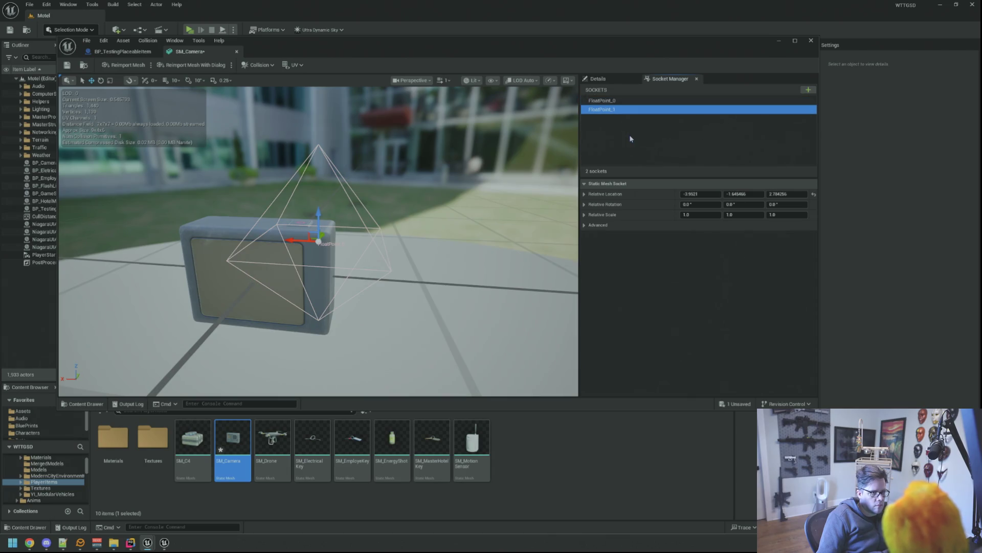
left_click_drag(424, 154, 424, 153)
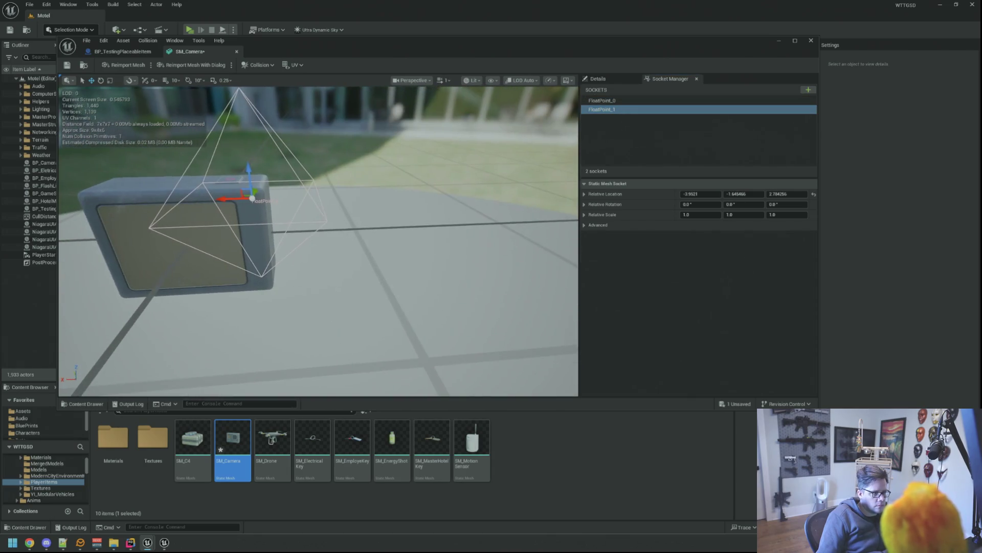
mouse_move(367, 172)
left_mouse_down()
mouse_move(352, 192)
mouse_move(197, 183)
left_mouse_up()
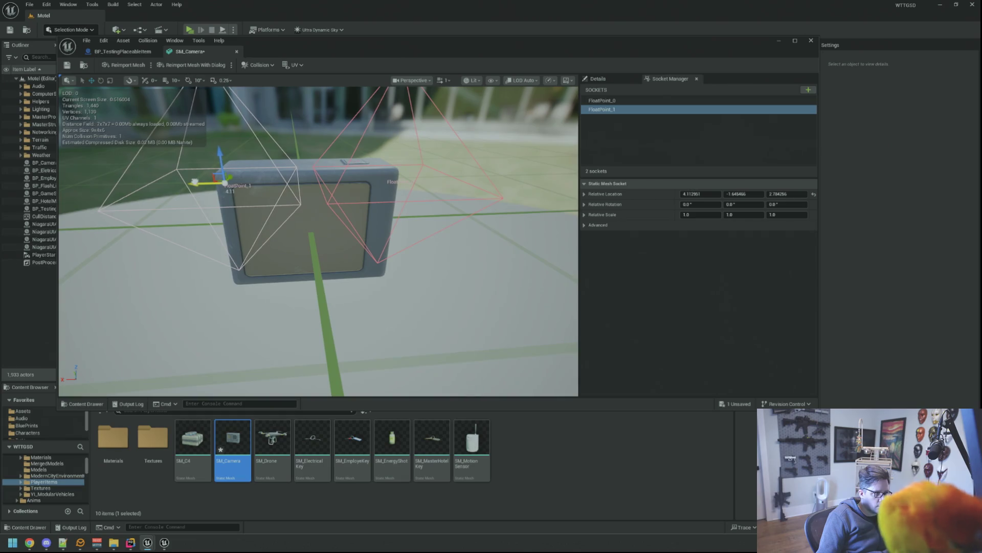
key("ctrl+d")
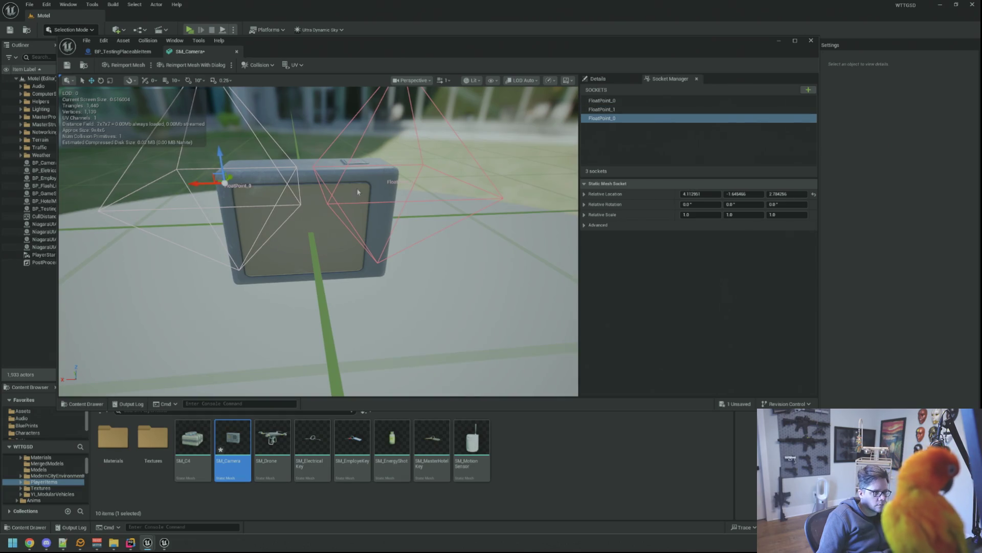
left_click_drag(358, 191, 337, 146)
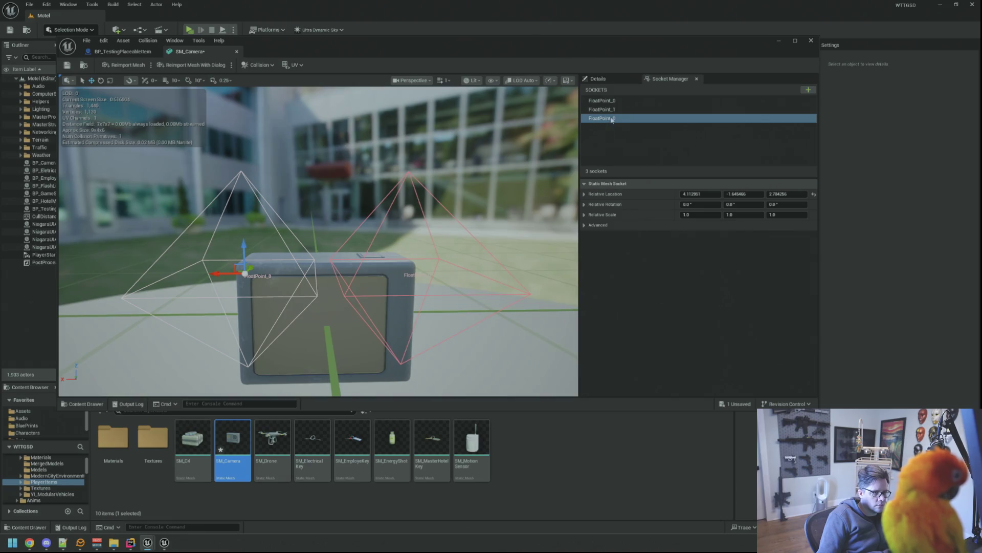
- Compare the sockets and rename the third one to FloatPoint_2
left_click(606, 100)
left_click(608, 109)
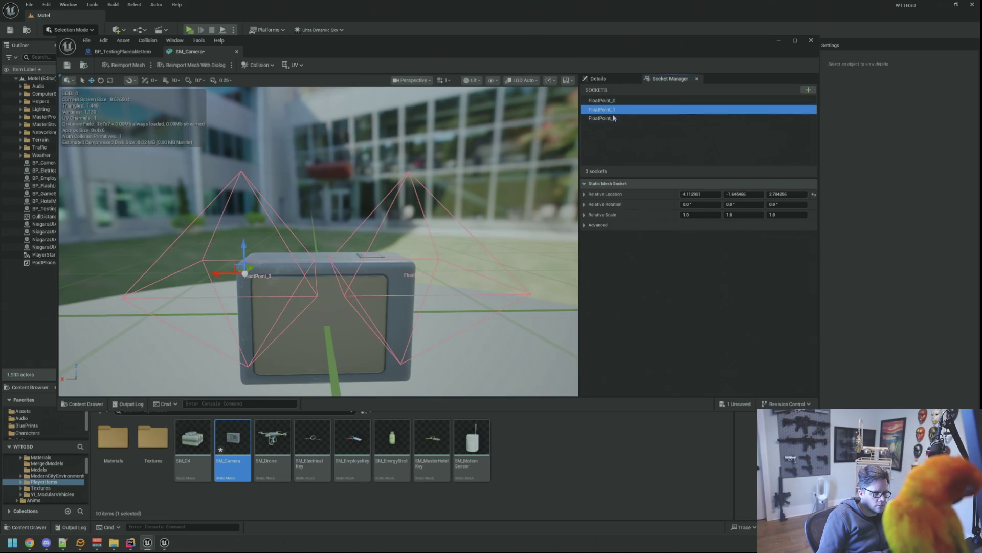
left_click(614, 120)
left_click(620, 120)
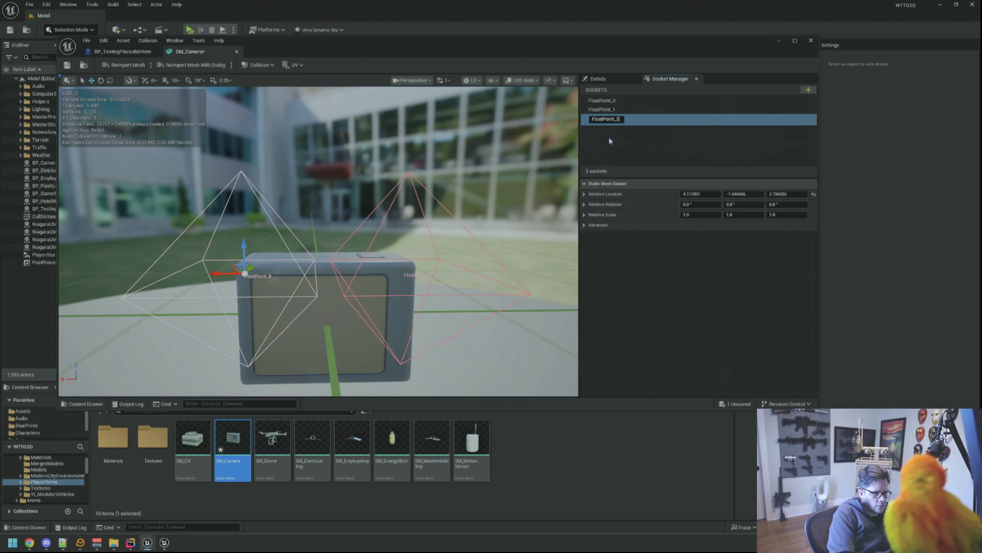
key("Return")
- Lower FloatPoint_2 along Z to about -2.9 at the opposite corner
left_click_drag(350, 181, 360, 185)
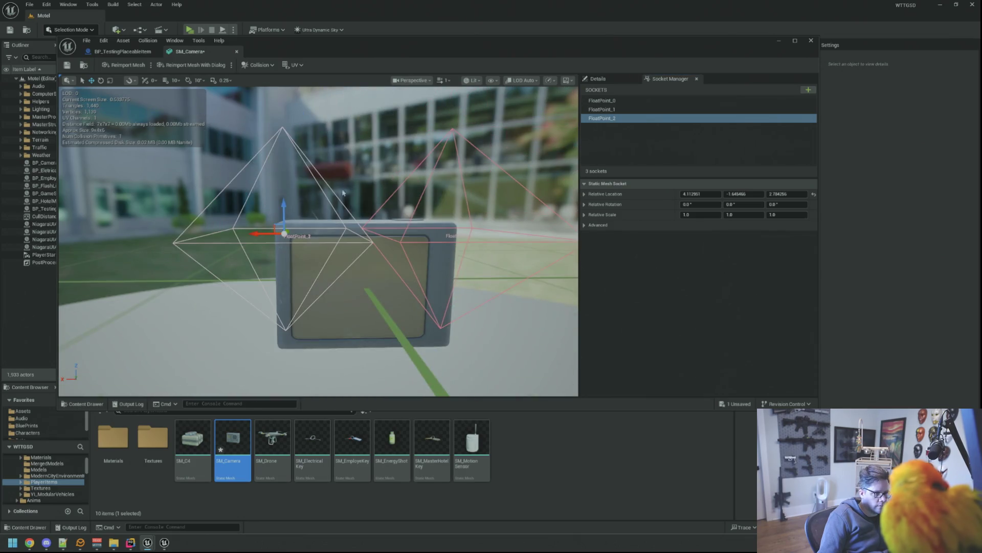
left_click_drag(283, 206, 292, 326)
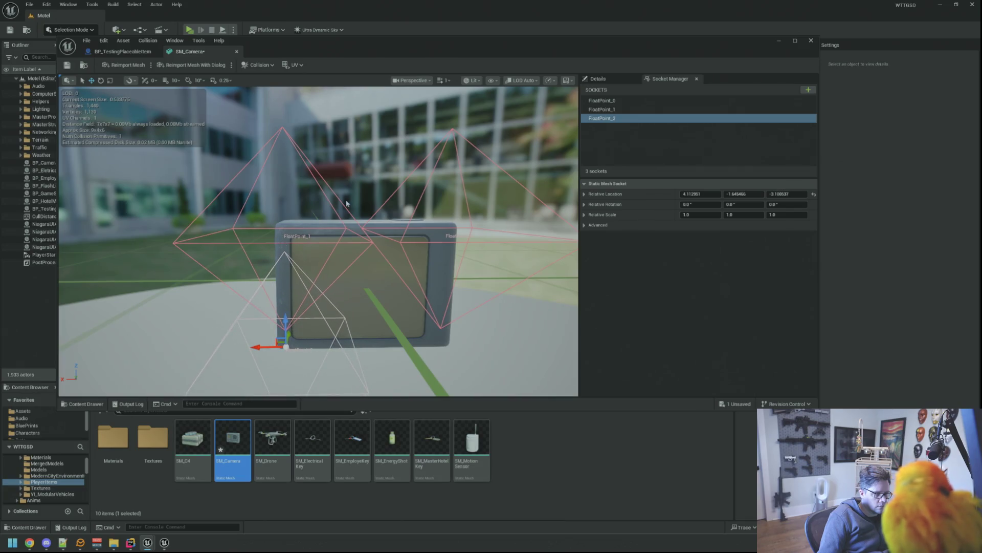
left_click_drag(346, 202, 347, 230)
left_click_drag(284, 187, 284, 183)
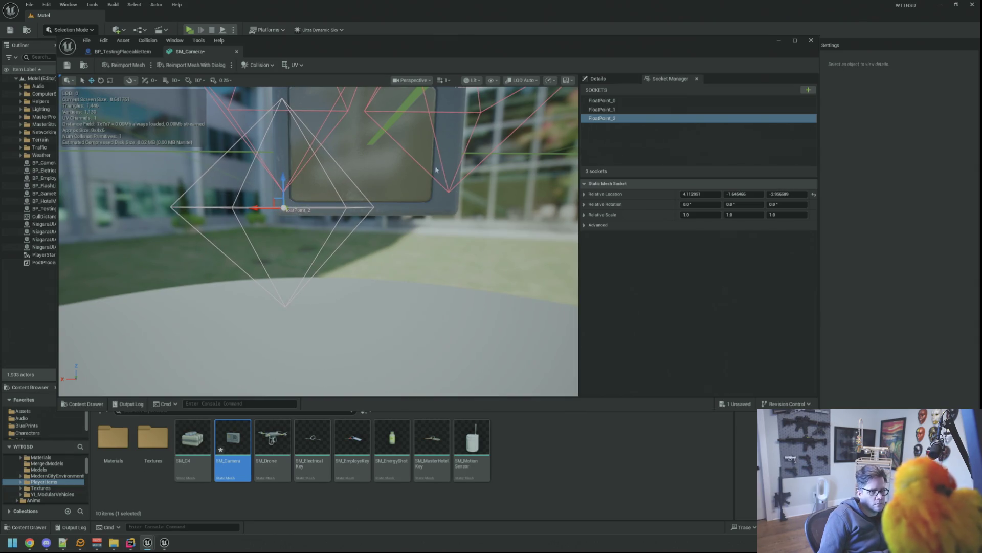
left_click(614, 101)
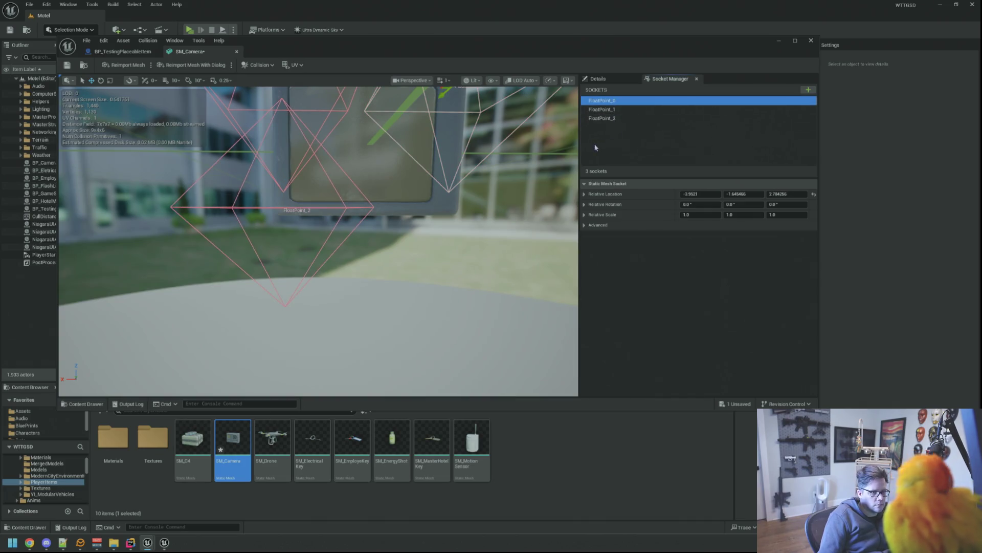
- Duplicate a fourth socket and rename it FloatPoint_3
key("ctrl+d")
left_click(614, 128)
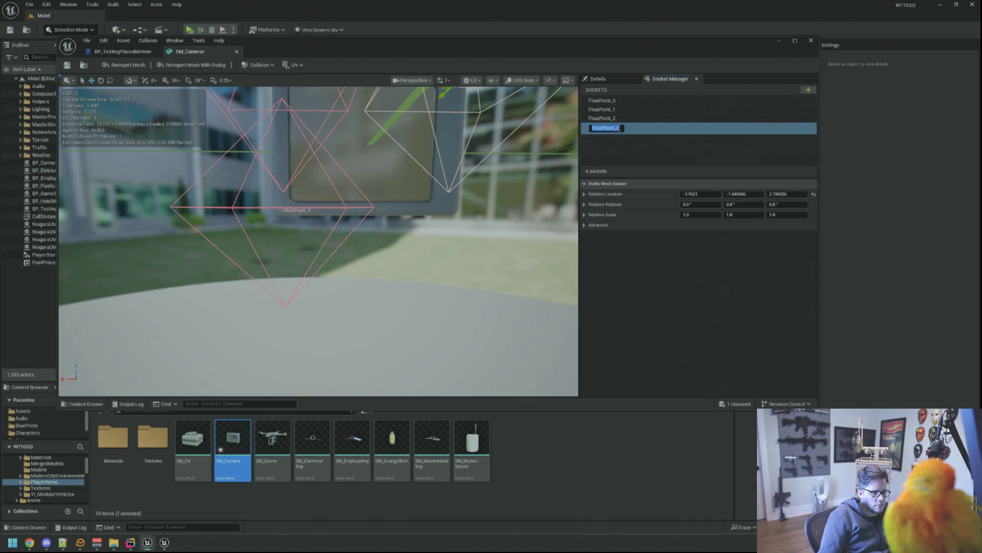
key("BackSpace")
type("3")
key("Return")
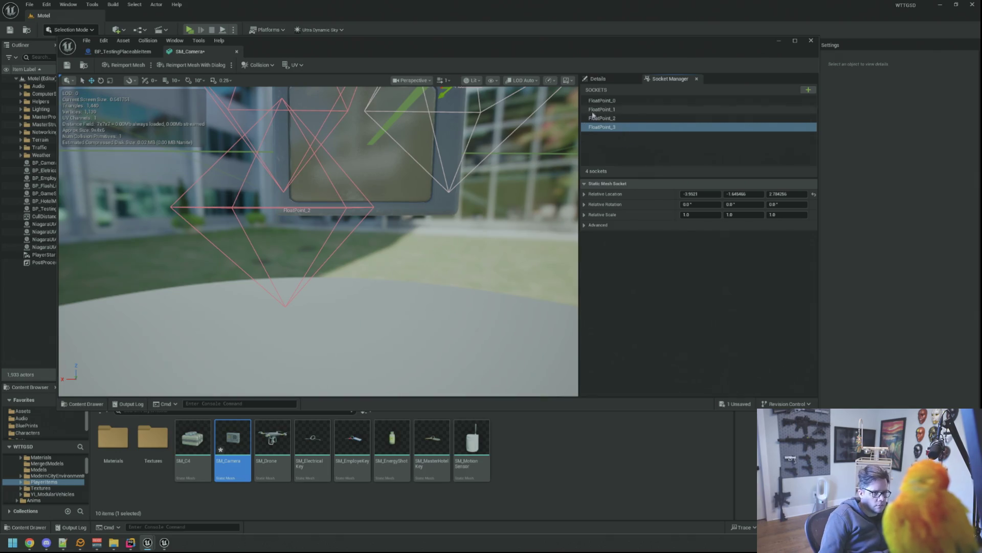
scroll(373, 251, "down", 3)
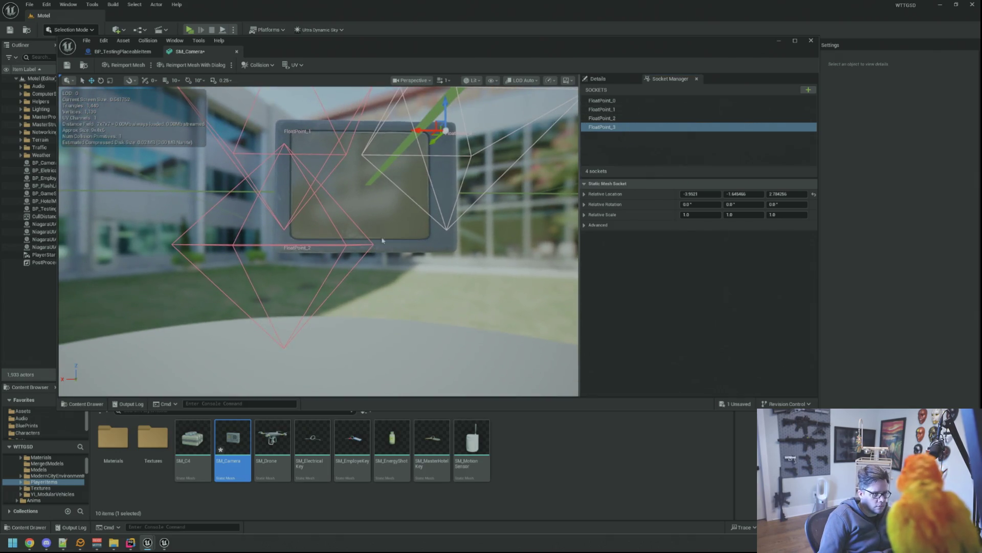
- Lower FloatPoint_3 on Z and match its height to FloatPoint_2
left_click_drag(446, 111, 446, 229)
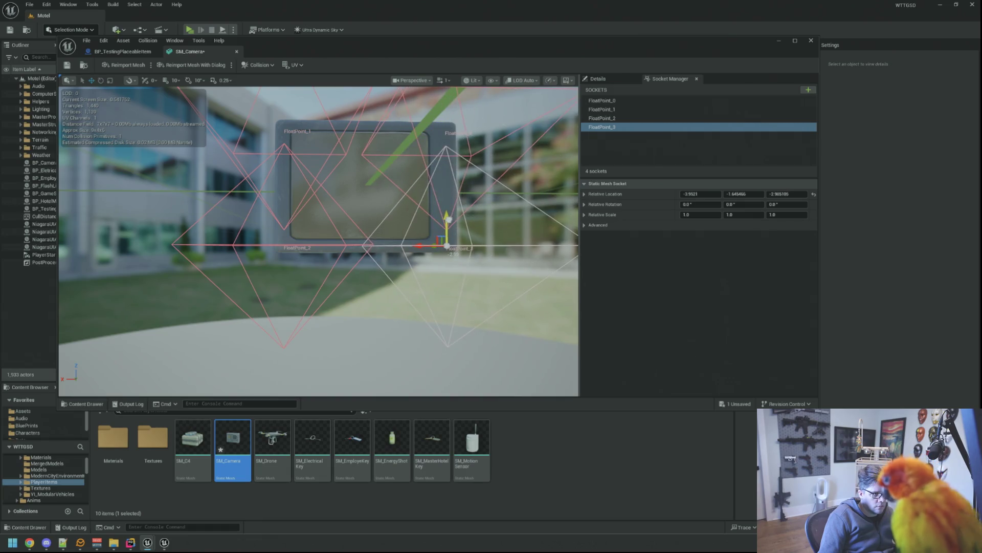
key("Up")
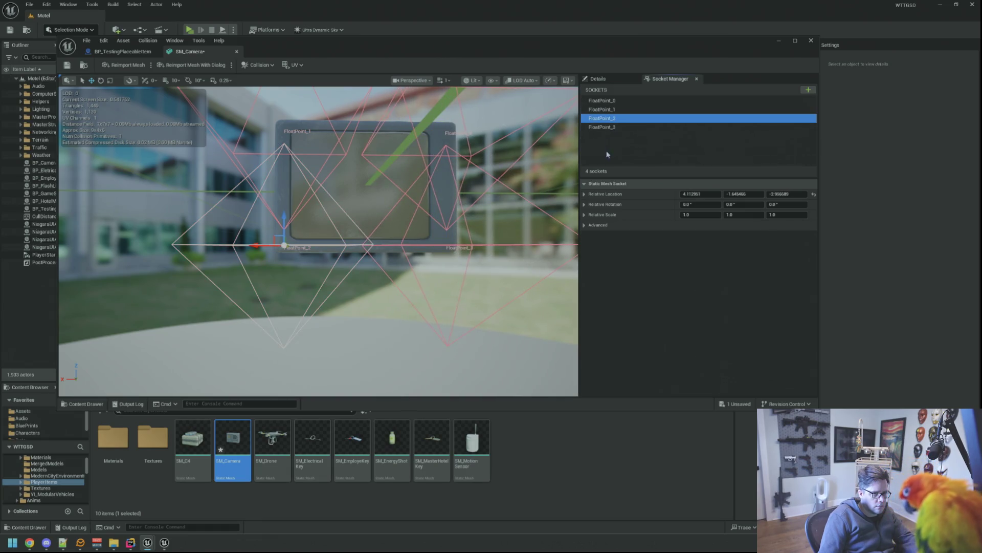
left_click_drag(284, 218, 283, 216)
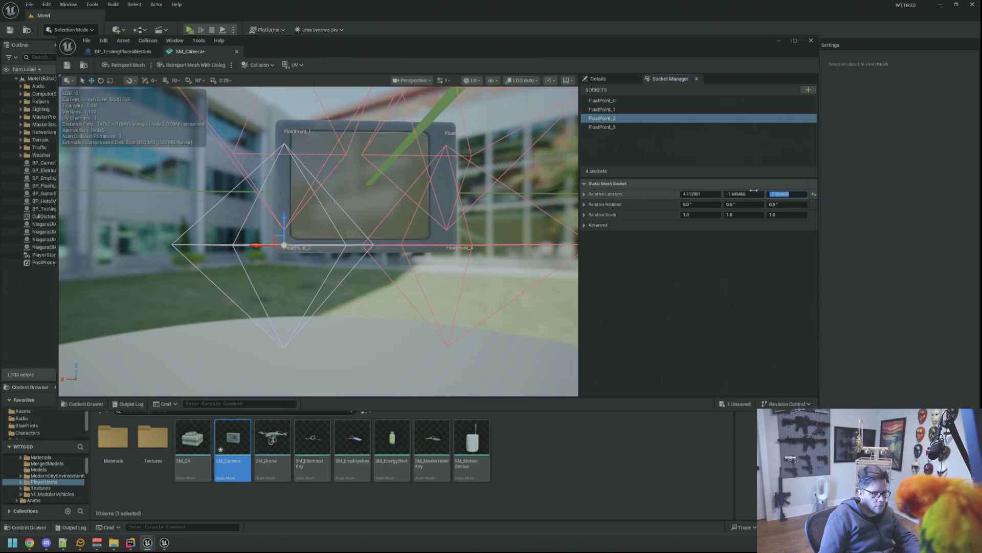
left_click(614, 127)
left_click(795, 194)
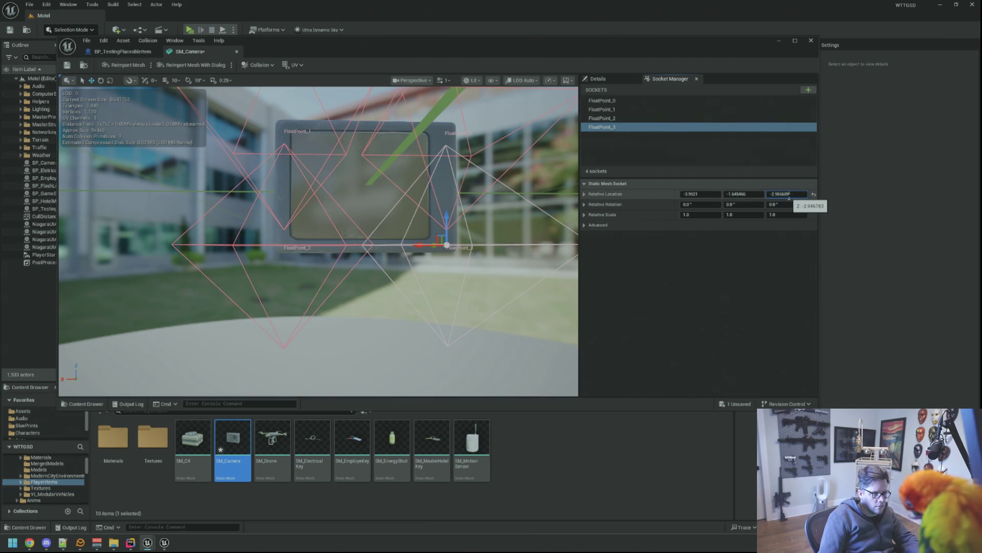
left_click_drag(460, 230, 346, 246)
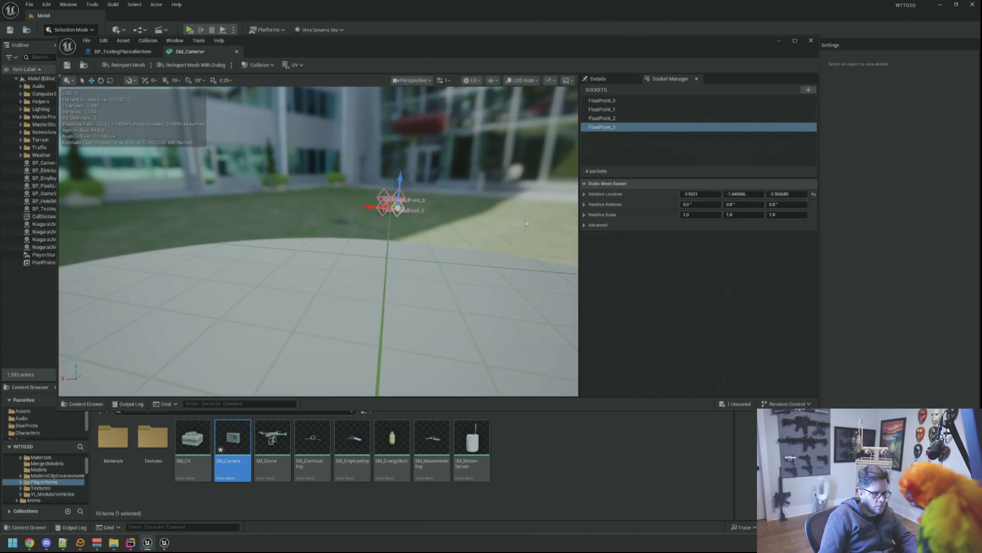
scroll(319, 242, "up", 5)
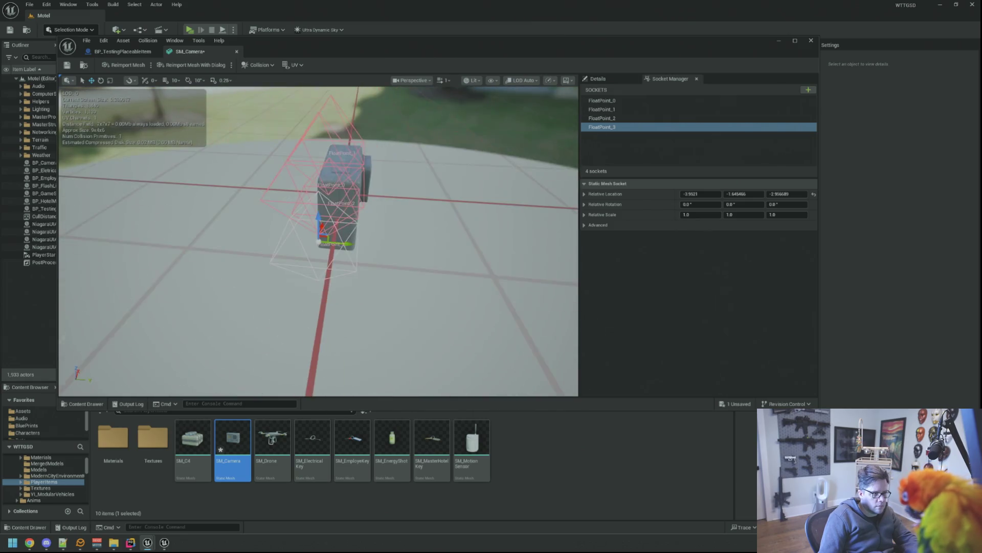
- Inspect the four sockets, close the SM_Camera editor and return to the item blueprint
left_click_drag(319, 242, 253, 200)
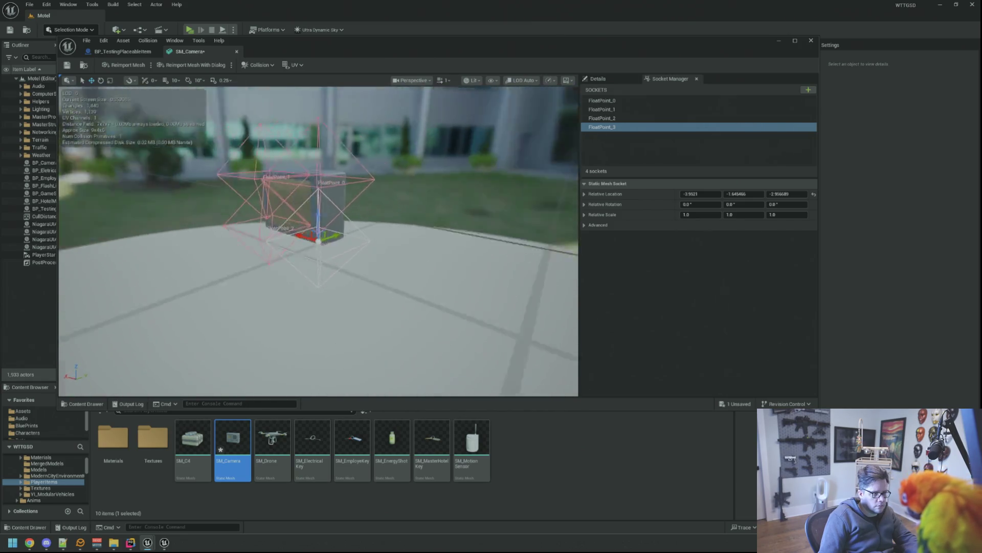
left_click_drag(319, 241, 330, 230)
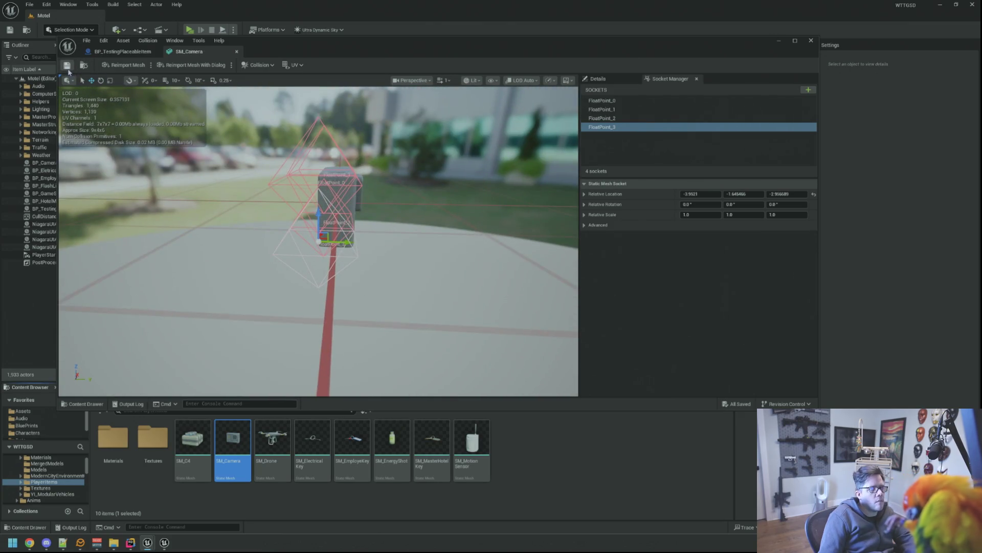
left_click_drag(437, 173, 425, 164)
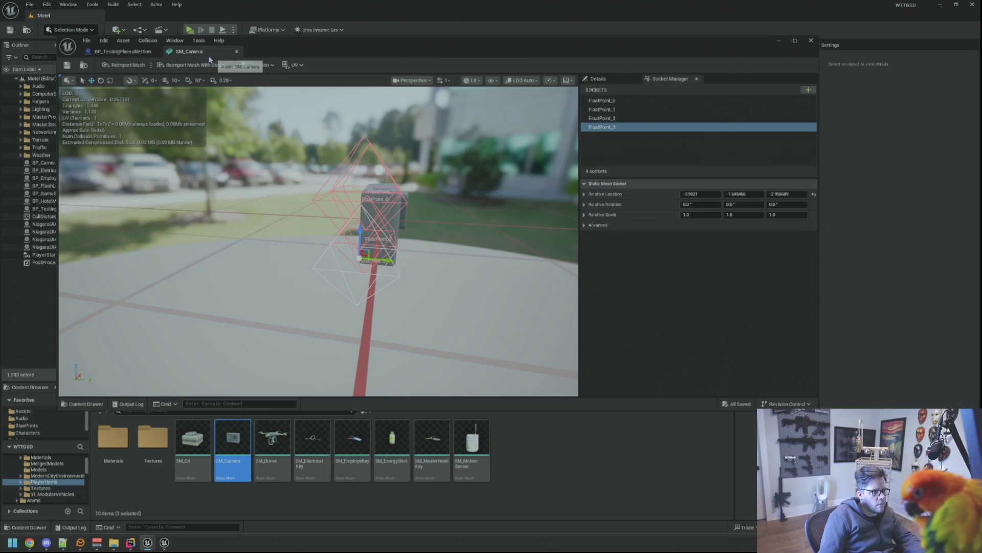
left_click(237, 51)
mouse_move(412, 167)
left_mouse_down()
mouse_move(384, 230)
mouse_move(399, 200)
mouse_move(358, 243)
left_mouse_up()
- Deselect the component in BP_TestingPlaceableItem's viewport and switch to Rider's PlaceableItem code
left_click(383, 230)
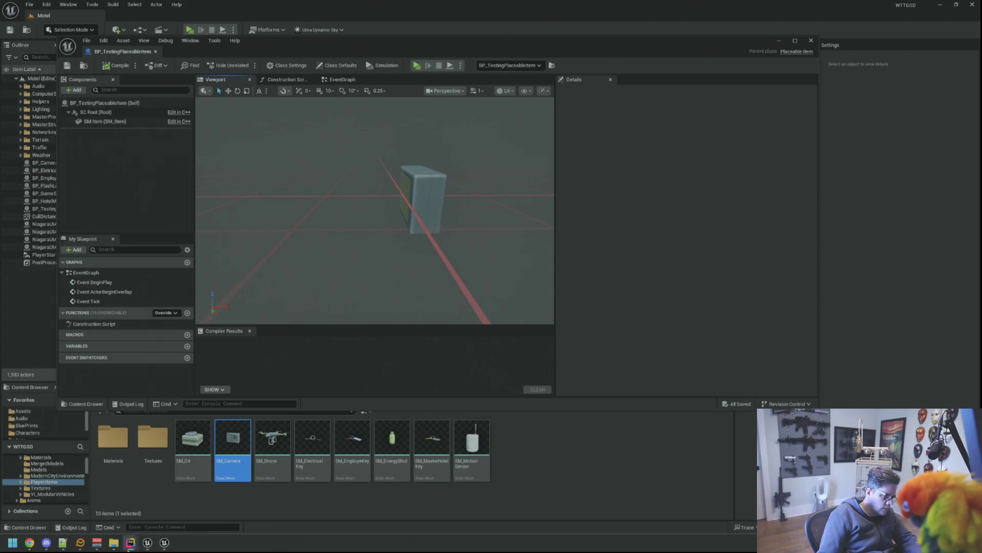
left_click(102, 505)
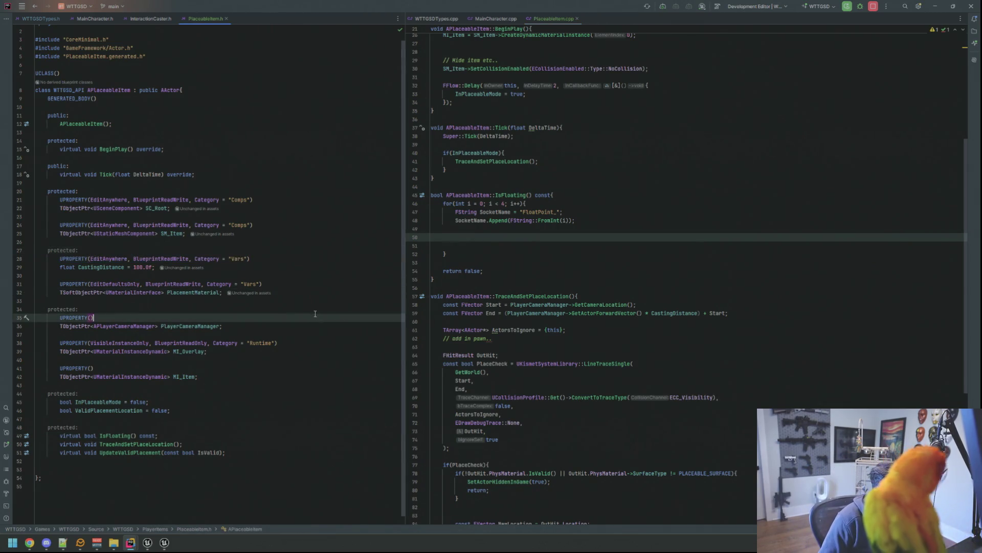
- Add a UPROPERTY(BlueprintReadWrite, Category) block after the CastingDistance declaration in PlaceableItem.h
left_click(323, 267)
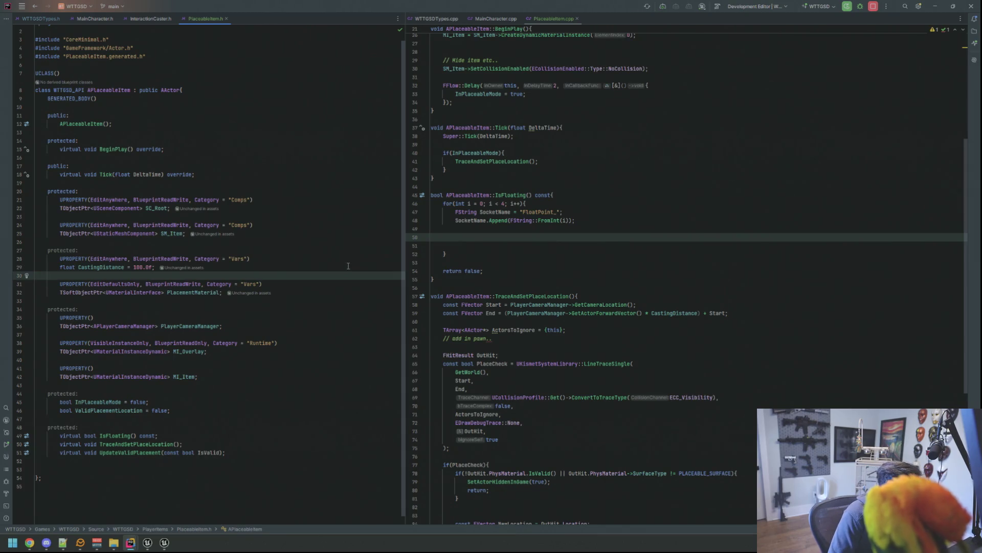
key("Return")
key("Return")
type("UPR")
key("Return")
type("EditAnywhere, BlueprintReadWrite, C)")
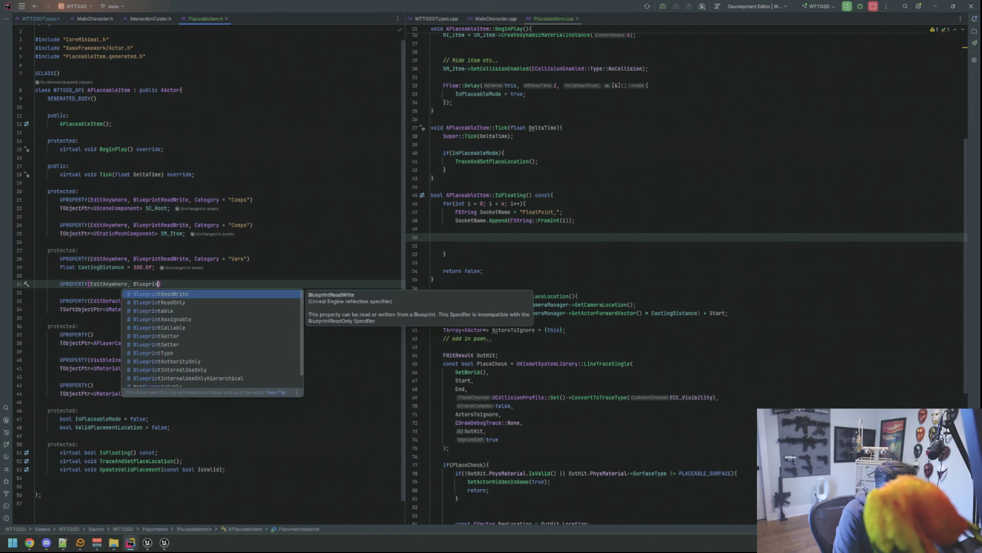
key("Return")
type(", Category = \"Vars")
key("Return")
type("= \"Vars")
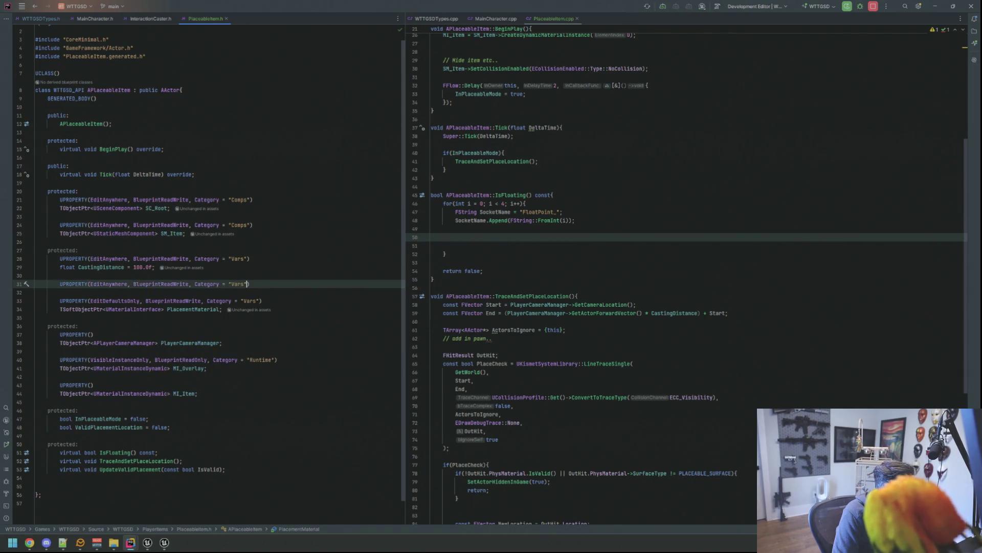
type(")")
key("Return")
type("loat ")
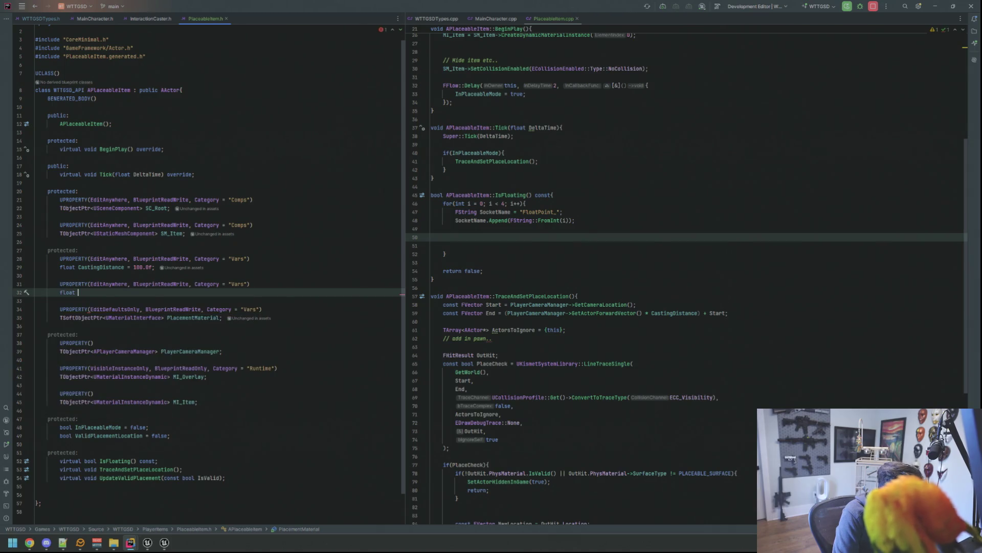
type("FloatDi")
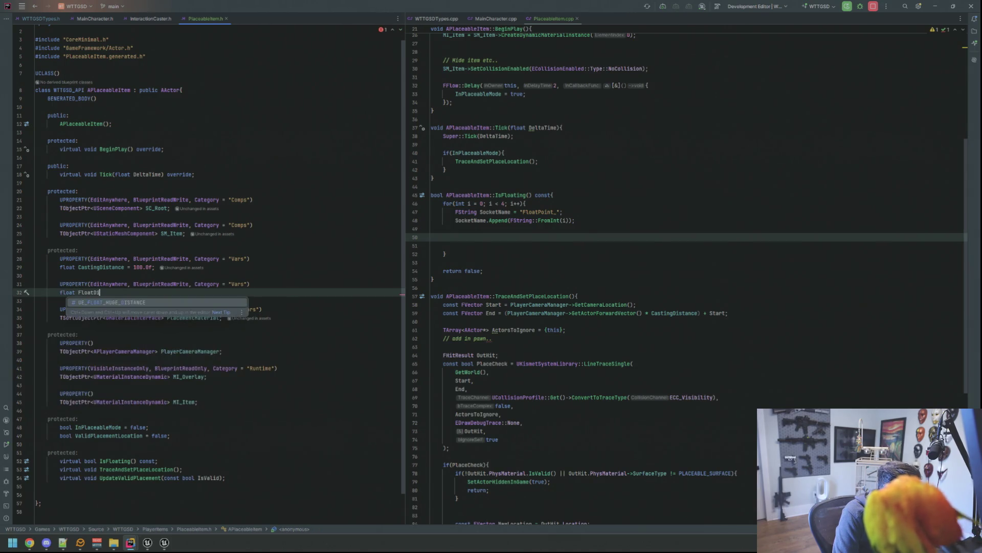
type("stance;")
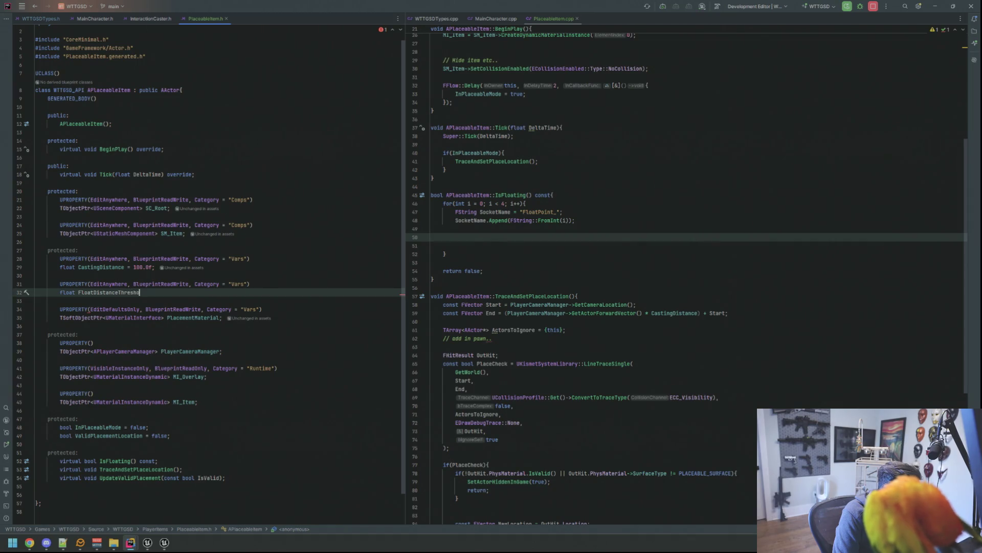
- Declare the FLinearColor placement colour properties, including C_BadPlacement, with EditAnywhere/BlueprintReadWrite specifiers
key("Return")
key("Return")
type("UPROPERTY(EditAnywhere, Bluepri")
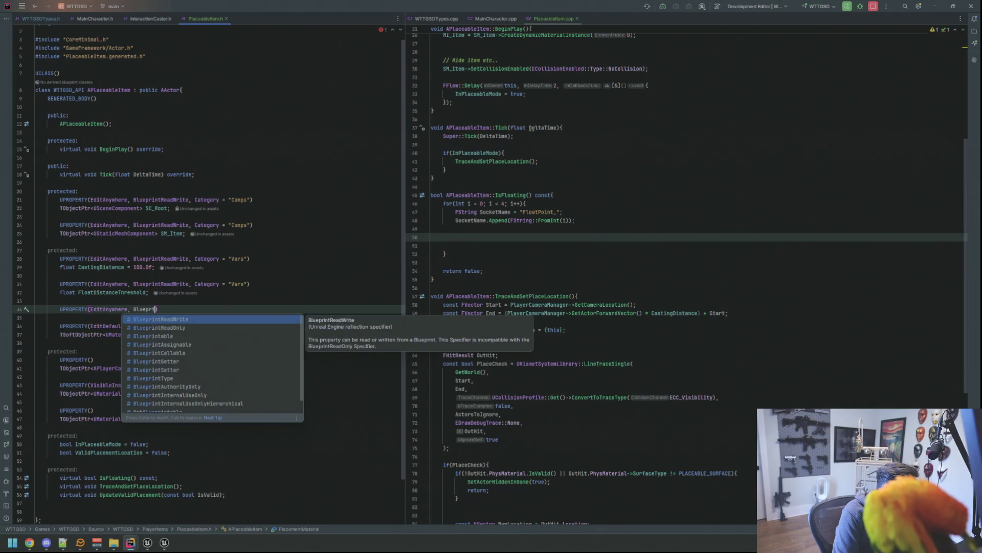
type("ntReadWrite, C")
key("Return")
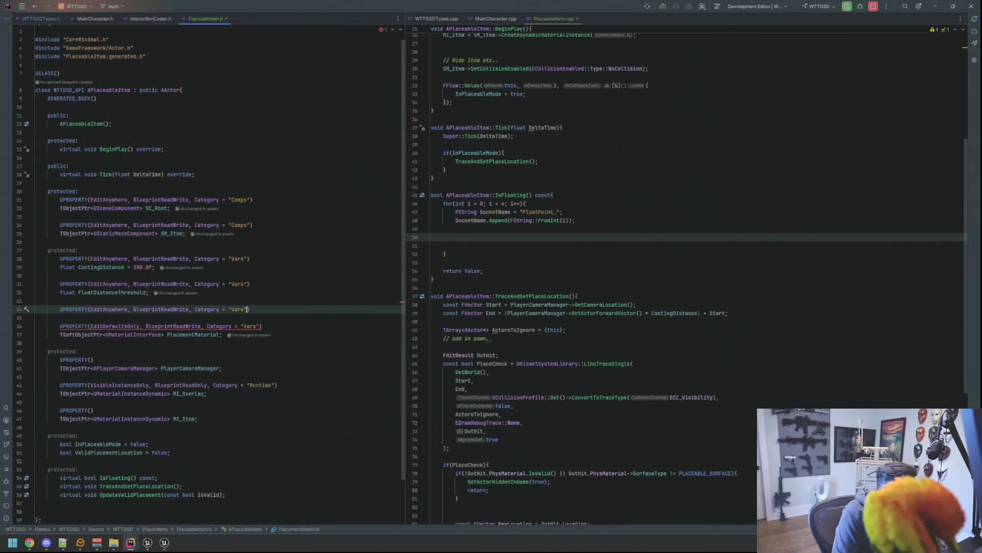
key("End")
key("Return")
type("FLinearco")
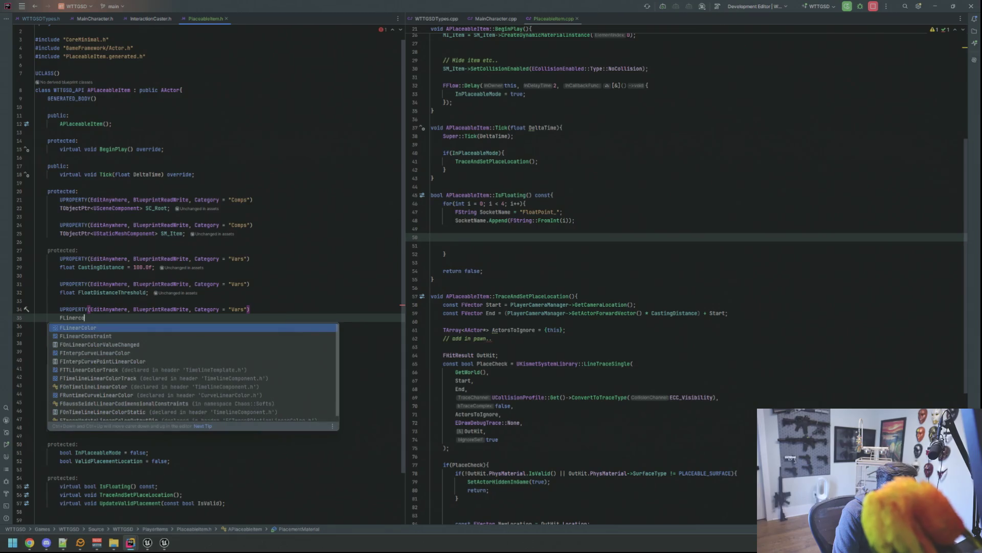
key("Return")
type("C")
type("GoodPl")
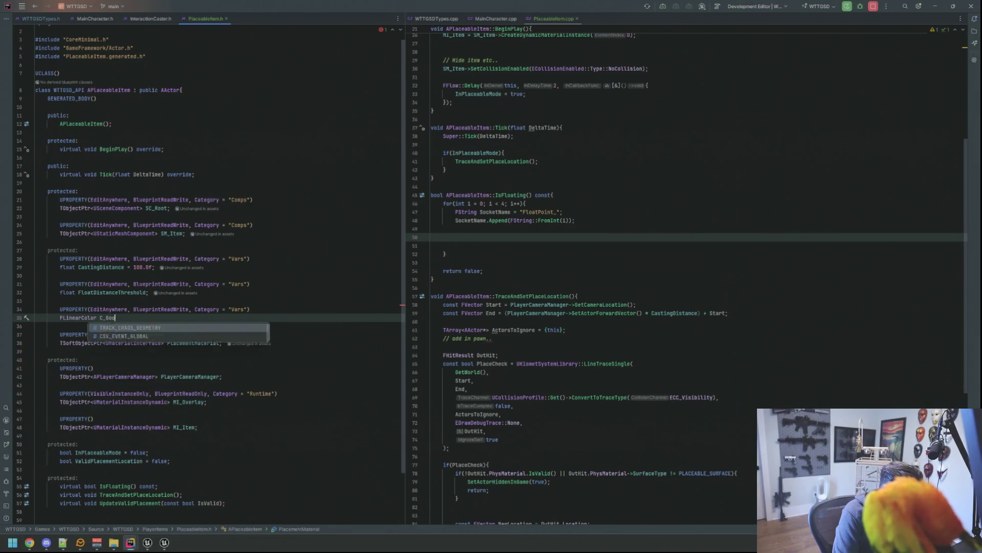
key("Return")
key("Return")
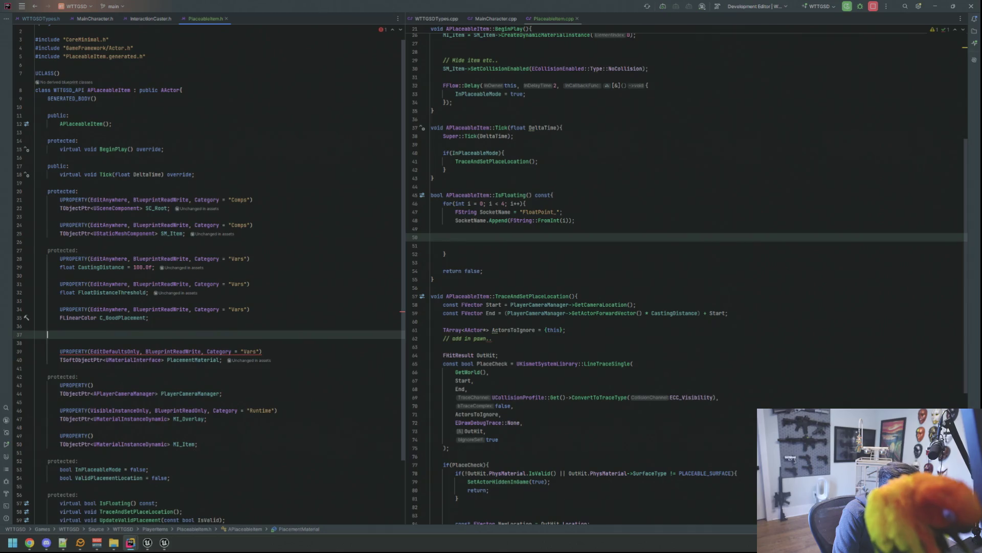
type("UPROPERTY(Ed")
key("Return")
type(", Bluepr")
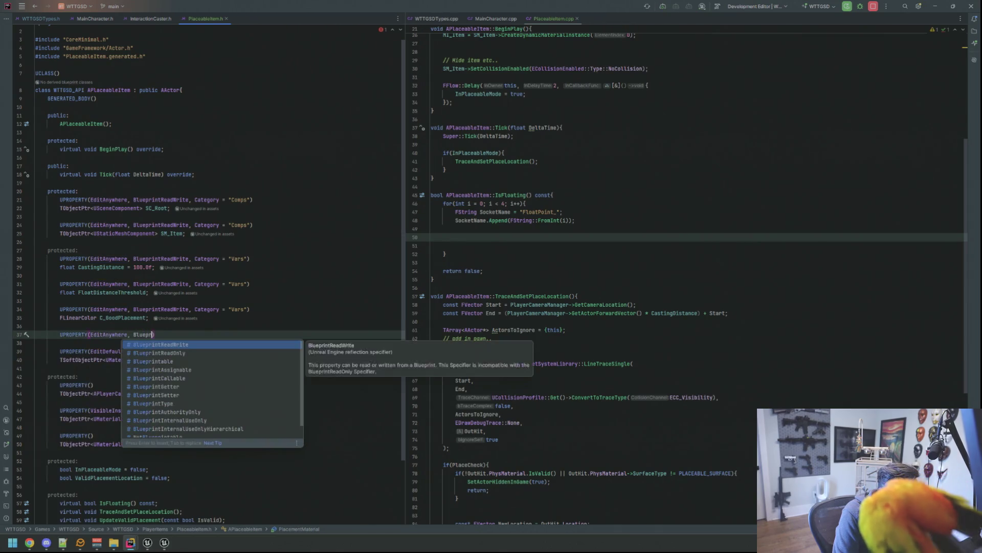
key("Return")
type(", Ca")
key("Return")
type("= \"Vars")
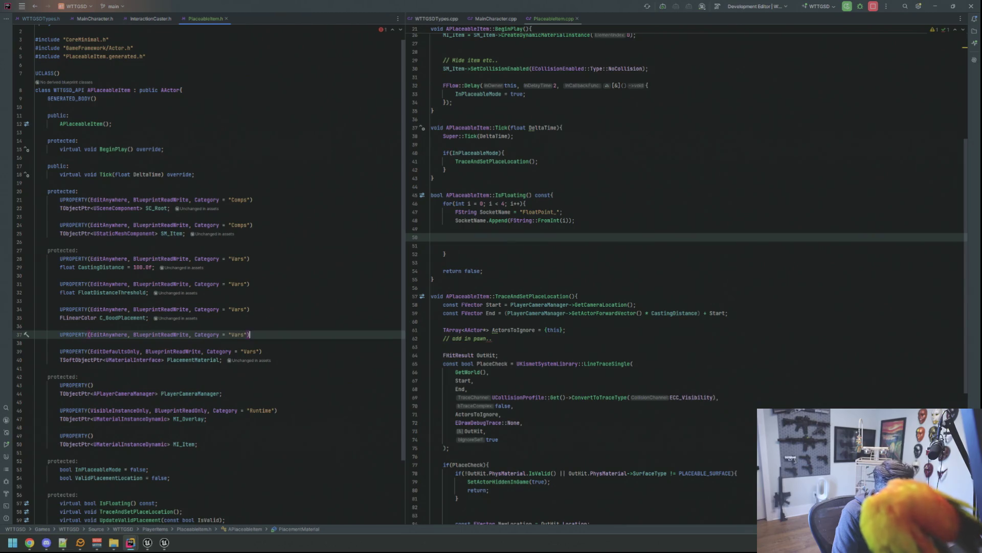
key("Return")
type("FLin")
key("Return")
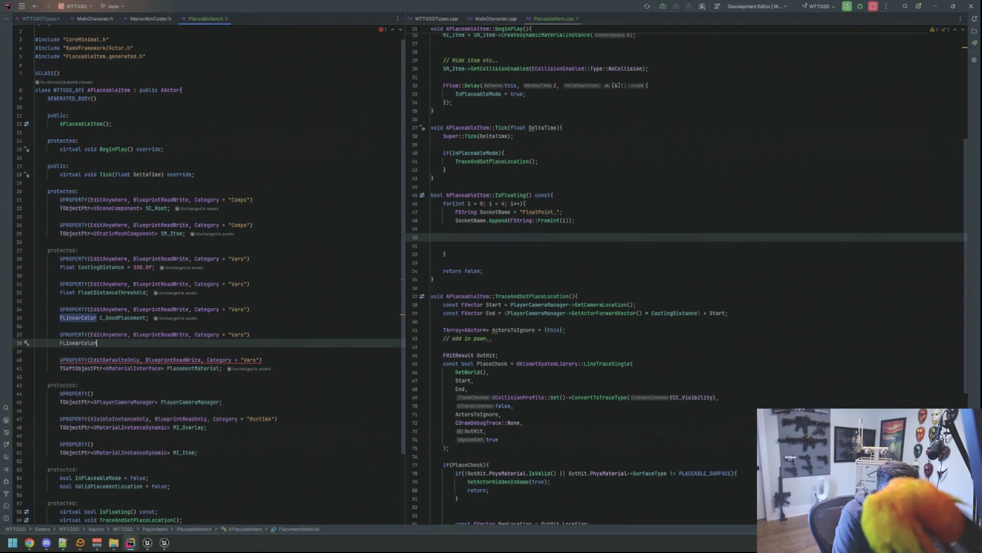
type("_")
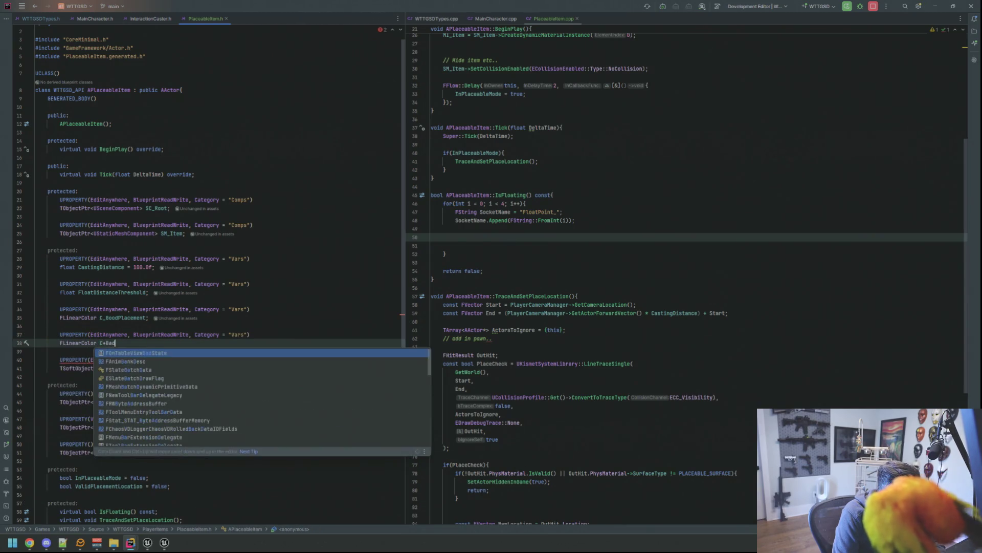
type("Ba")
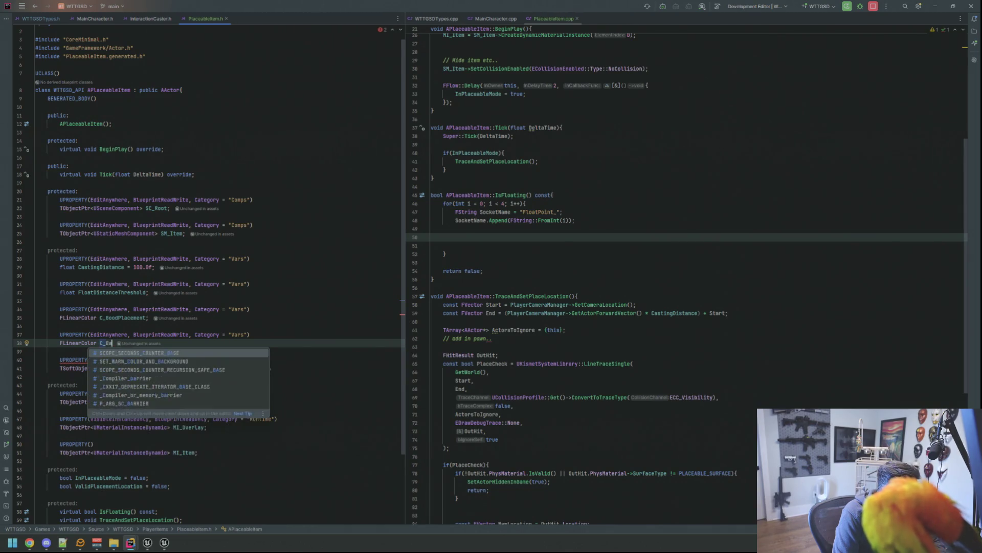
type("dP")
- Give FloatDistanceThreshold a default of 2.0f, then move into IsFloating's loop in PlaceableItem.cpp
key("Up")
key("Up")
key("Up")
key("Up")
key("Up")
key("Up")
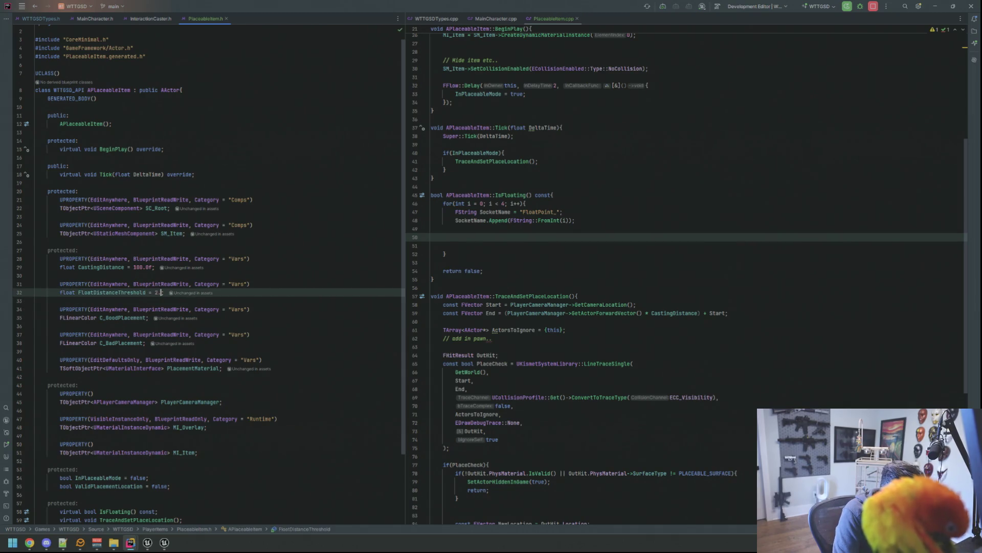
key("Down")
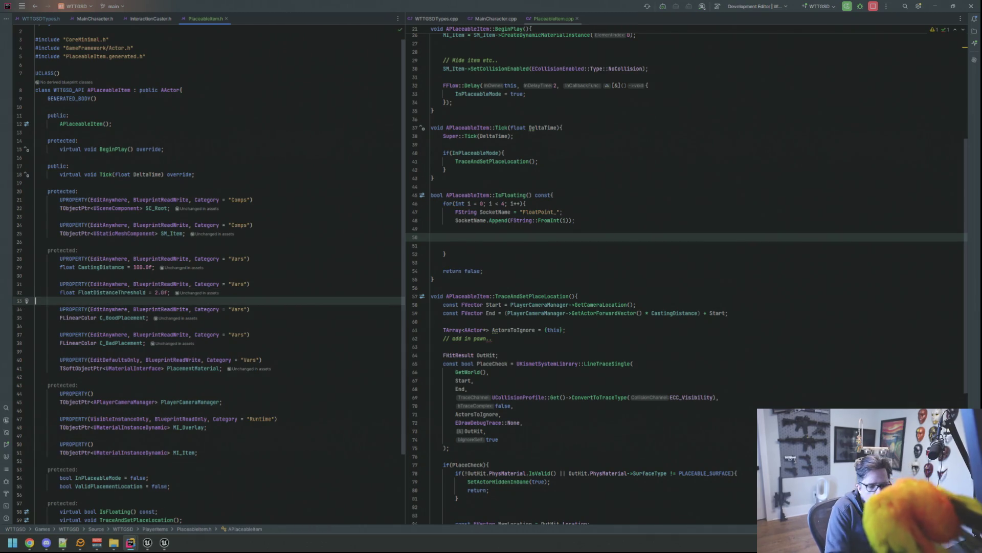
left_click(345, 260)
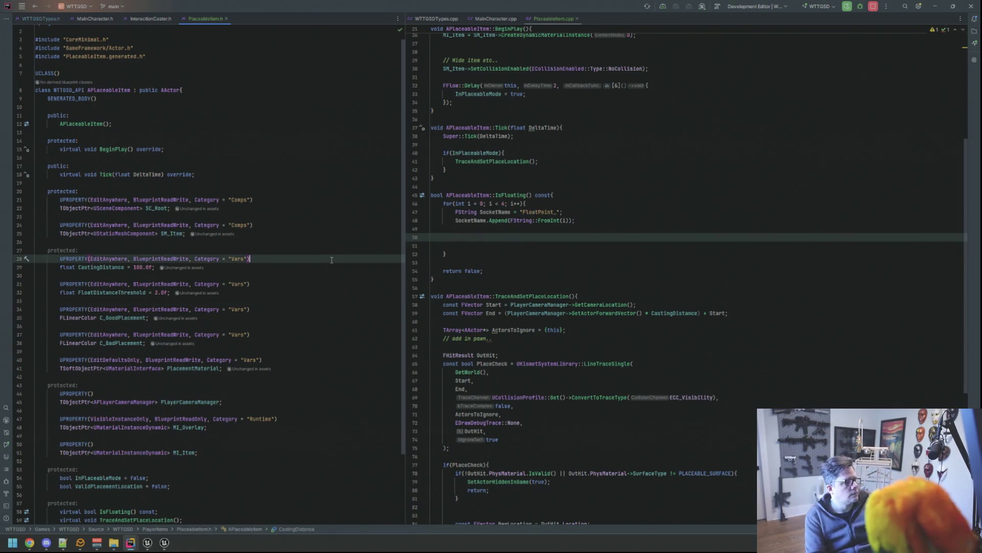
left_click(507, 237)
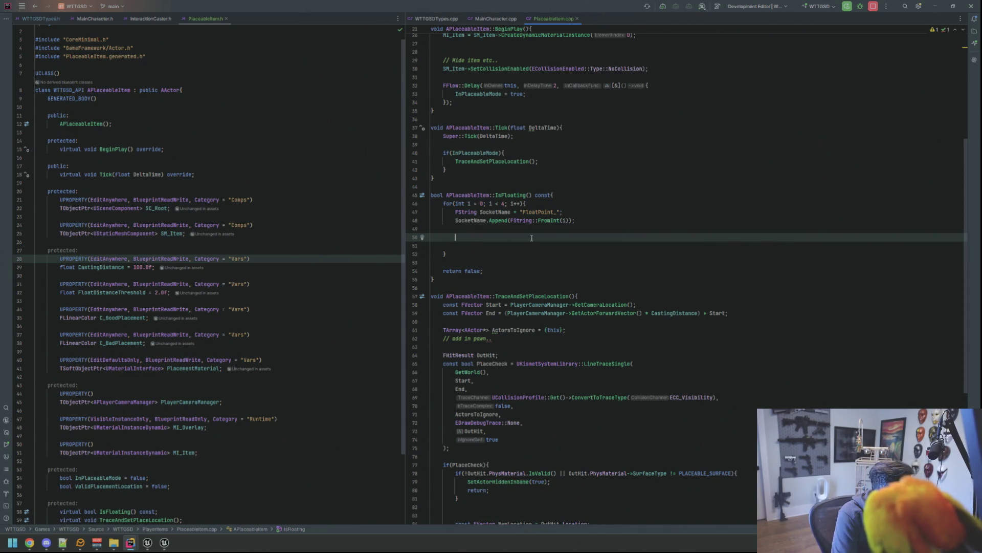
type("FTransform")
- Add FTransform CornerPoint = SM_Item->GetSocketTransform(FName(SocketName), RTS_World) inside the loop
key("Return")
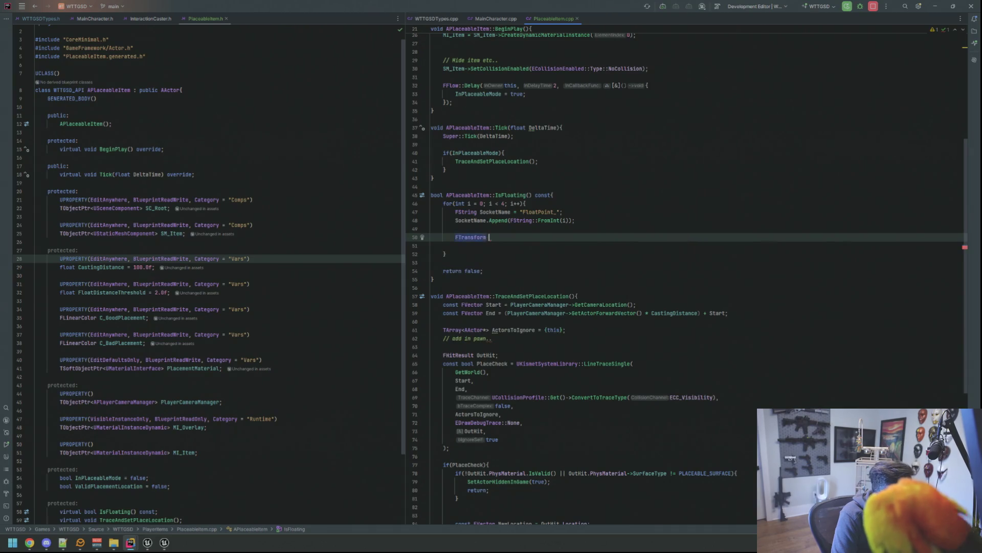
type("CornerPoint = ")
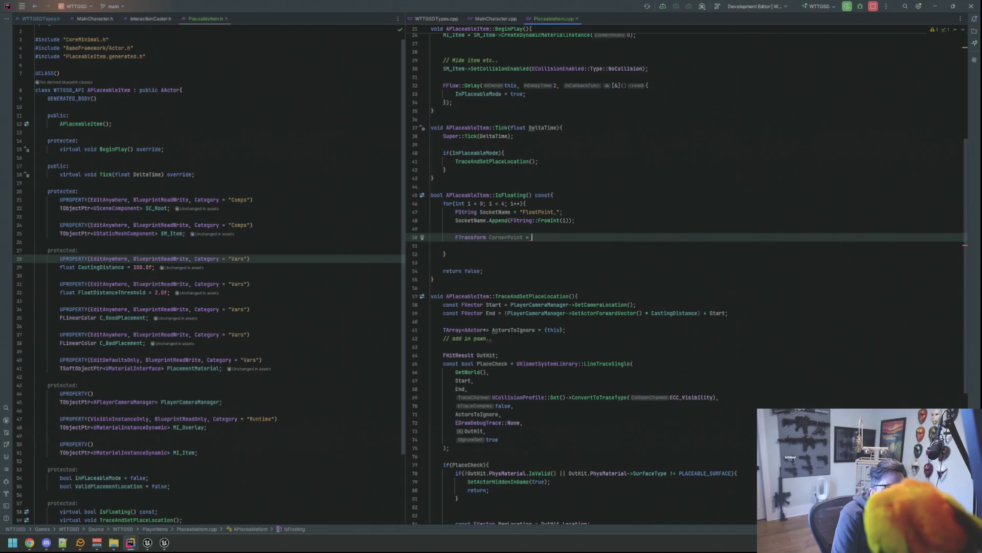
type("M")
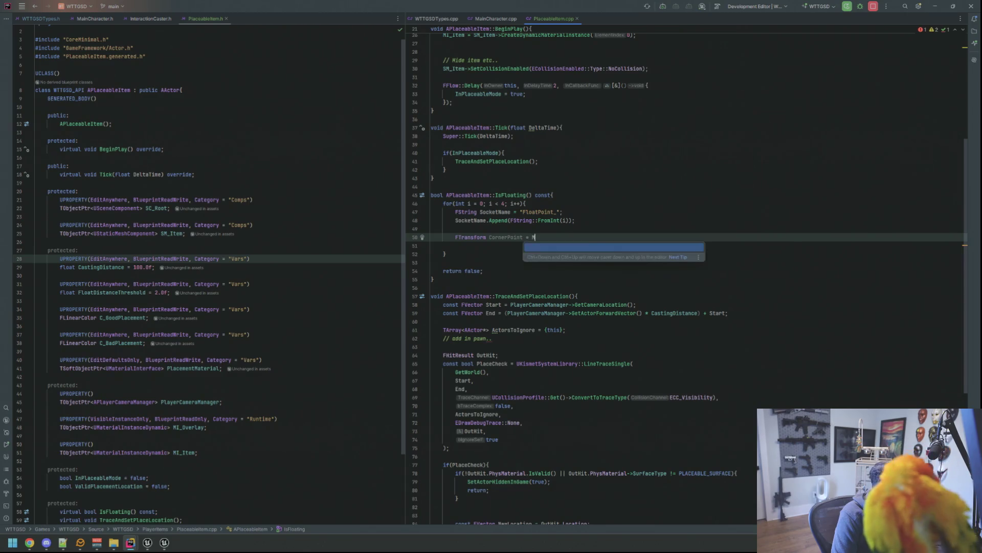
type("e")
key("BackSpace")
key("BackSpace")
type("SM_")
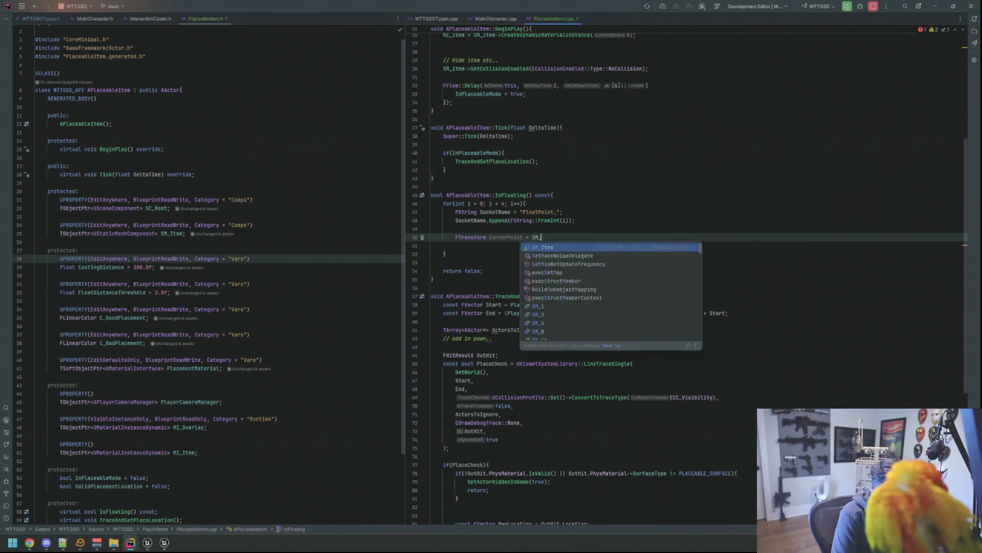
type("Item->GetSocket")
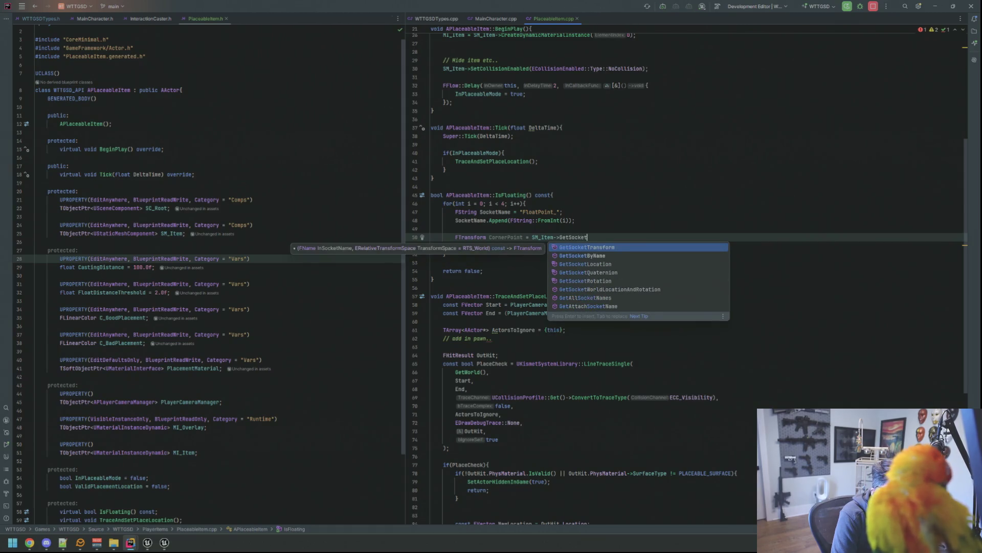
key("Return")
type("FName(Soc))")
key("Return")
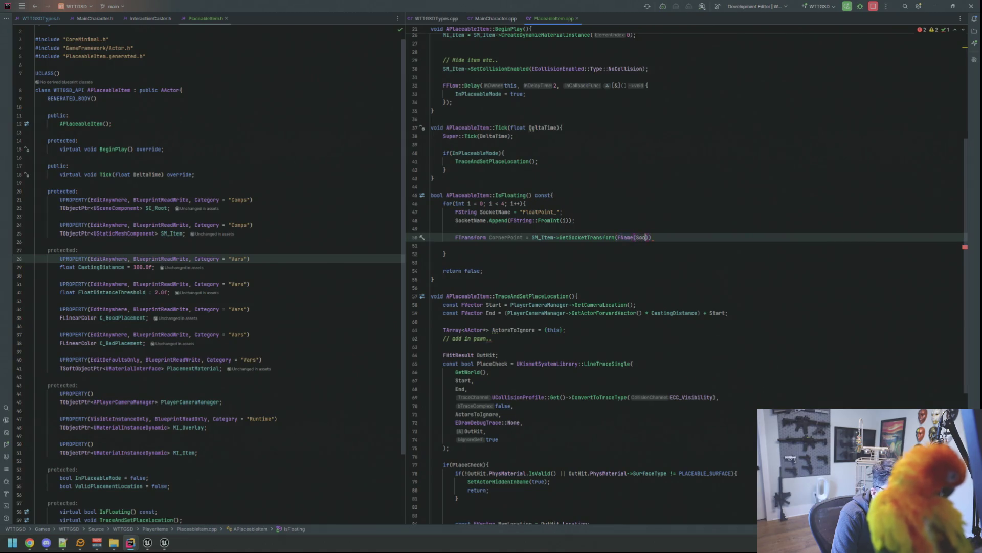
type("ketName")
key("Return")
type("), R")
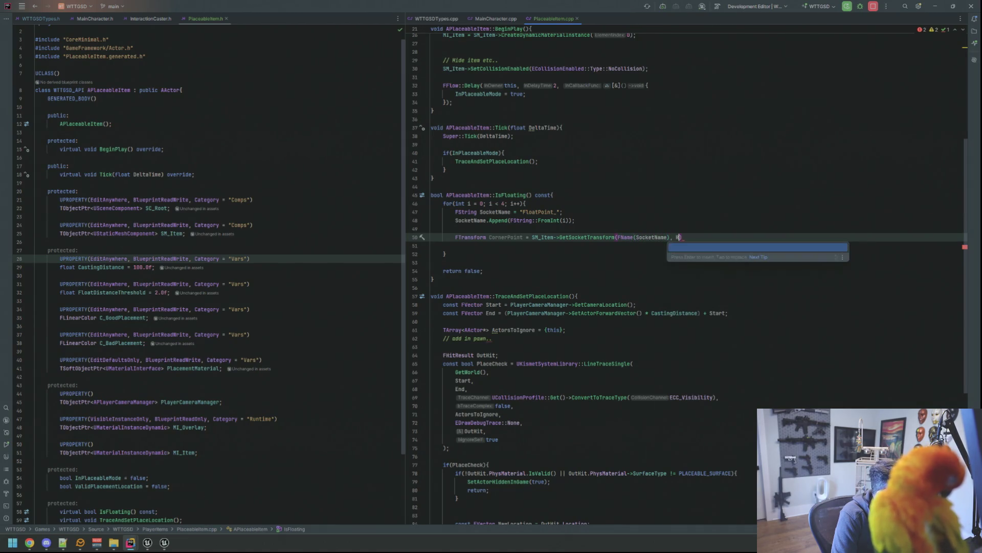
type("TS_WO")
key("Return")
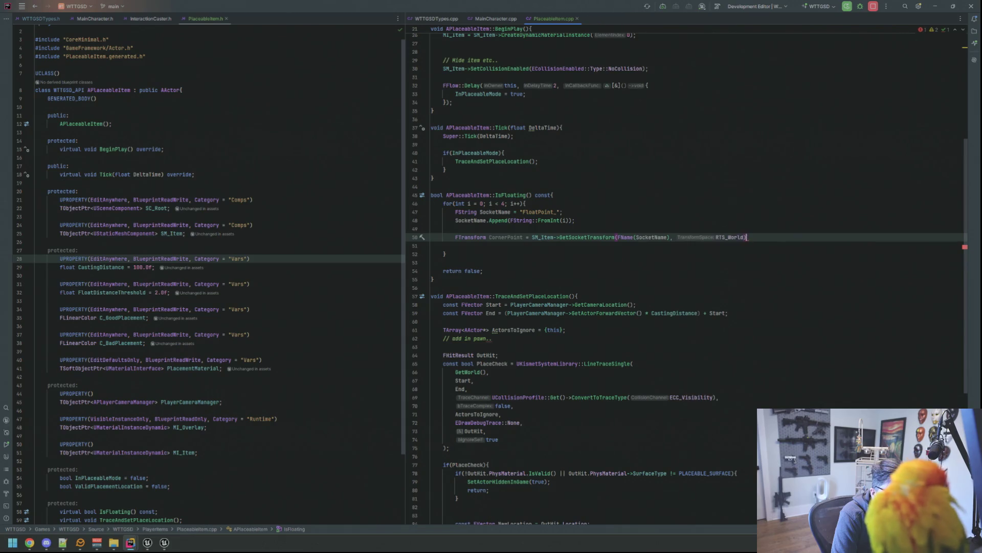
type(";")
key("Return")
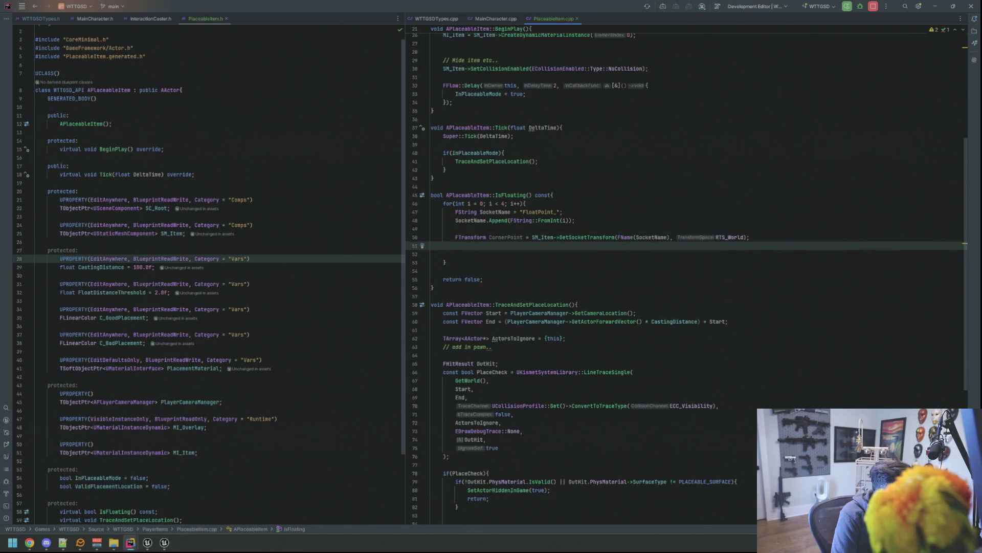
type("FVe")
- Compute FVector Start from CornerPoint's location and End along its forward vector scaled by FloatDistanceThreshold
key("Return")
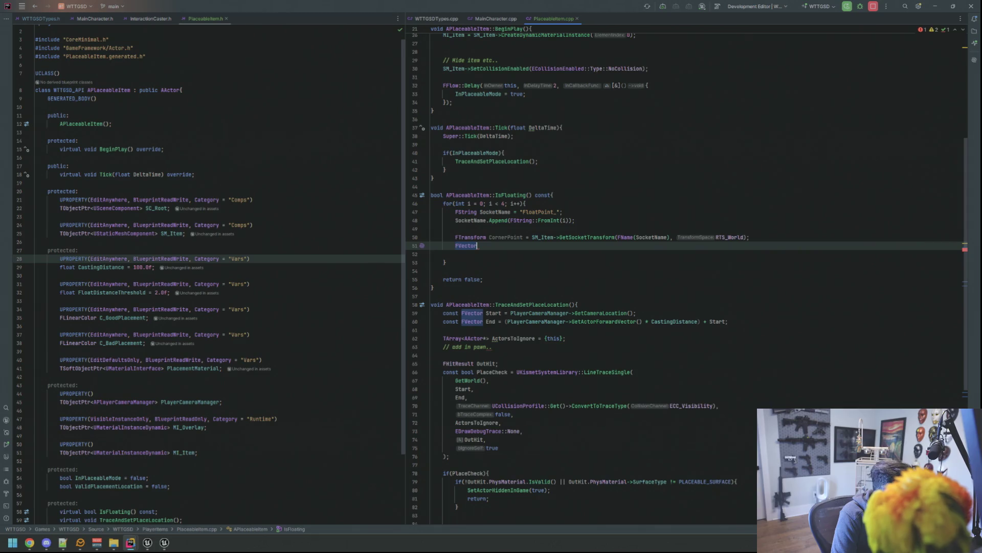
type(" Start = Cor")
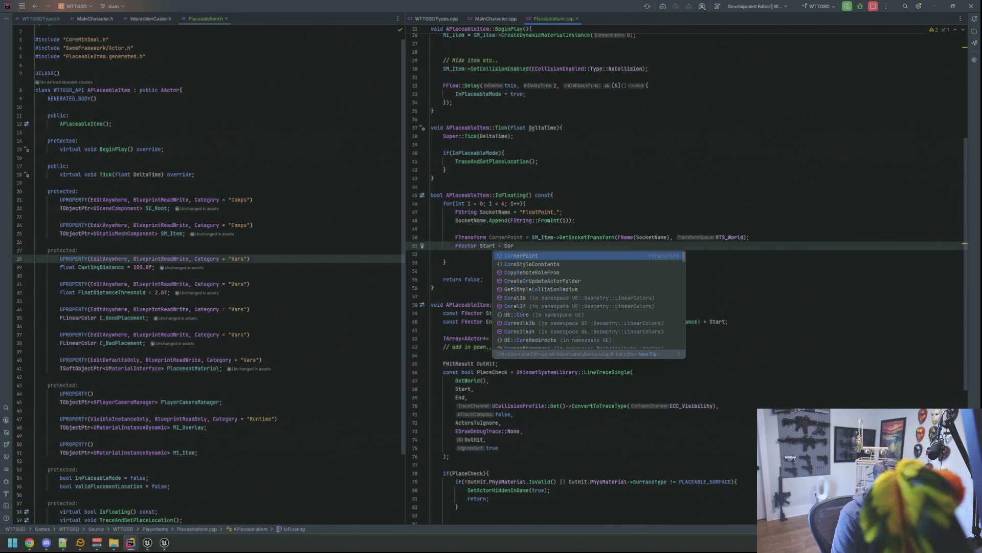
key("Return")
type(".")
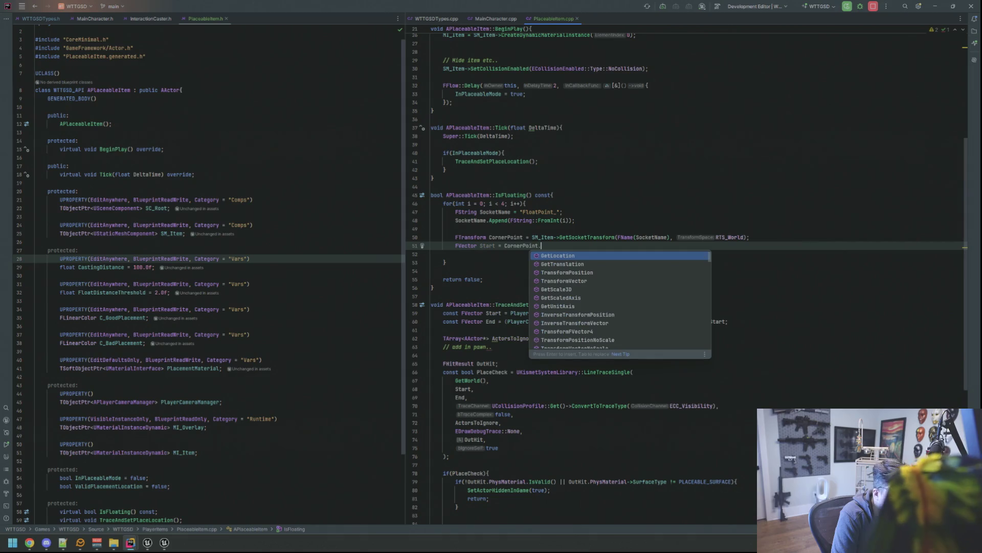
type("ge")
key("Return")
type(";")
key("Return")
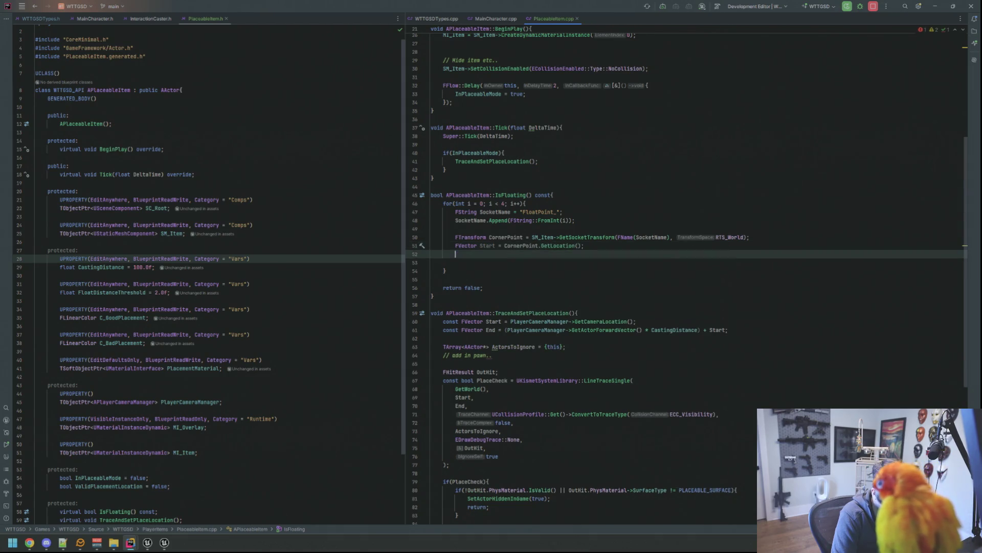
type("FVector ")
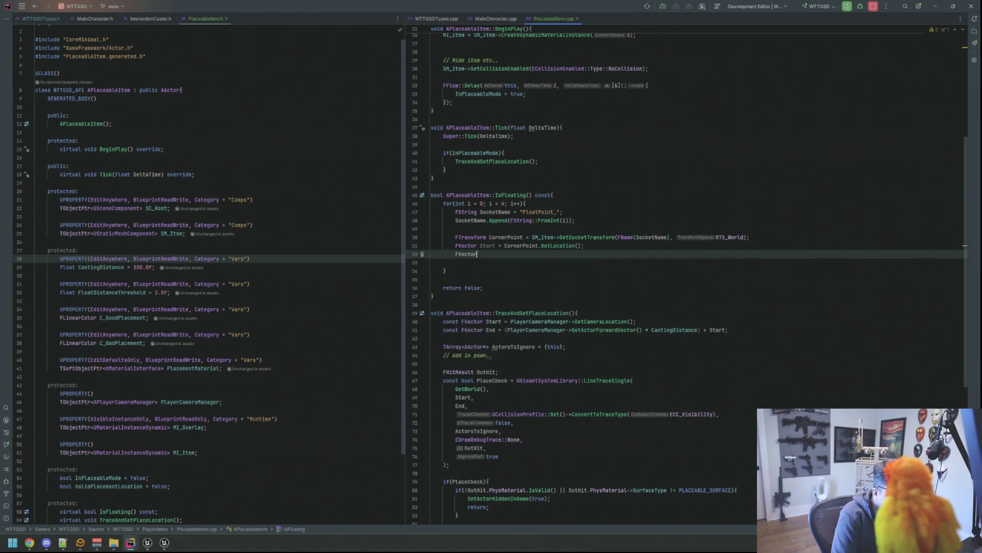
type("End = ")
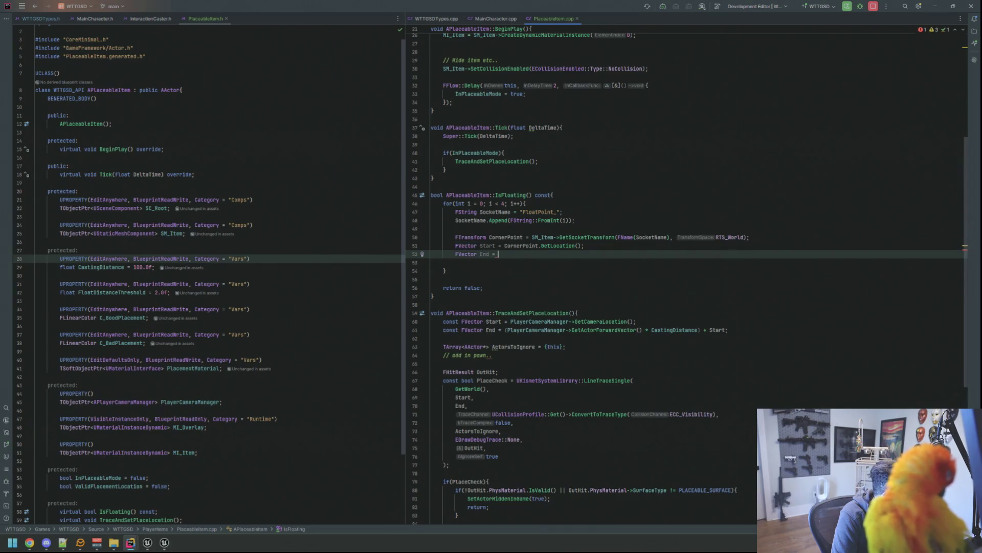
type("Start - ")
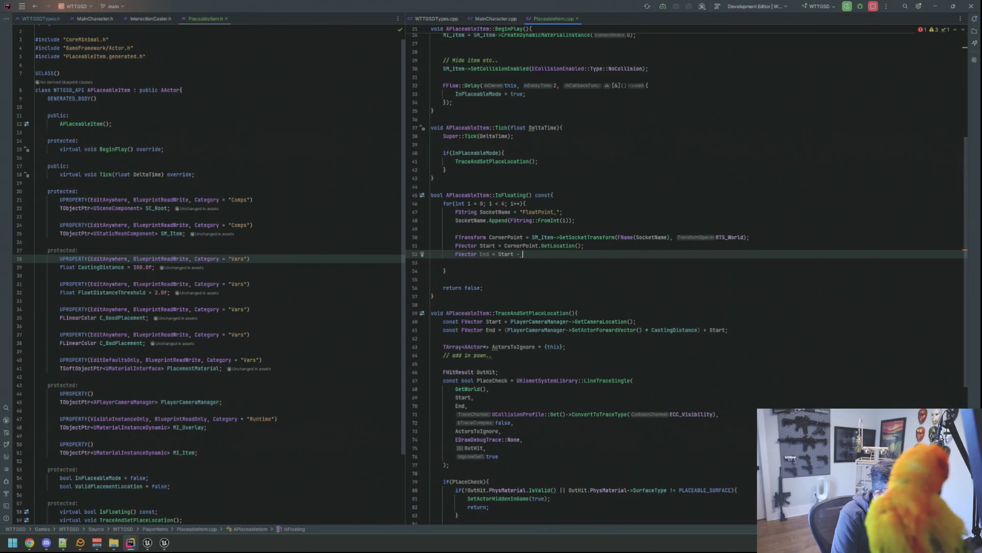
type("CornerPoint.getRot")
key("Return")
type(".")
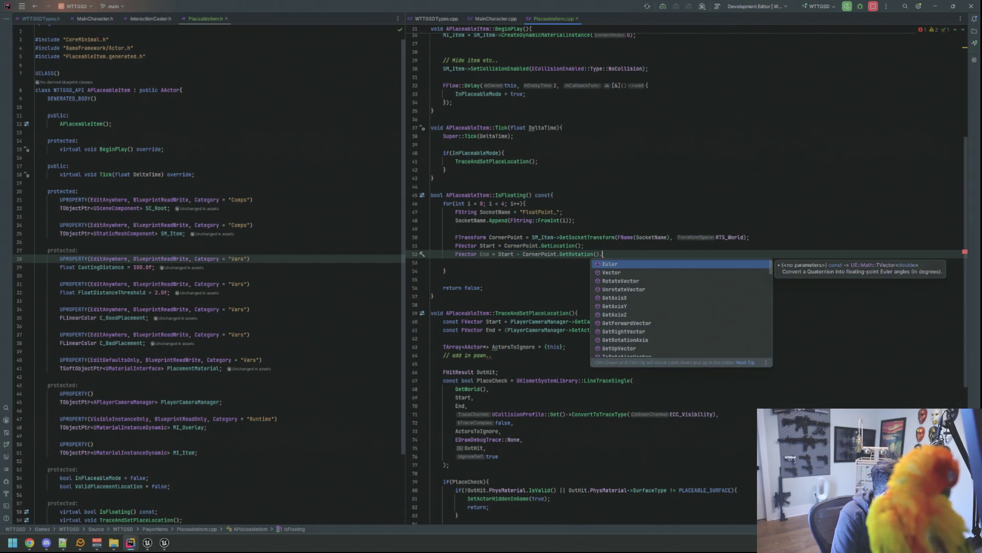
type("getfor")
key("Return")
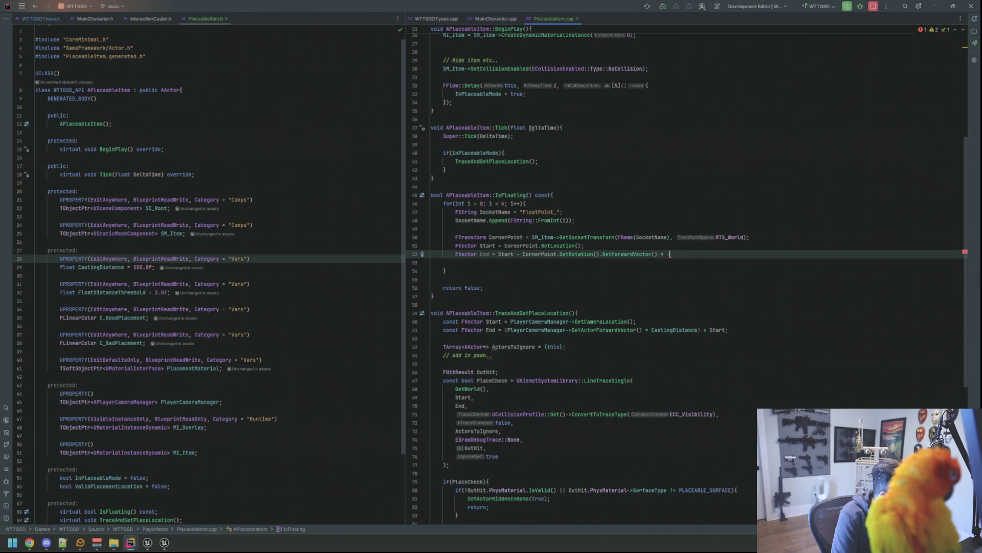
type("1")
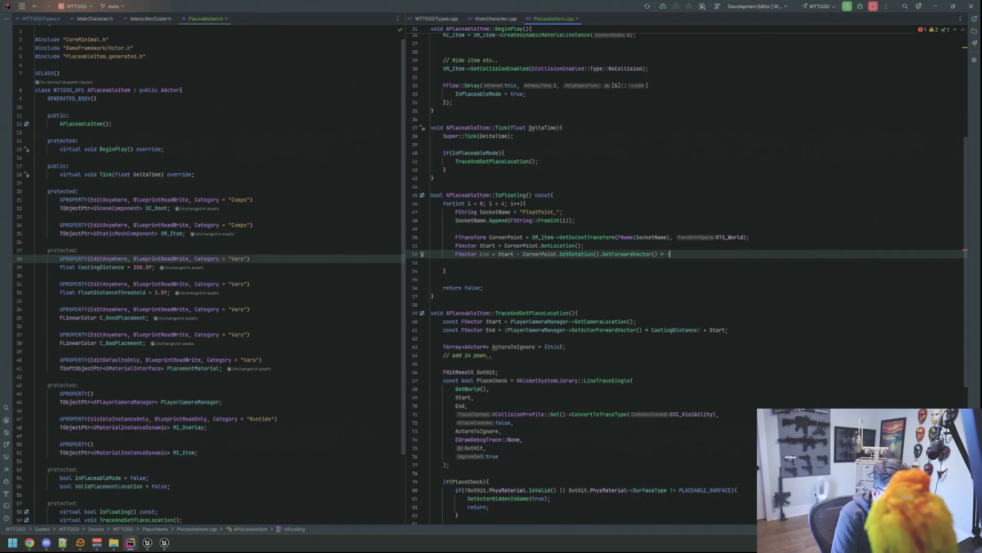
type("1 *")
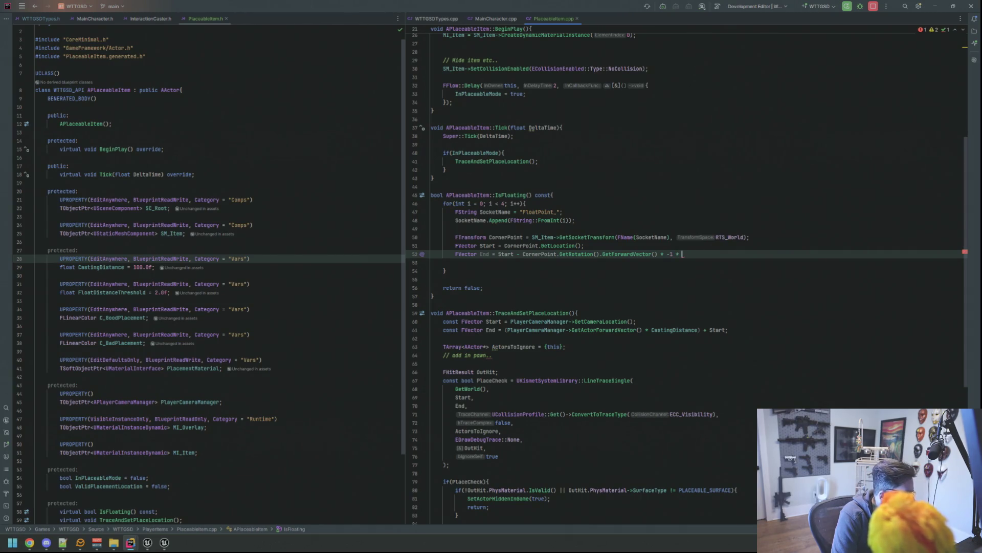
type("Flo")
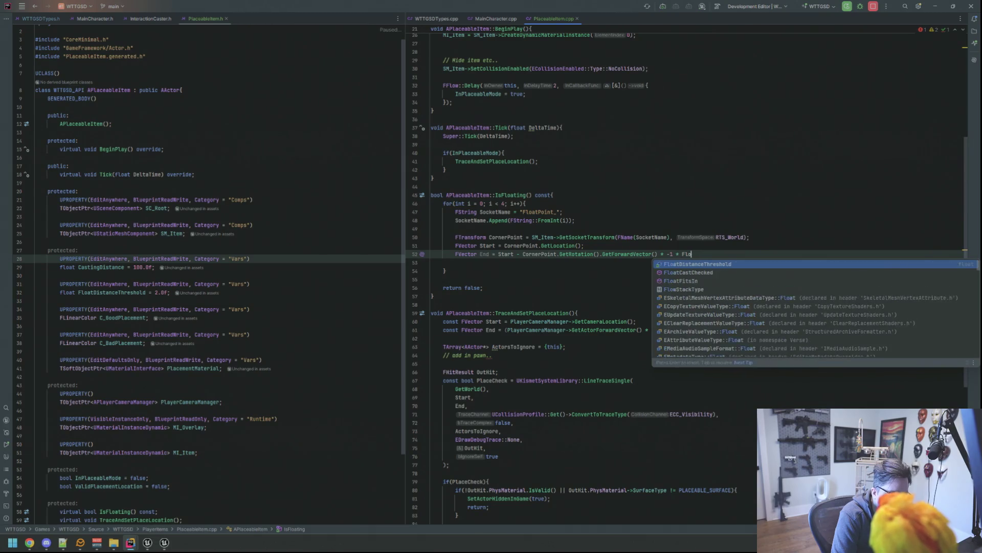
type("atDist")
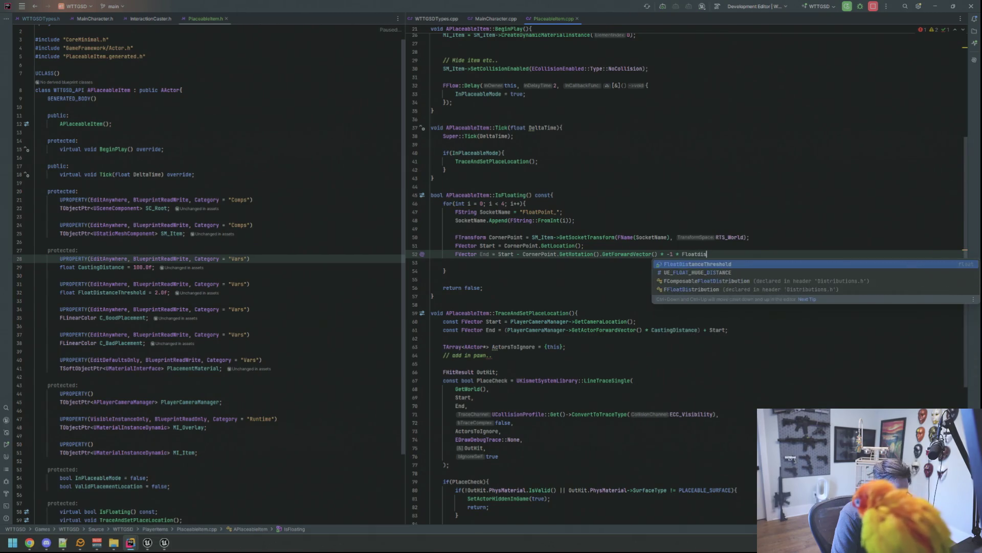
key("Return")
type(";")
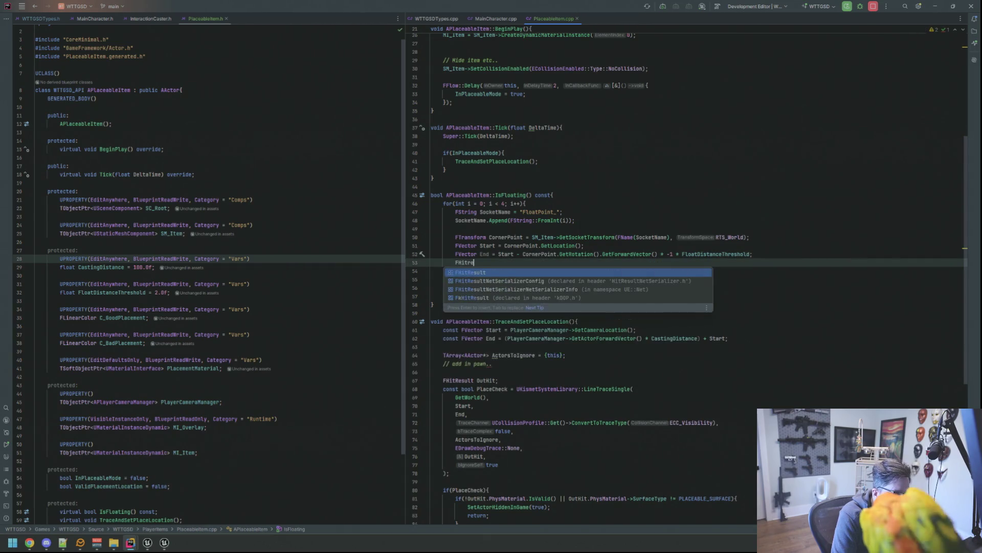
type("HitResult H")
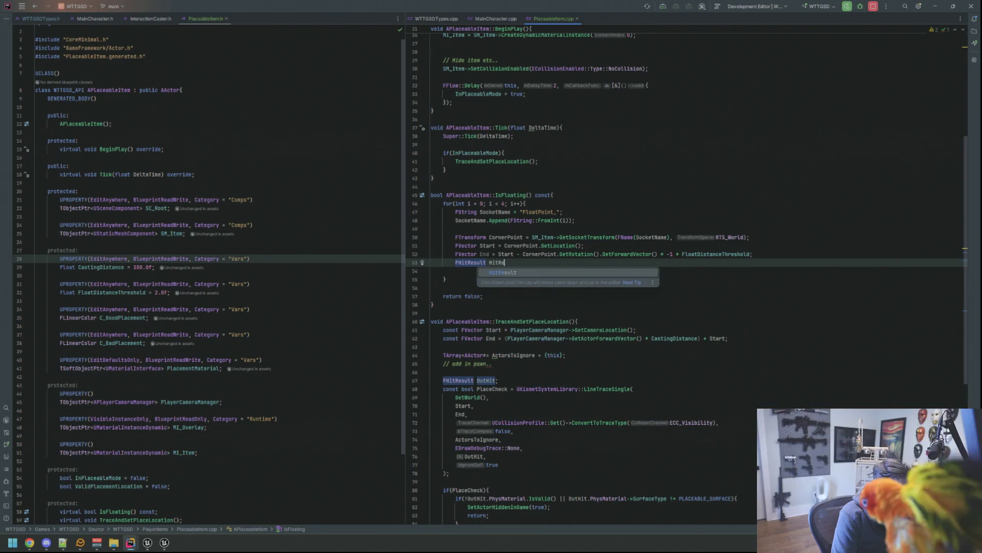
type("itR")
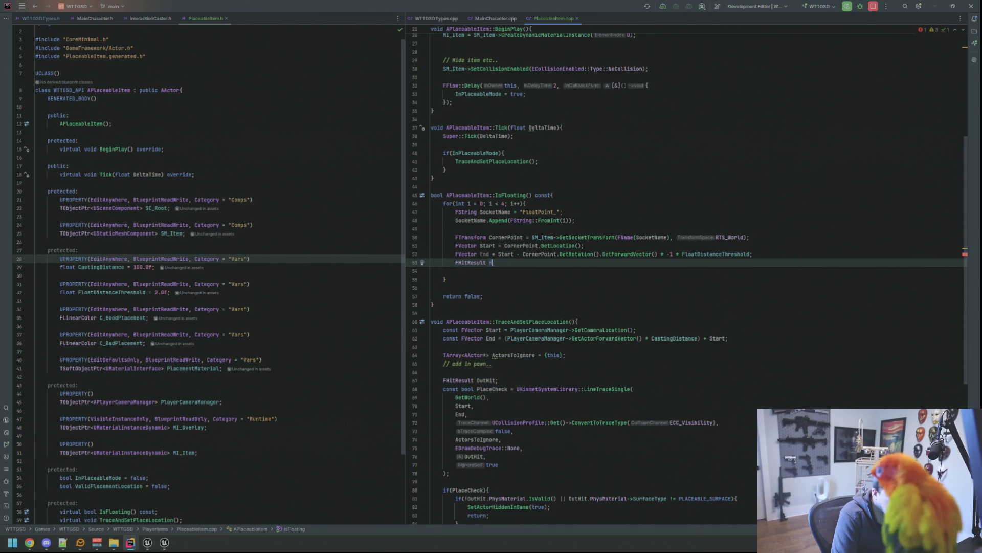
type("esult;")
- Declare the FHitResult and FCollisionQueryParams TraceParams, calling TraceParams.AddIgnoredActor(this)
key("Return")
key("Return")
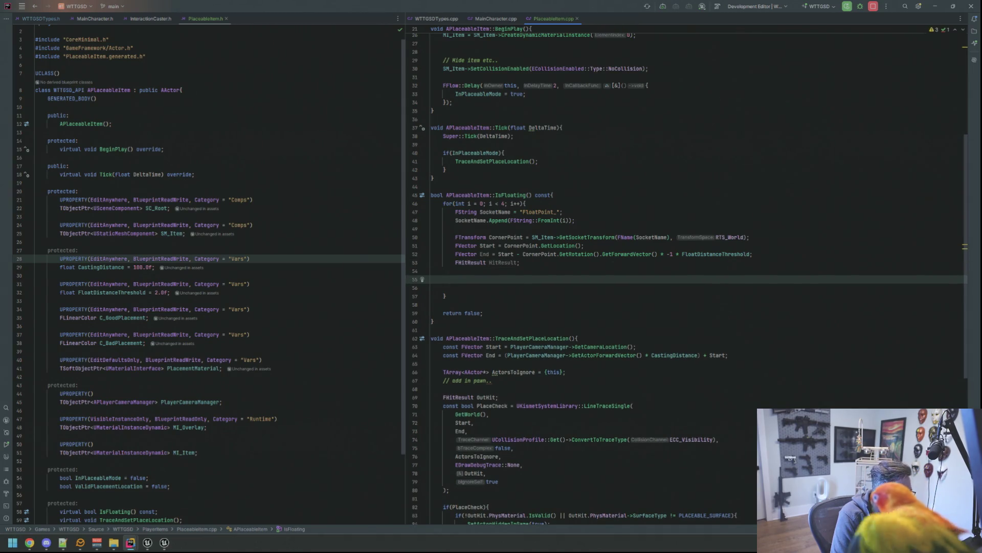
type("F")
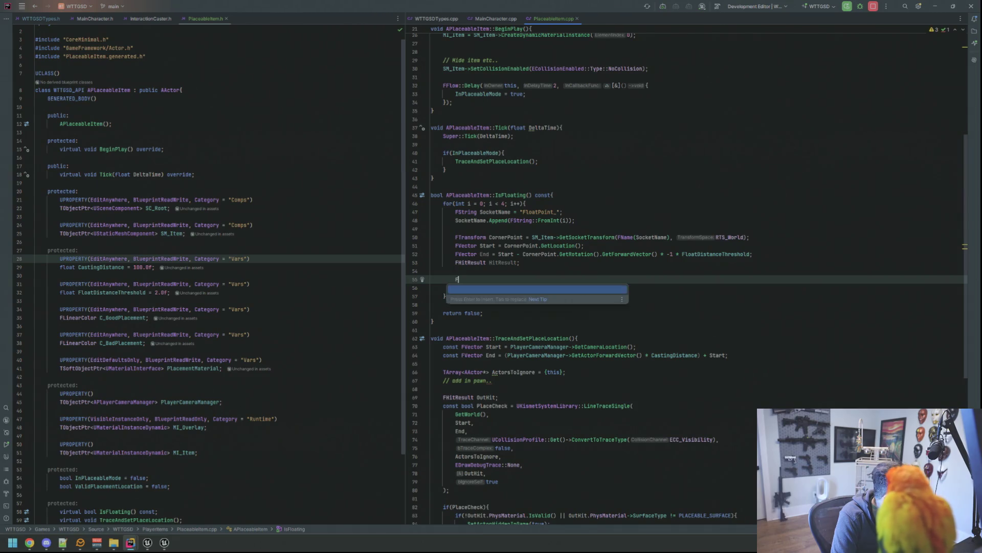
type("CollisionQuer")
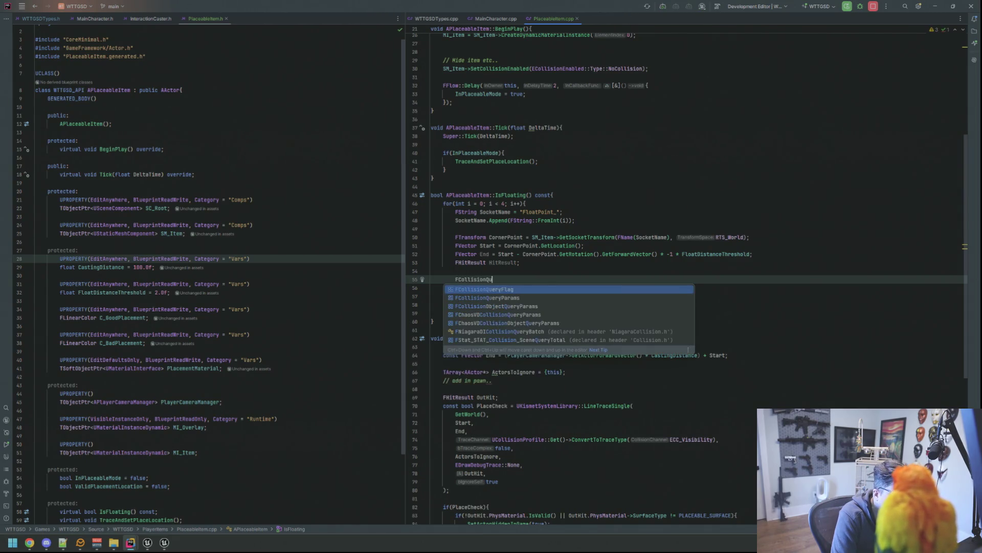
type("yP")
key("Return")
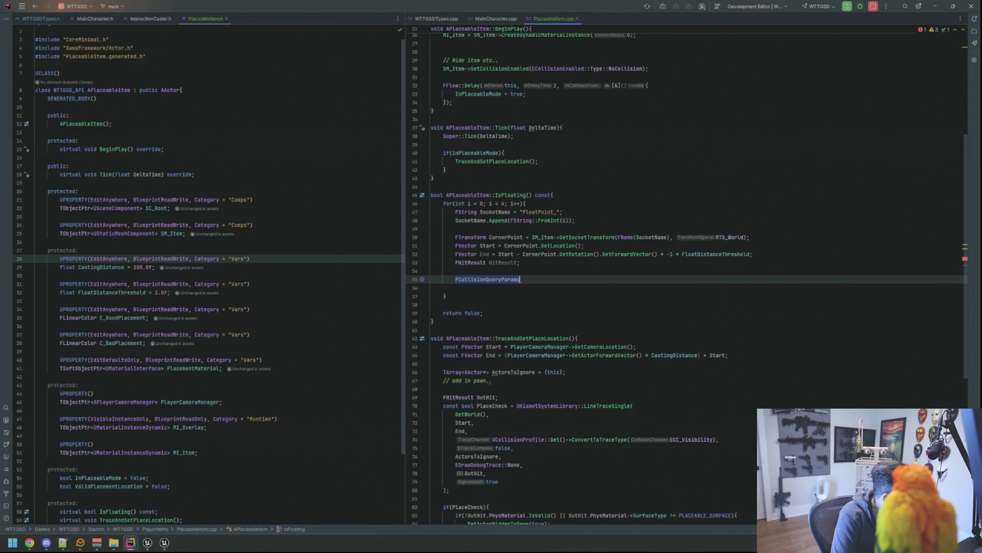
type(" TraceParams")
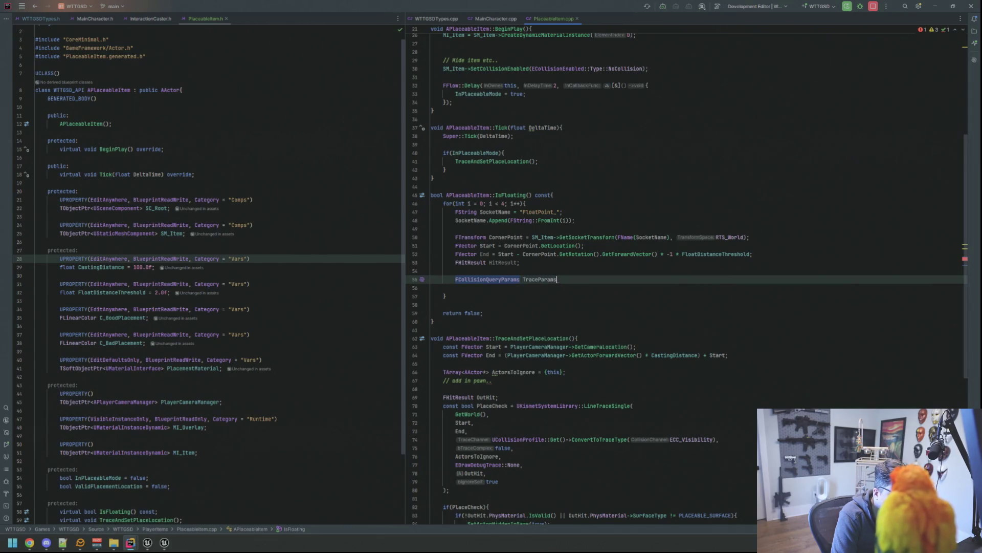
type(";")
key("Return")
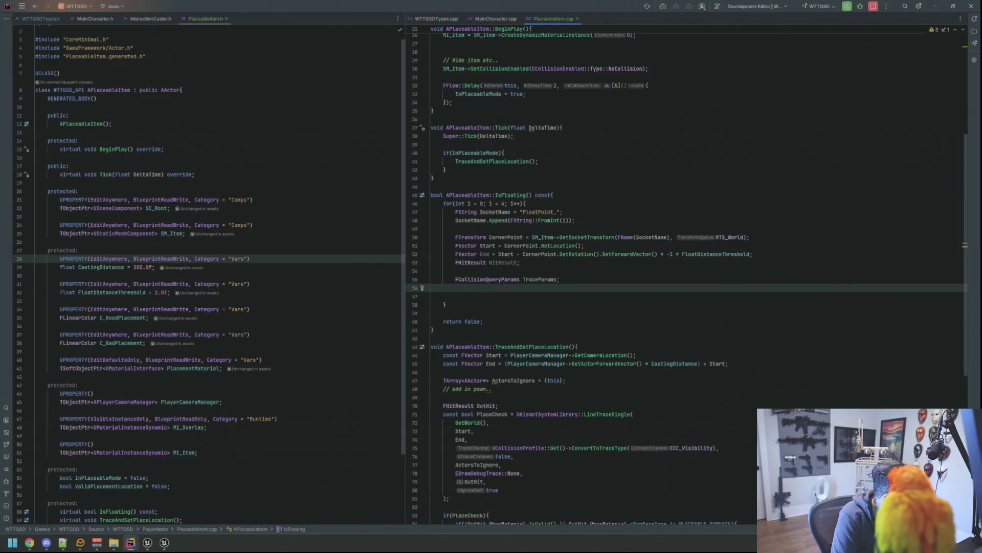
type("Tracep")
key("Down")
key("Return")
type(".add")
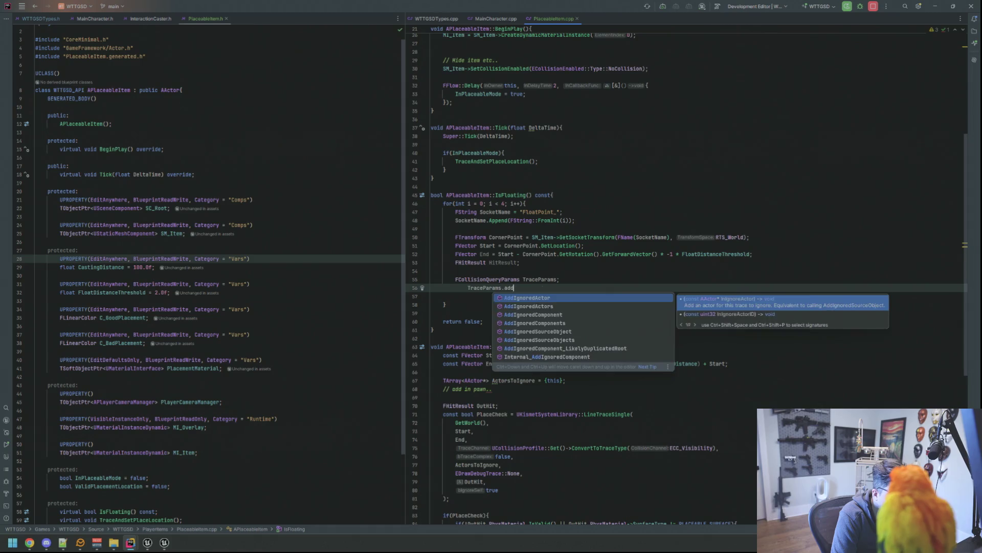
key("Return")
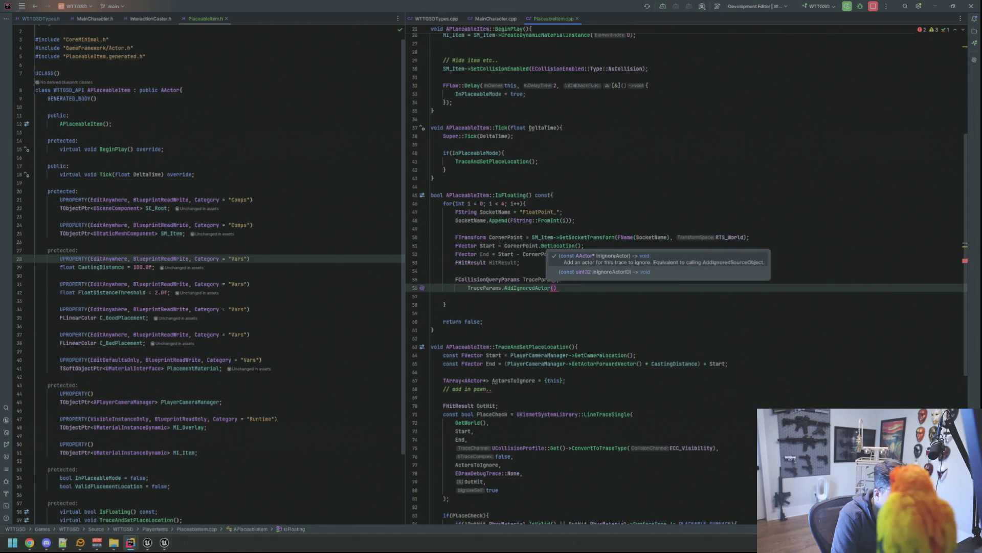
type("this;")
key("shift+Home")
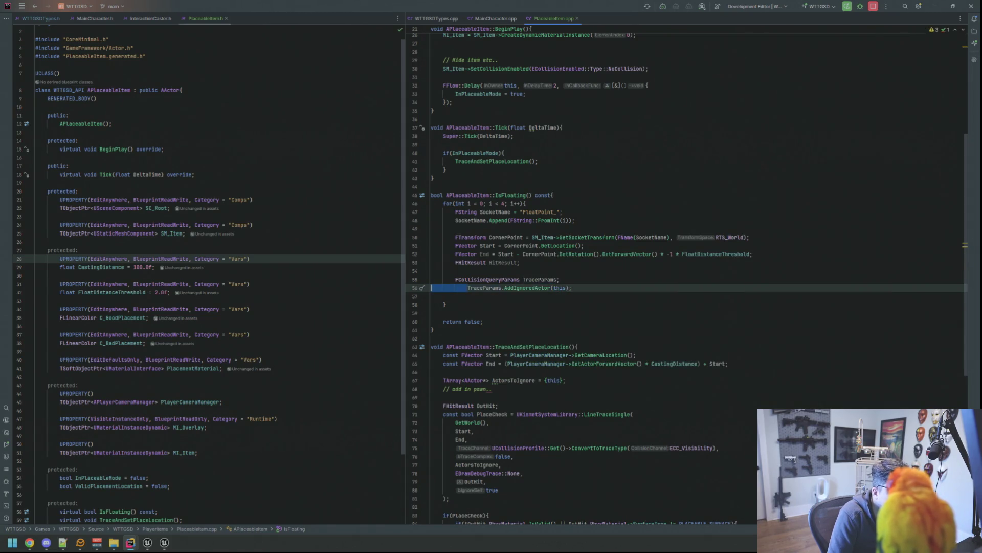
key("Tab")
key("End")
key("Return")
key("Return")
type("if(!GetO")
- Add if(GetWorld()->LineTraceSingleByChannel(HitResult, Start, End, ECC_Visibility, TraceParams)) returning true on a hit
key("BackSpace")
type("W")
key("Return")
type("->LinetraceS")
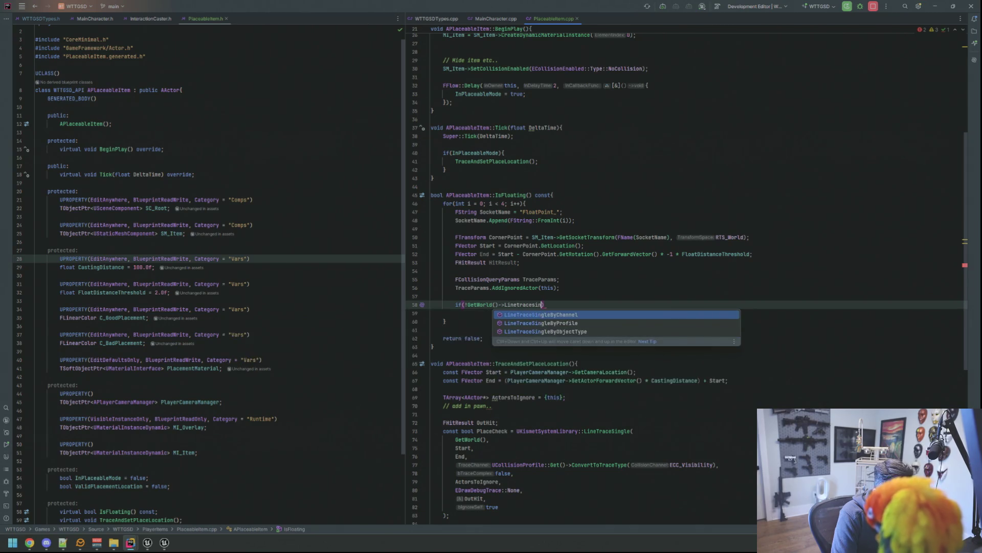
key("Return")
type("HitResult, STar")
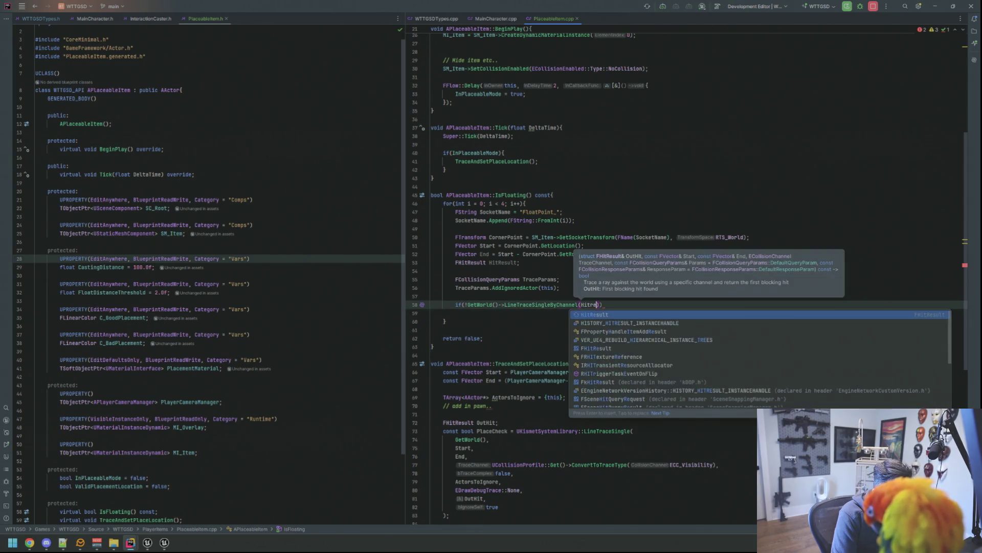
key("Return")
type(", Star")
key("Return")
type(", En")
key("Return")
type(", ECC_Vi")
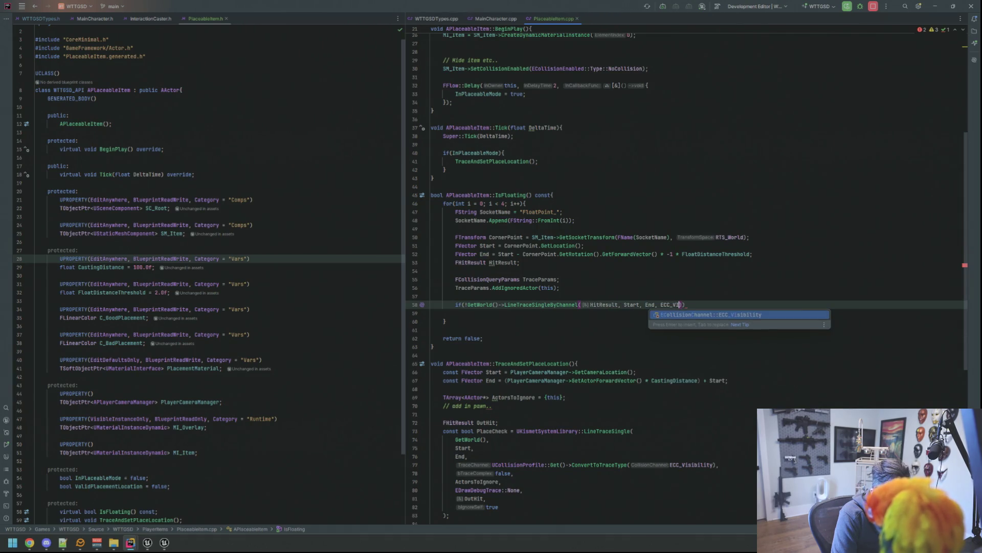
key("Return")
type(", Trace")
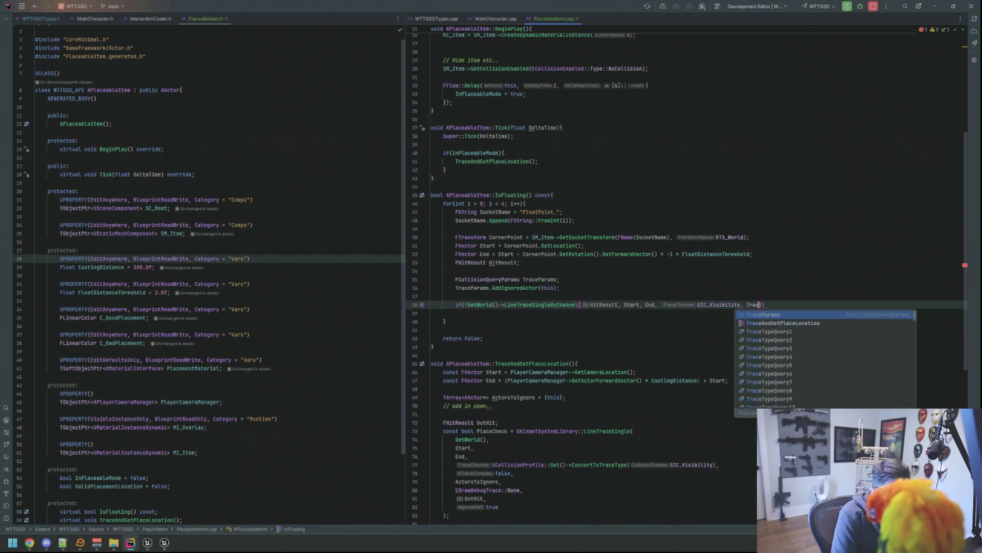
type("p")
key("Down")
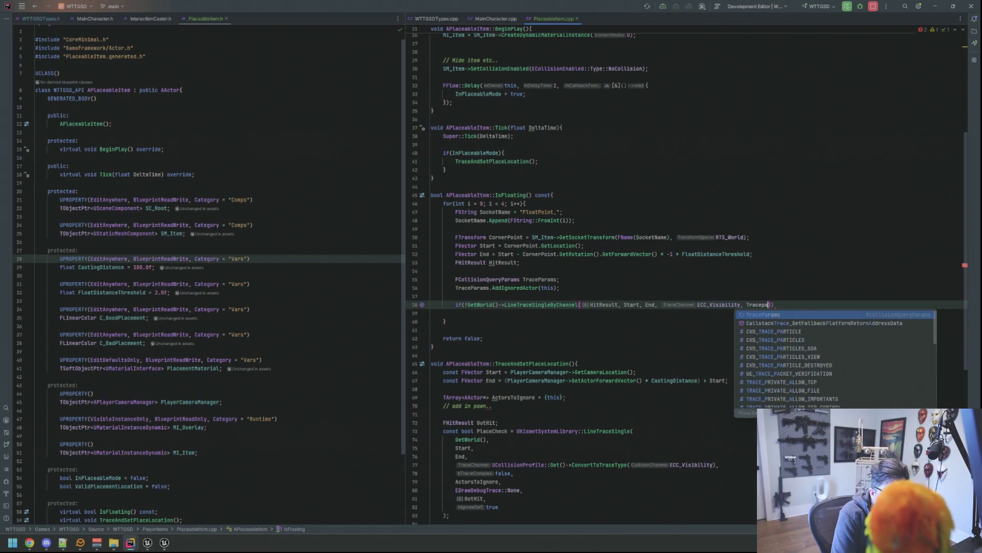
key("Return")
type(") {")
key("Return")
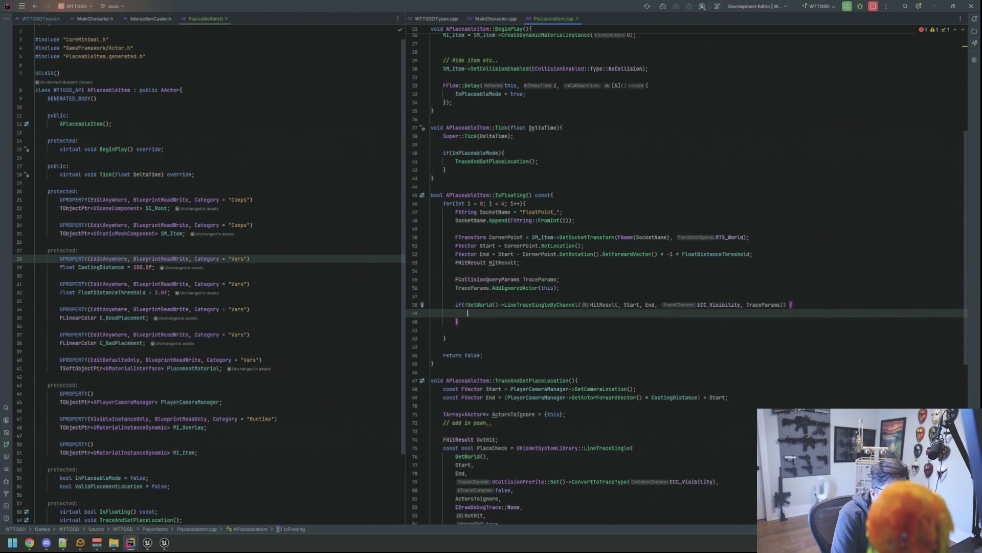
type("return true;")
- Tidy the if block's brace spacing and remove the extra blank line in IsFloating
key("Up")
key("End")
key("Left")
key("BackSpace")
key("Up")
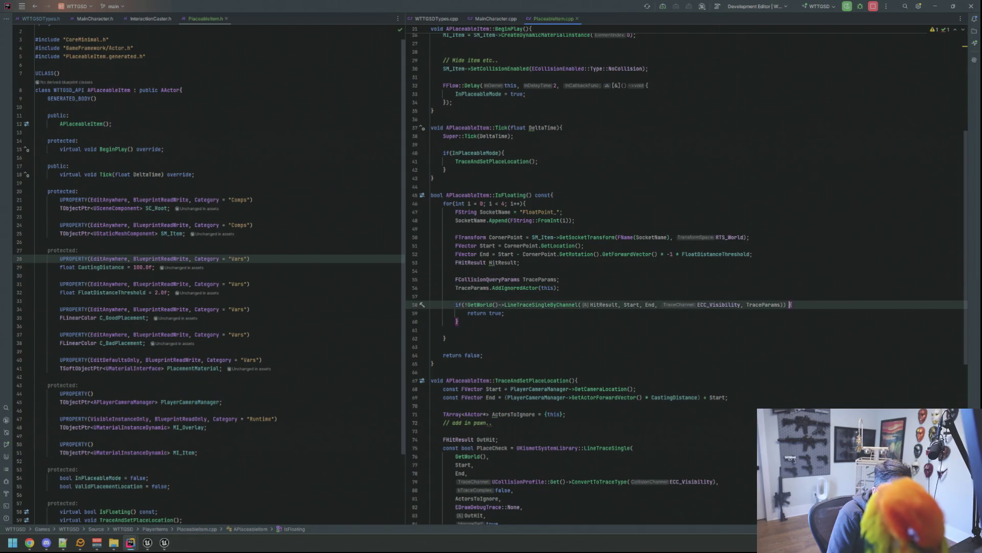
key("Down")
key("Down")
key("Down")
key("Down")
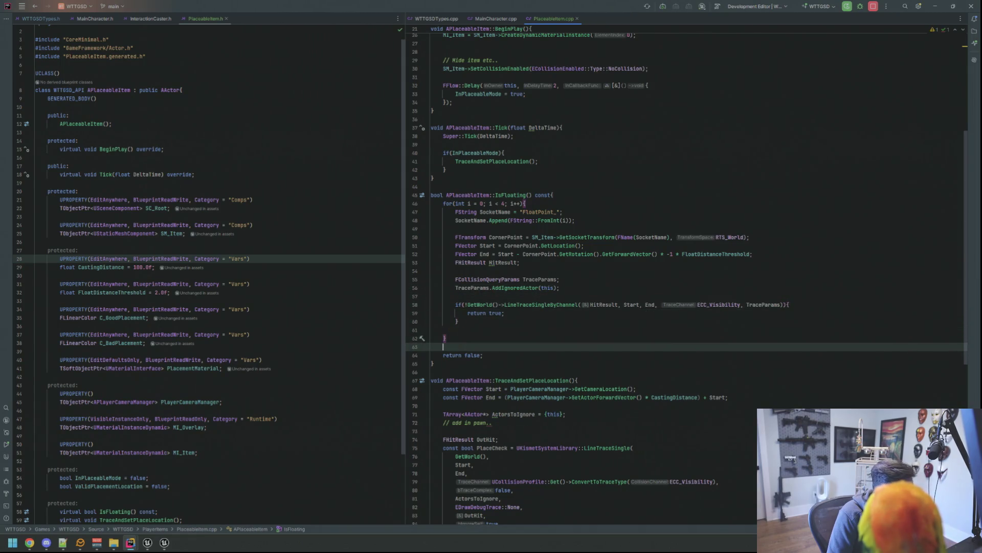
key("Down")
key("Up")
key("BackSpace")
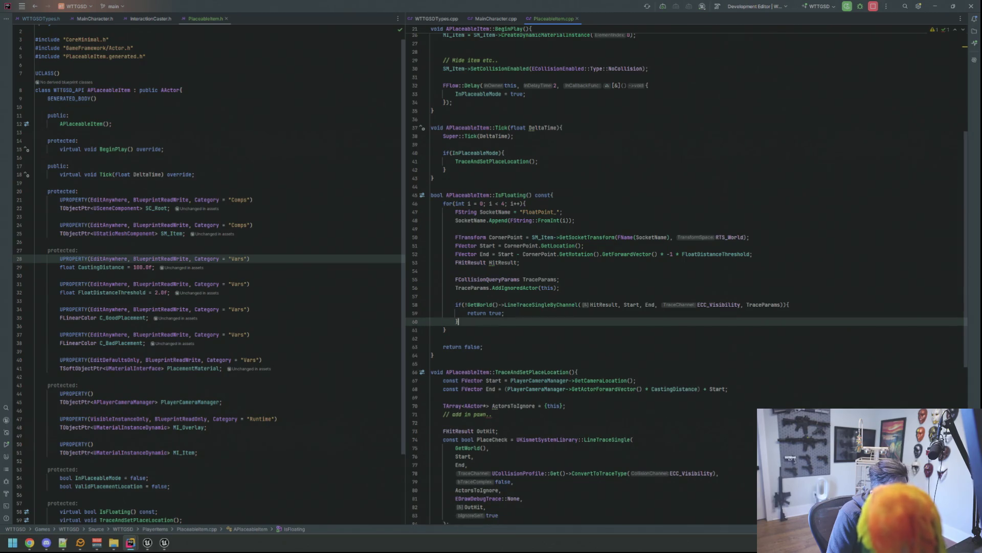
scroll(650, 300, "down", 10)
- Add if(IsFloating()){ UpdateValidPlacement(false); return; } after the unhide call in TraceAndSetPlaceLocation
left_click(650, 305)
key("Return")
key("Return")
key("Up")
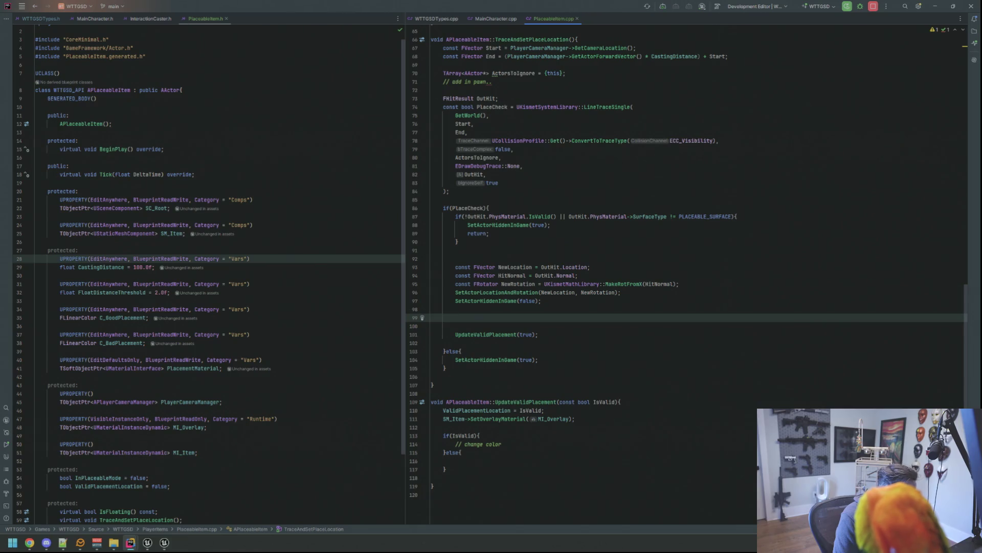
type("if(")
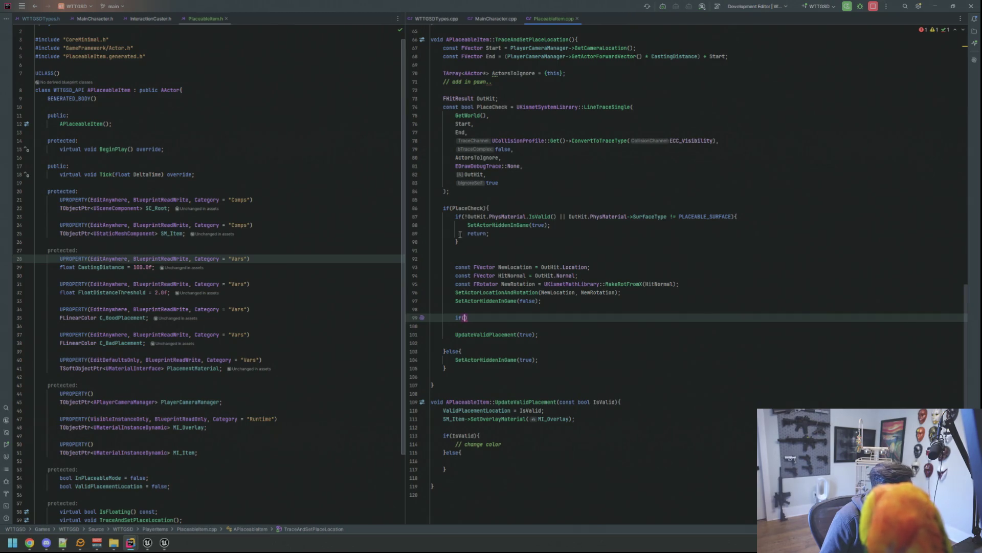
mouse_move(495, 300)
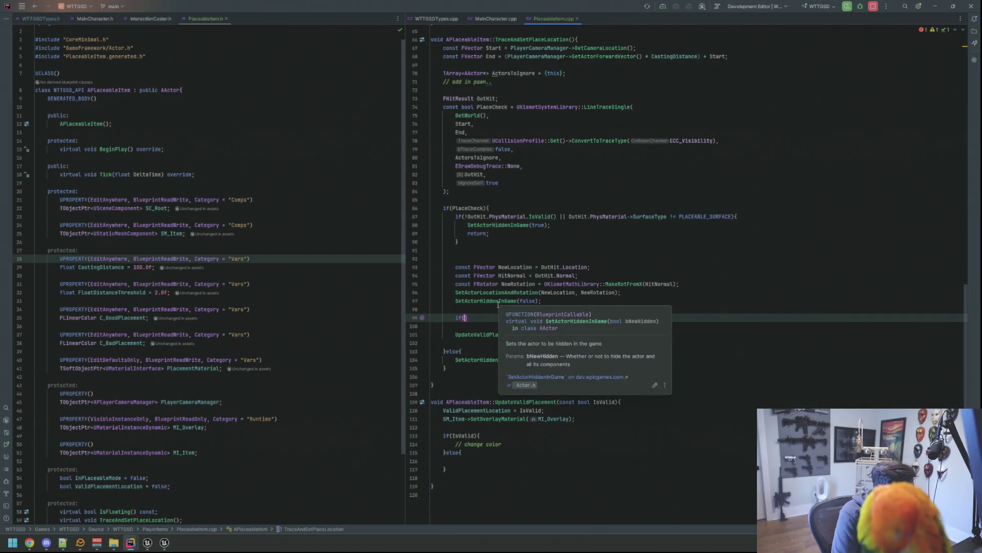
type("IsFlo")
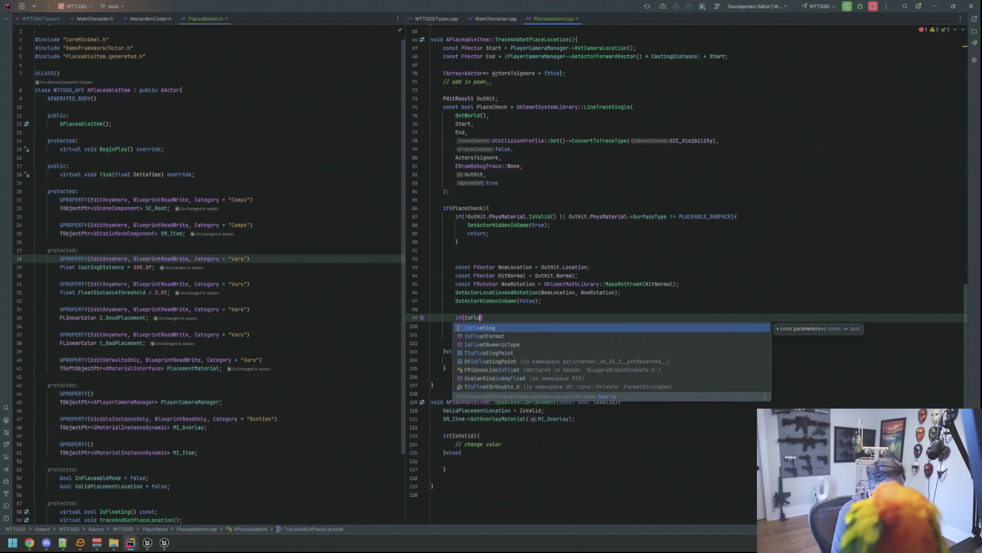
key("Return")
key("Return")
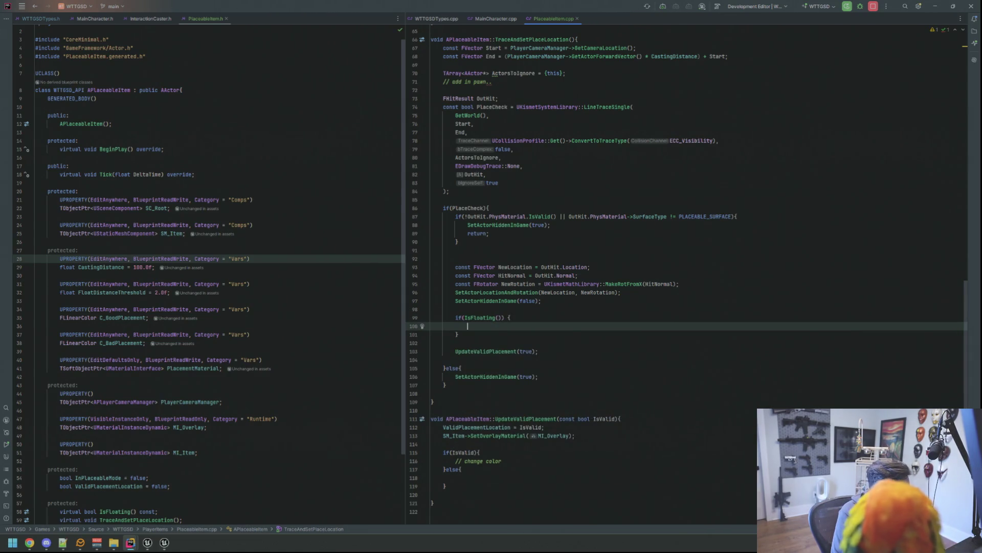
type("Updatev")
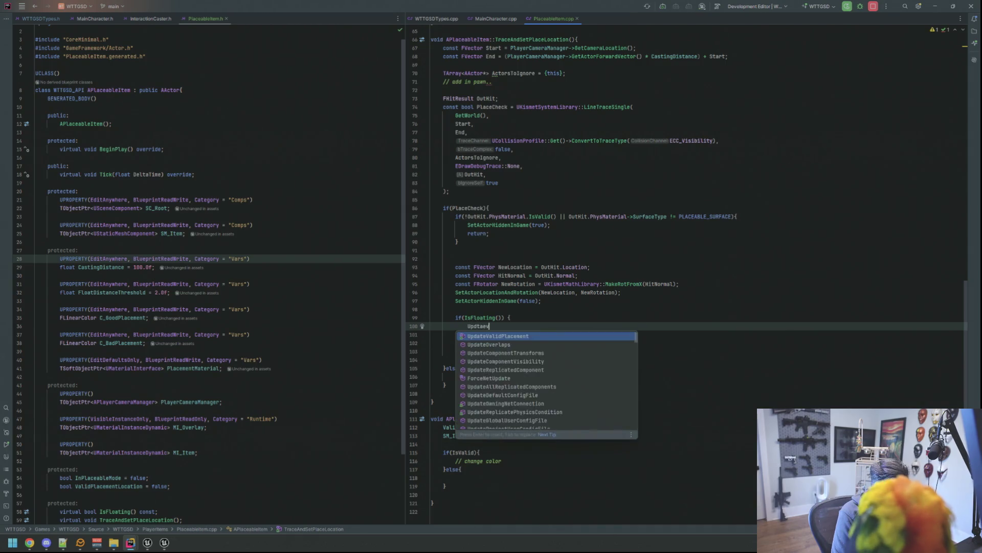
key("Return")
type("fal")
key("Return")
type(";")
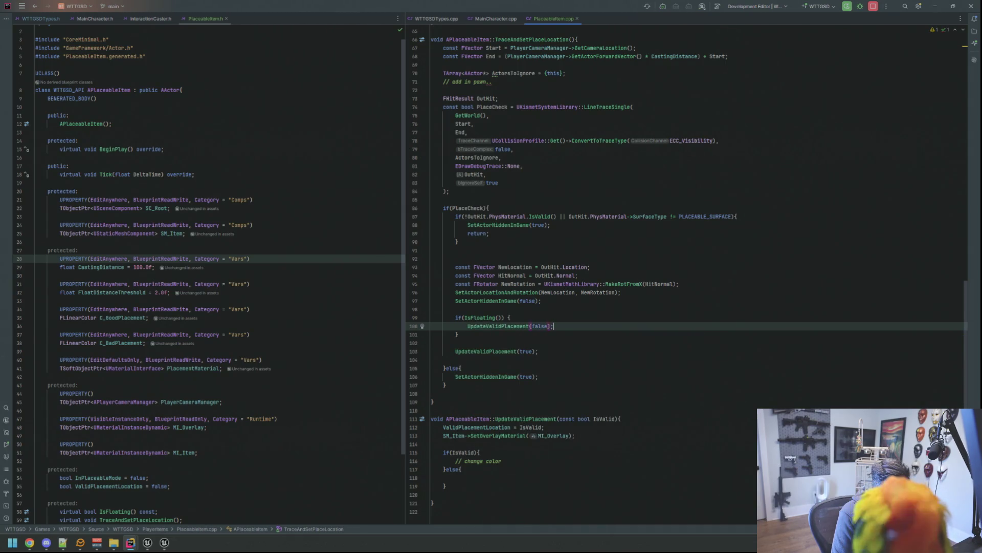
key("Return")
type("re")
key("Return")
type(";")
- Add a comment below the if block about ignoring other placed items
left_click(489, 317)
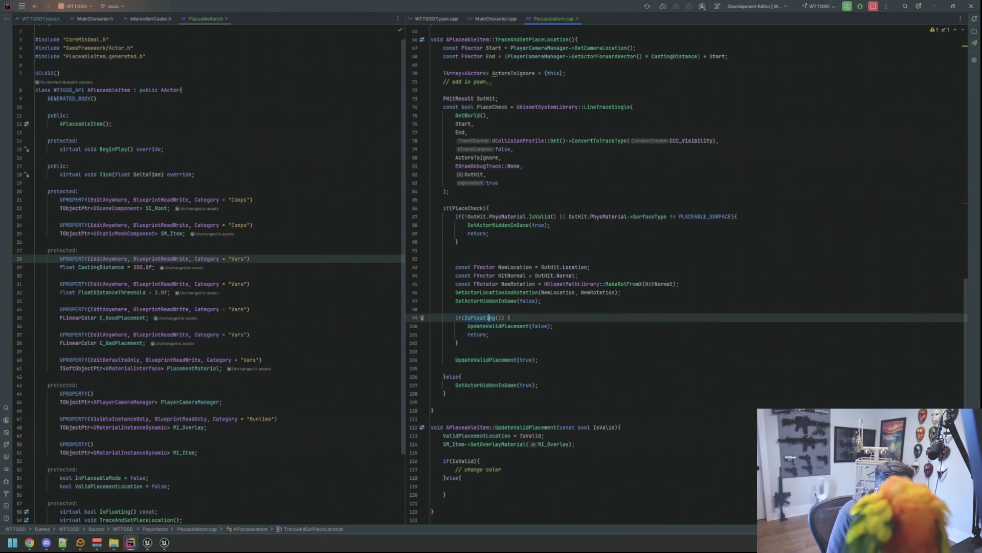
key("Down")
key("Down")
key("Down")
key("End")
key("Return")
key("Return")
type("// se")
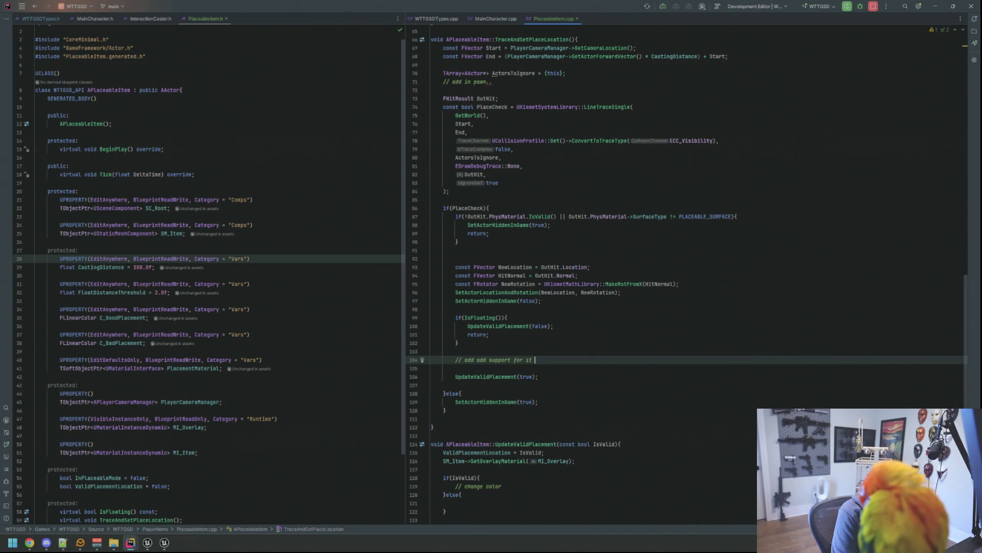
type("t other items. such as cams, etc.")
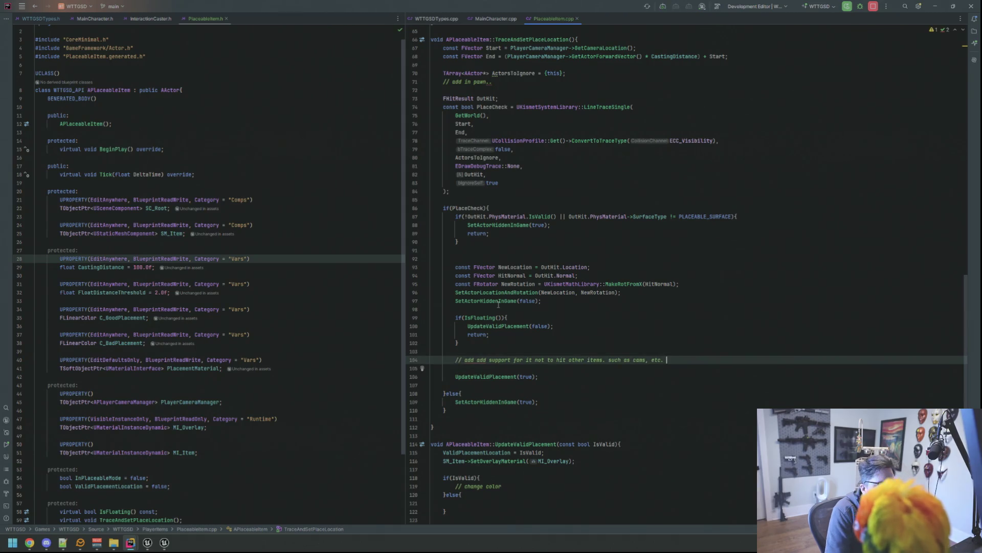
key("Up")
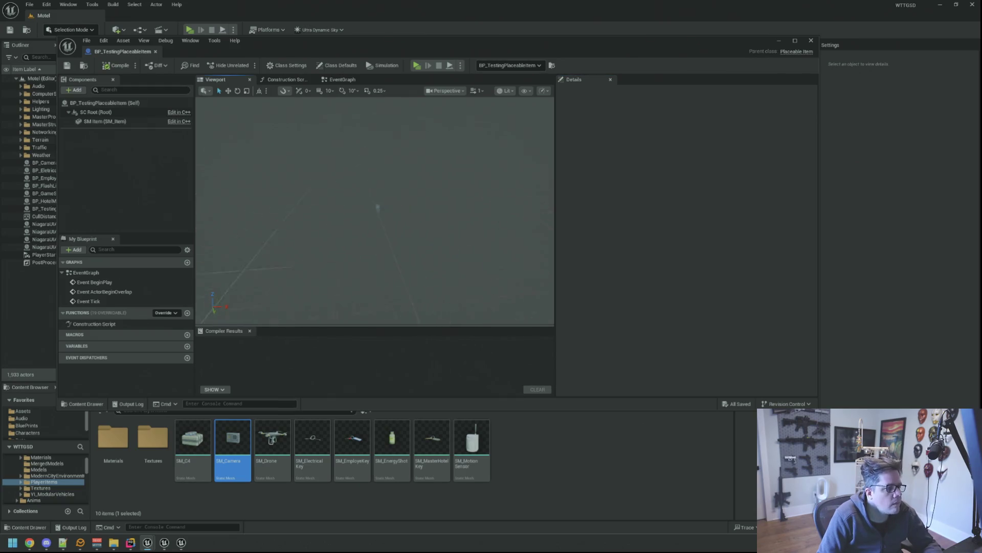
- Fly the BP_TestingPlaceableItem viewport around the box-shaped camera mesh
mouse_move(466, 265)
left_mouse_down()
mouse_move(430, 230)
mouse_move(433, 259)
left_mouse_up()
left_click_drag(313, 317, 312, 316)
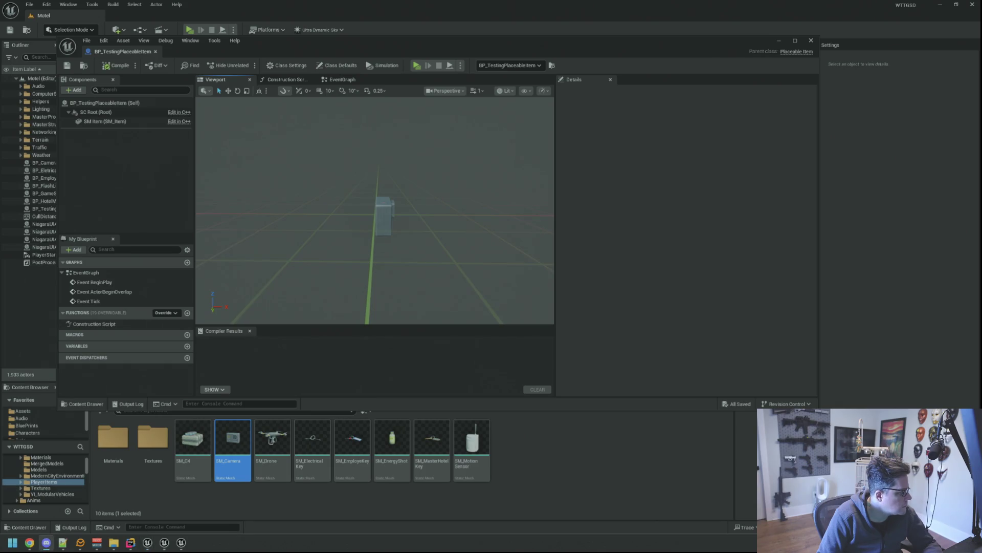
mouse_move(290, 281)
left_mouse_down()
mouse_move(391, 256)
mouse_move(429, 230)
mouse_move(387, 220)
left_mouse_up()
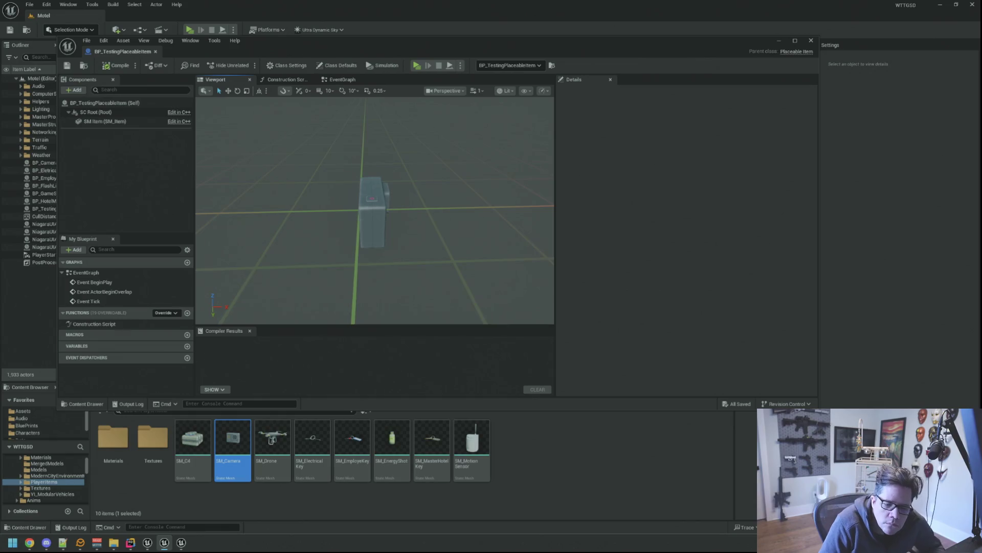
- Trigger a Live Coding recompile with Ctrl+Alt+F11 while orbiting the mesh, then show the blueprint's Class Defaults
left_click_drag(445, 204, 458, 201)
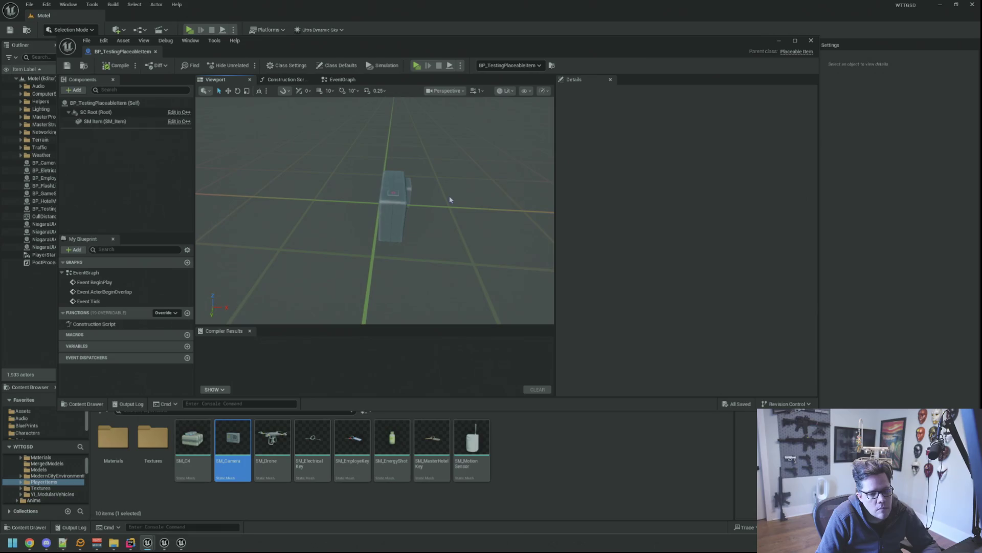
left_click_drag(423, 202, 410, 204)
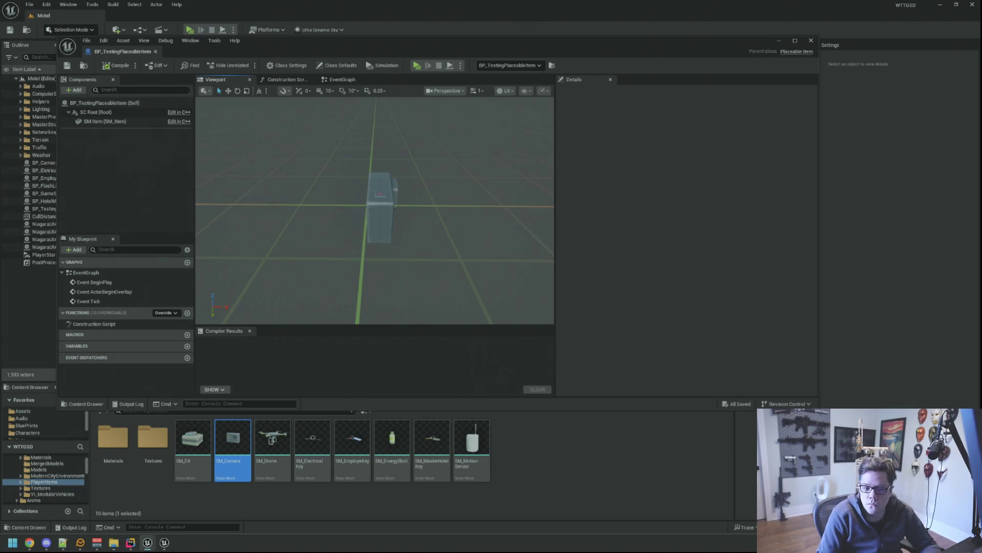
left_click_drag(485, 199, 453, 183)
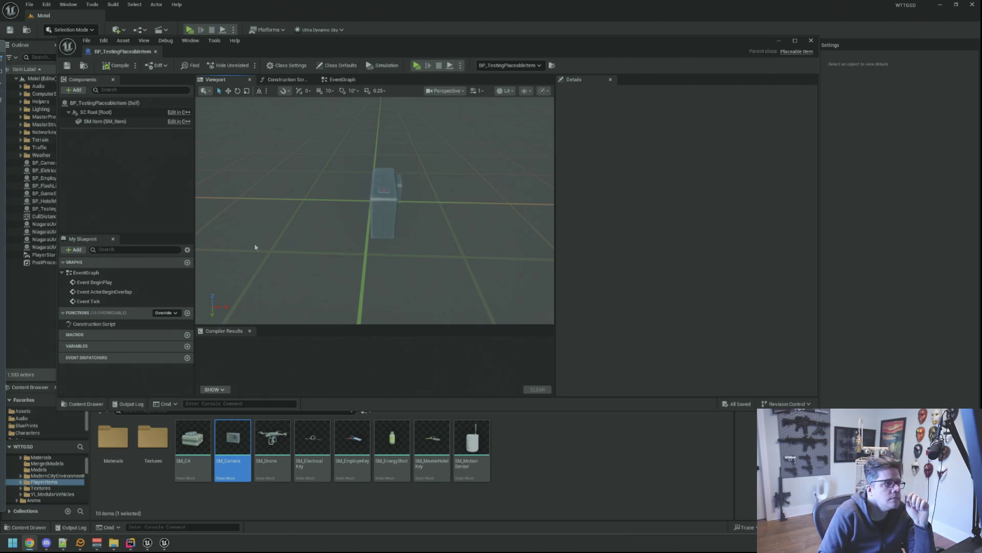
left_click_drag(254, 244, 436, 216)
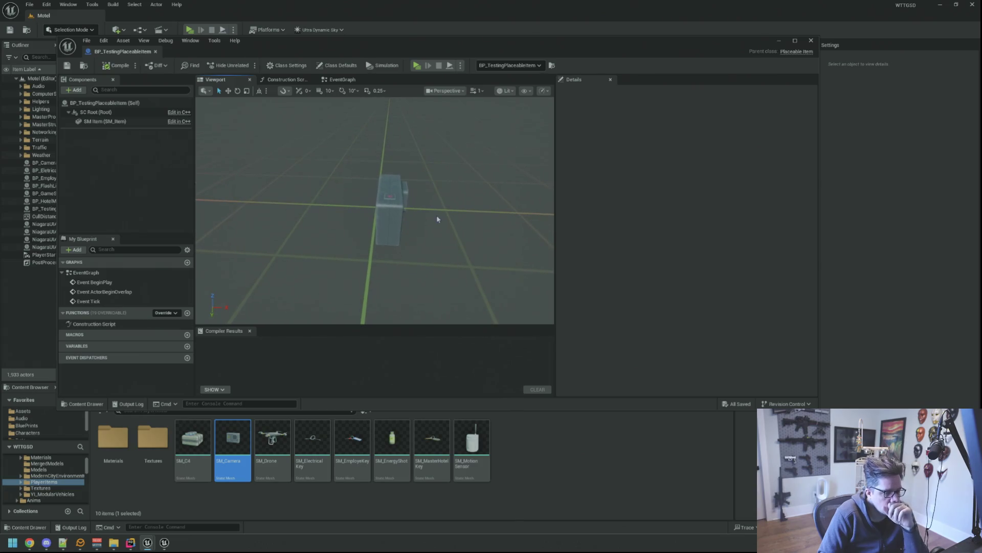
key("ctrl+alt+F11")
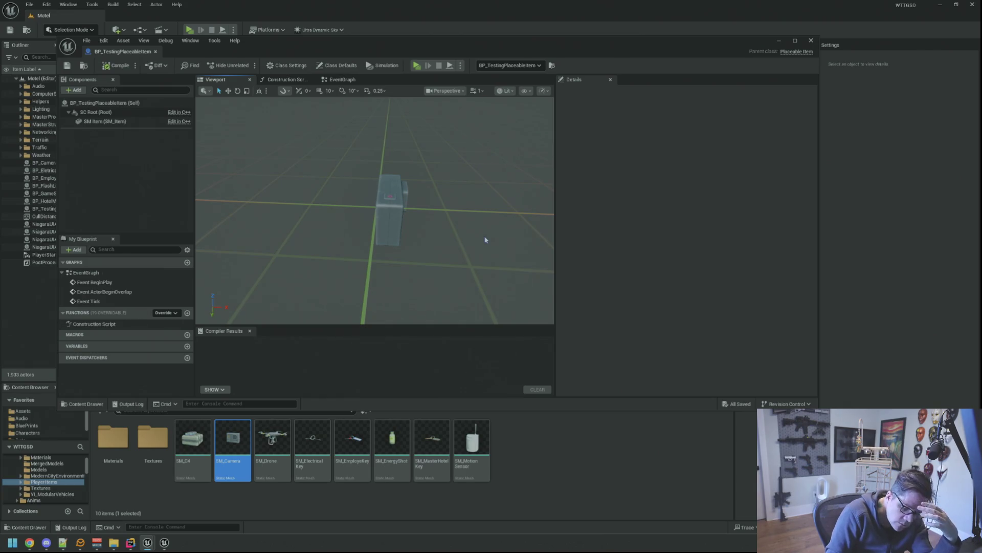
mouse_move(500, 184)
left_mouse_down()
mouse_move(413, 203)
mouse_move(414, 184)
mouse_move(380, 158)
mouse_move(388, 165)
left_mouse_up()
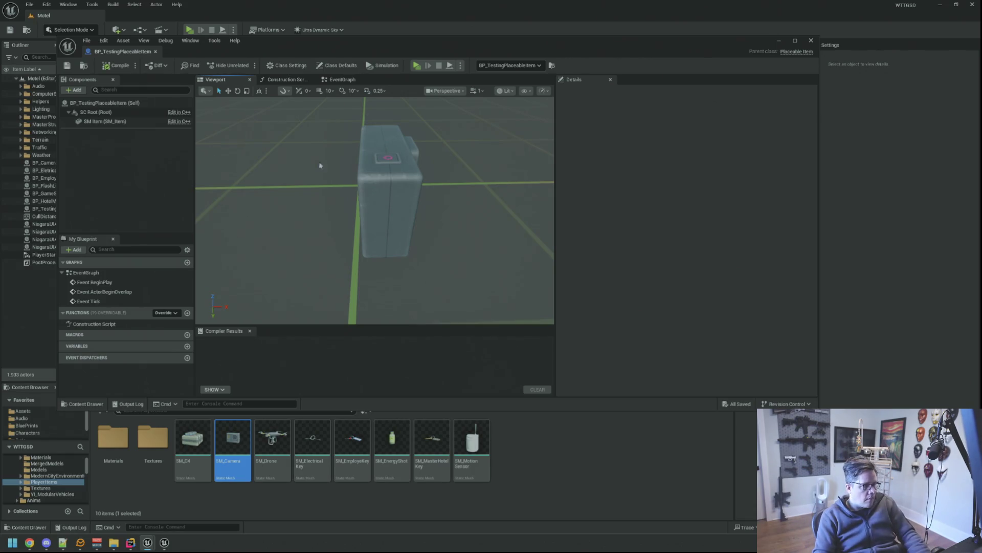
left_click(153, 103)
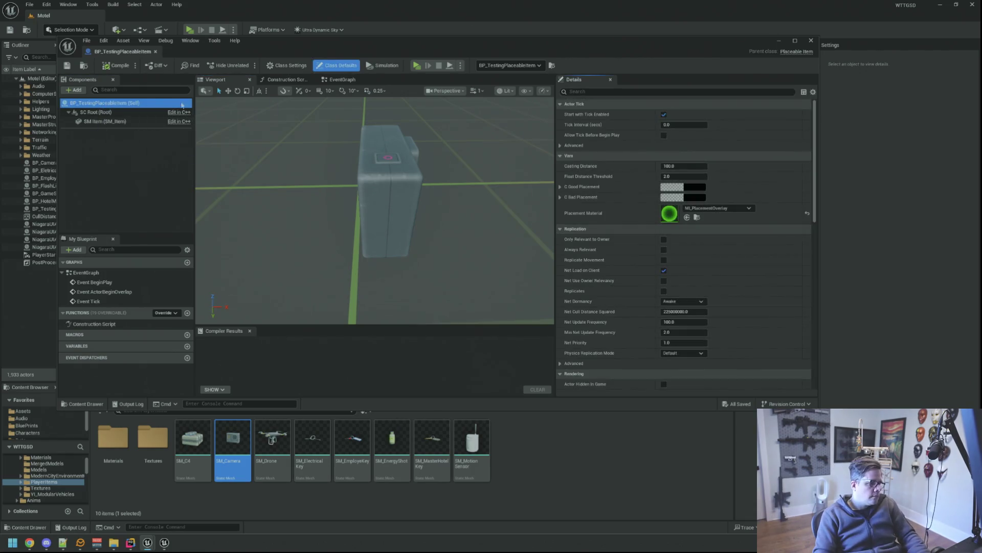
- Browse to the M_PlacementOverlay material instance from the class defaults and open it for editing
left_click(687, 217)
double_click(637, 439)
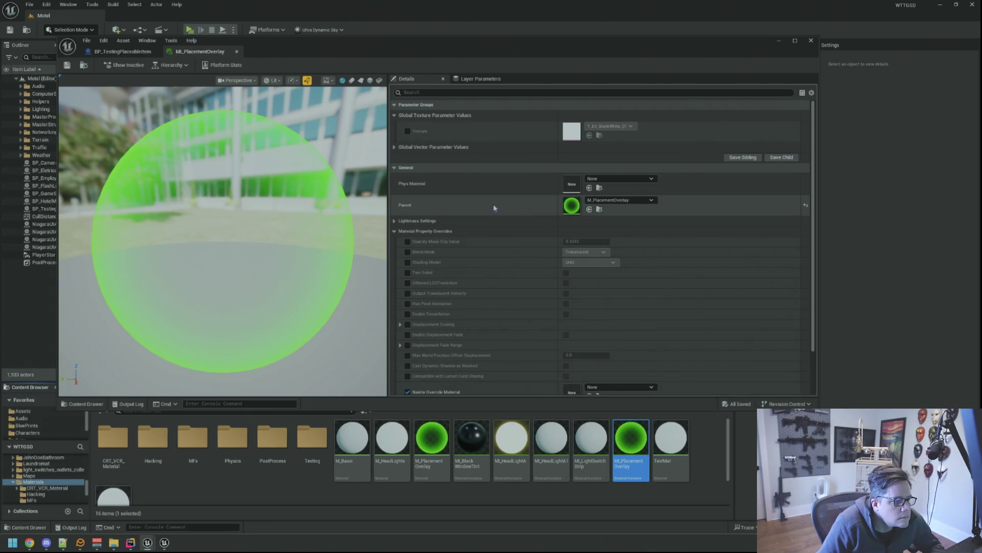
scroll(455, 246, "down", 2)
scroll(455, 246, "up", 2)
left_click(394, 221)
left_click(394, 221)
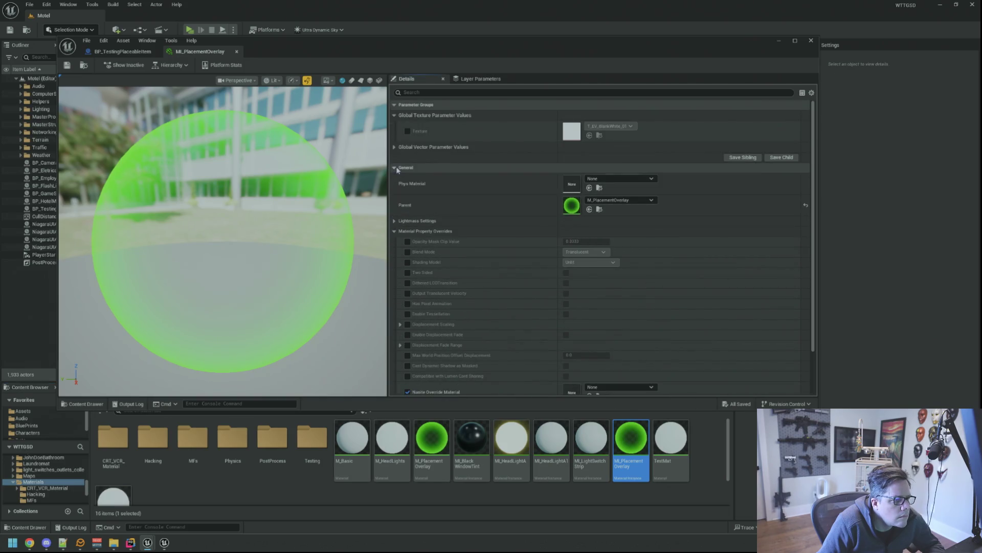
- Enable the Color override under Global Vector Parameter Values, keep its green value, and close the instance
left_click(399, 147)
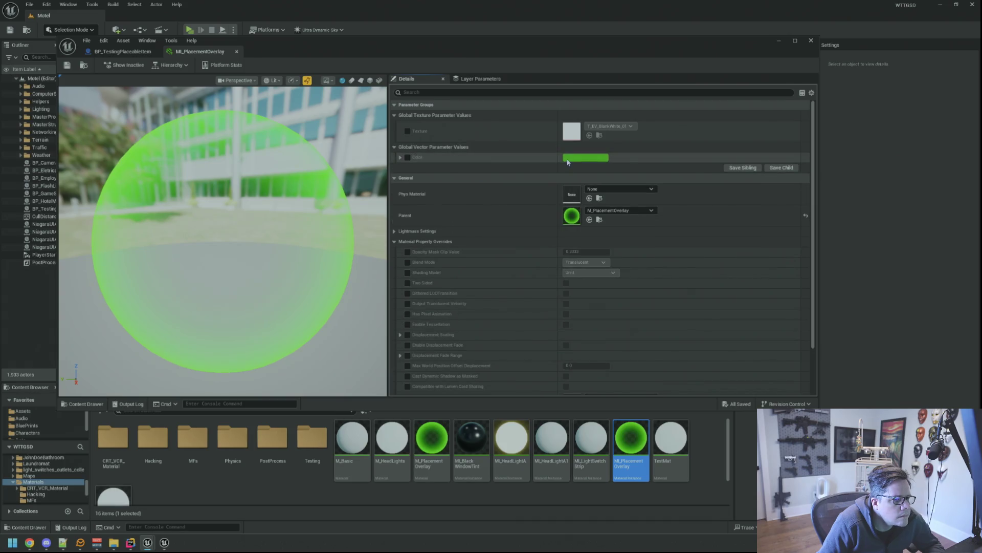
left_click(407, 156)
left_click(586, 158)
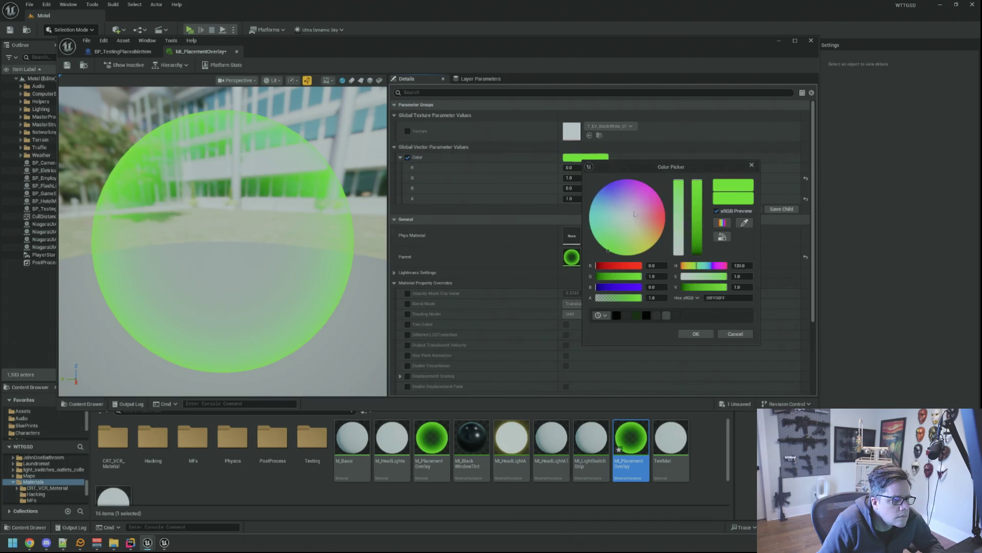
left_click(735, 335)
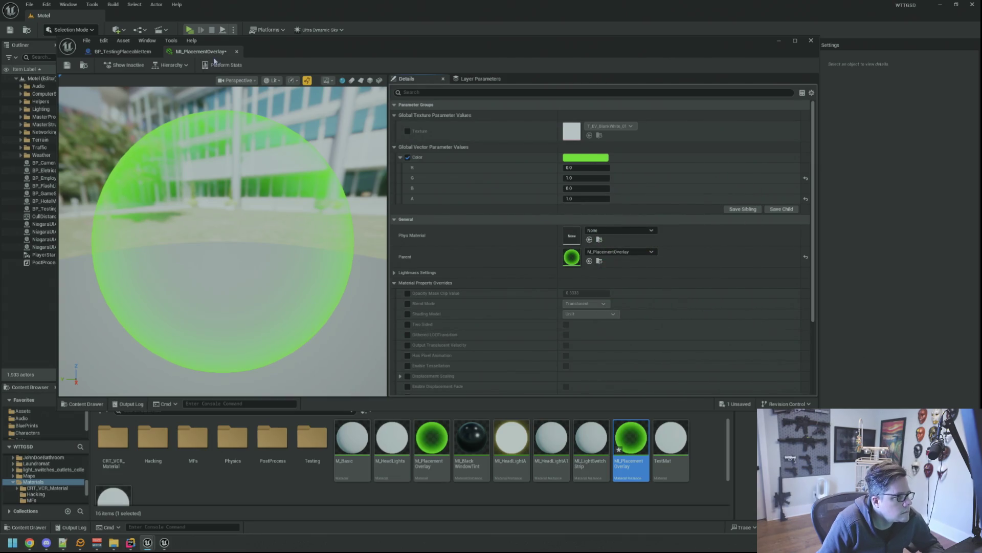
left_click(236, 51)
- Save, then set C Good Placement to green in the blueprint defaults
key("ctrl+s")
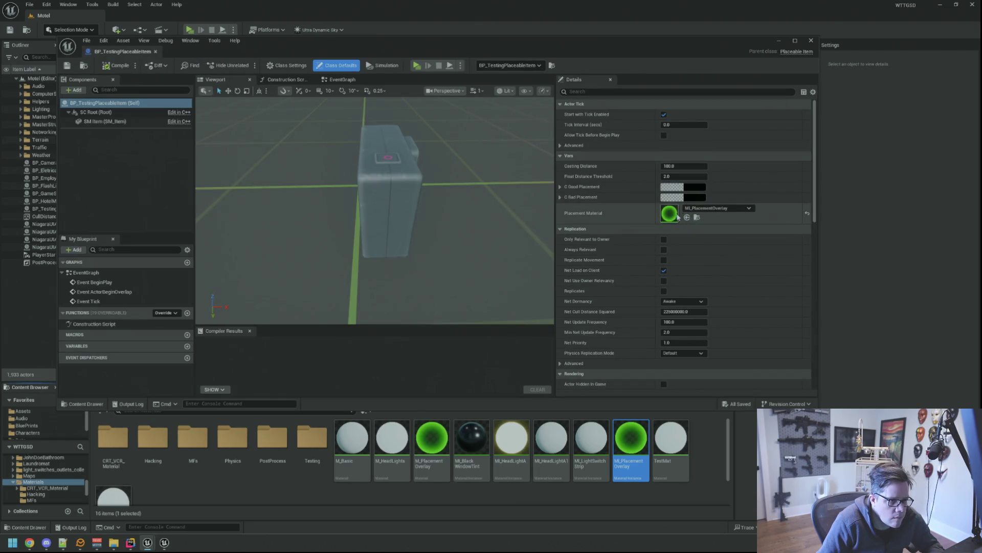
left_click(683, 197)
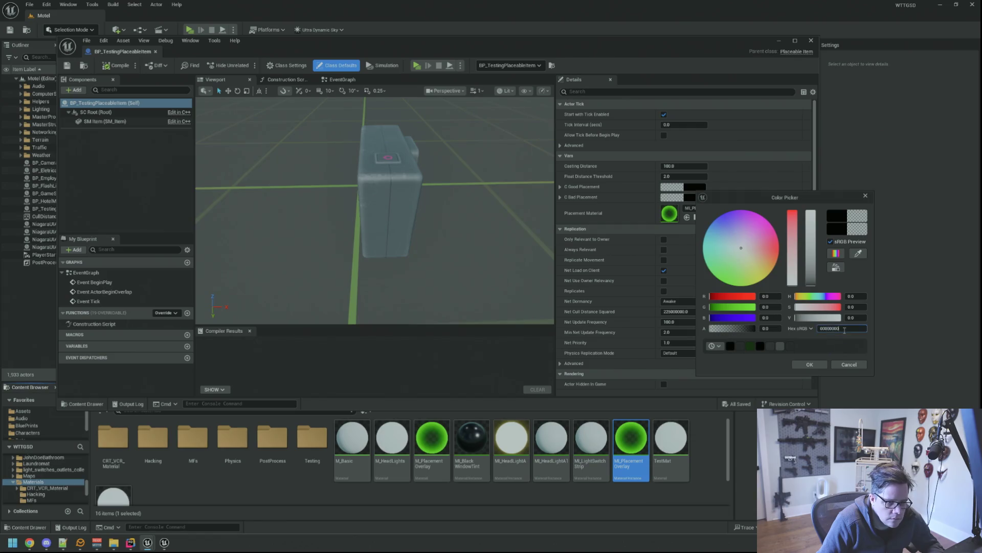
left_click(811, 366)
- Set C Bad Placement to a fully saturated, opaque bright red
left_click(683, 197)
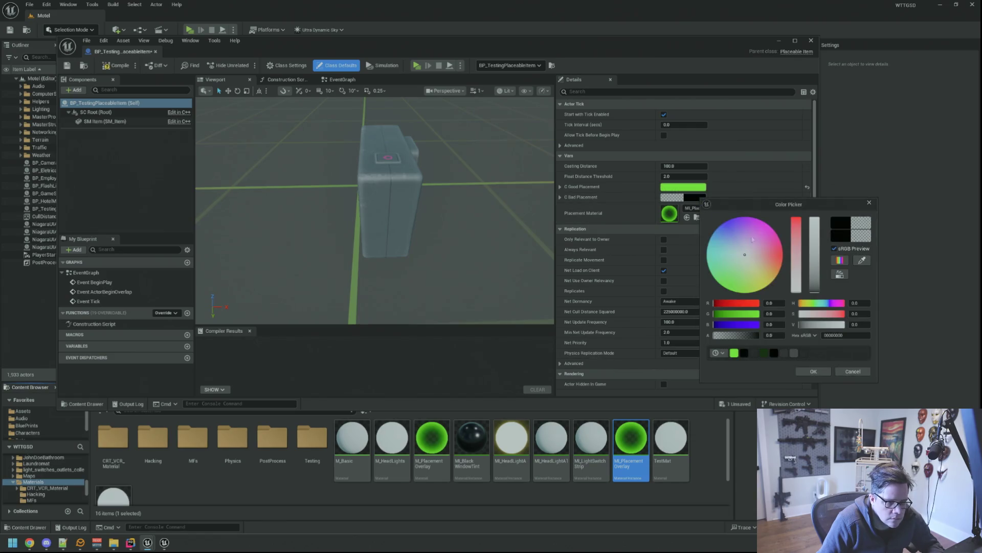
left_click_drag(773, 254, 822, 247)
left_click_drag(737, 334, 812, 335)
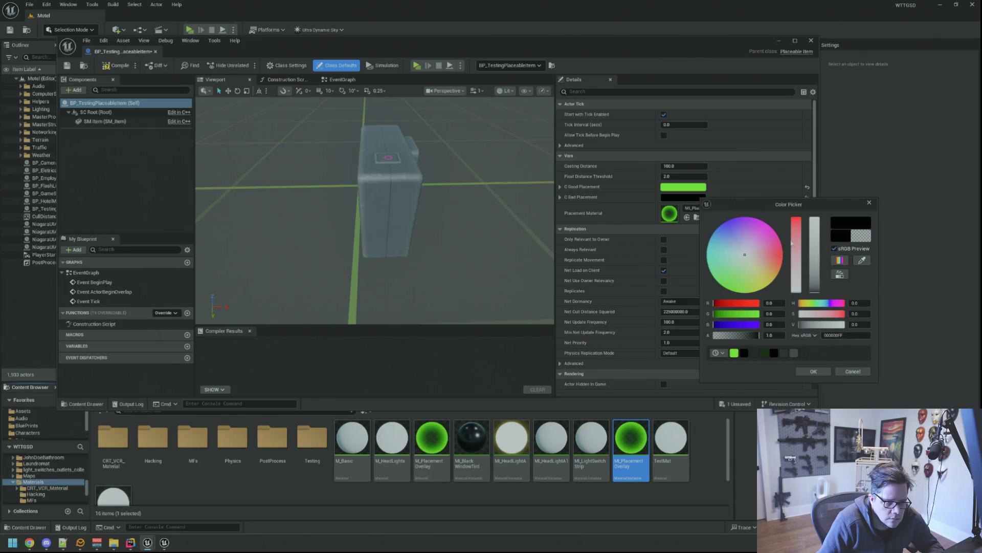
left_click(791, 253)
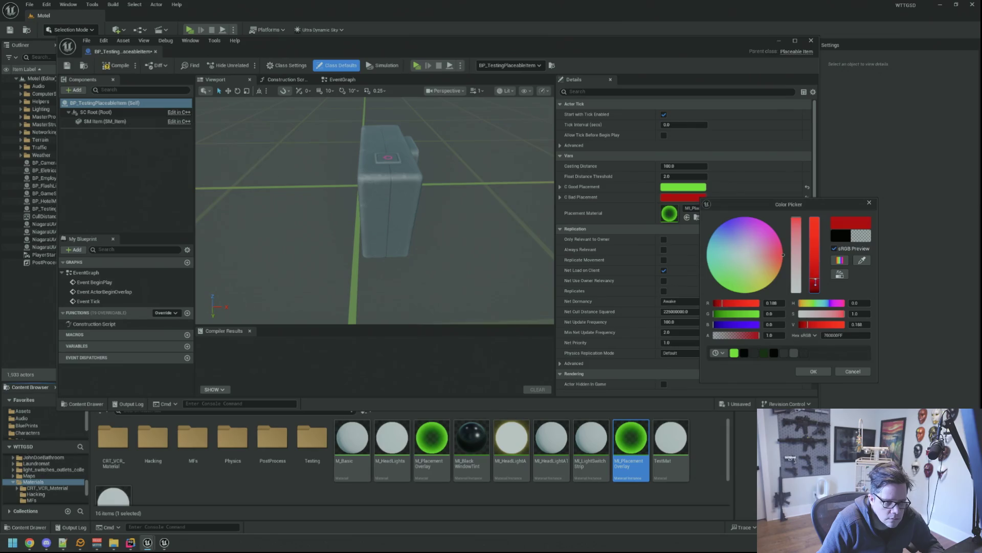
left_click_drag(815, 283, 807, 219)
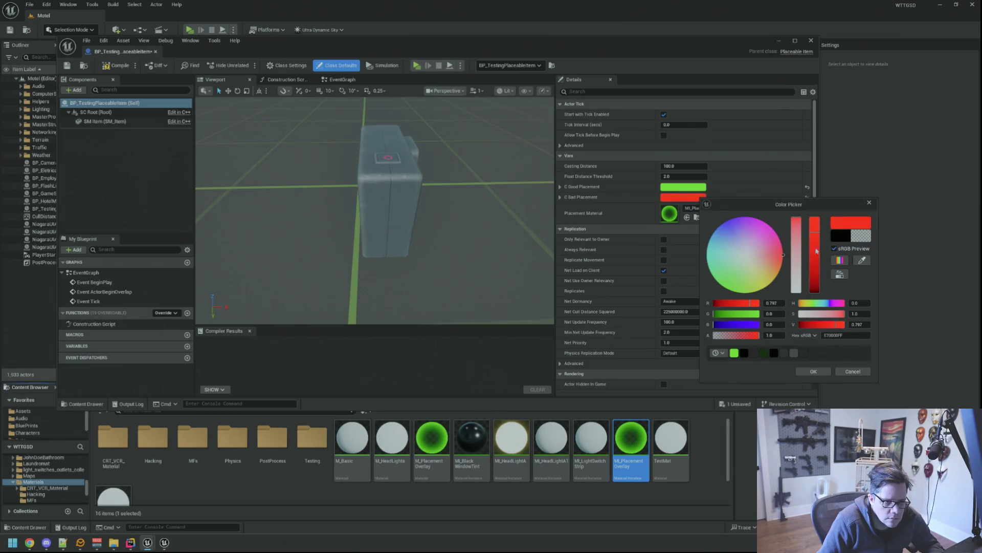
left_click(825, 373)
- Compile BP_TestingPlaceableItem, close its editor and return to the motel level with the Output Log shown
left_click(116, 65)
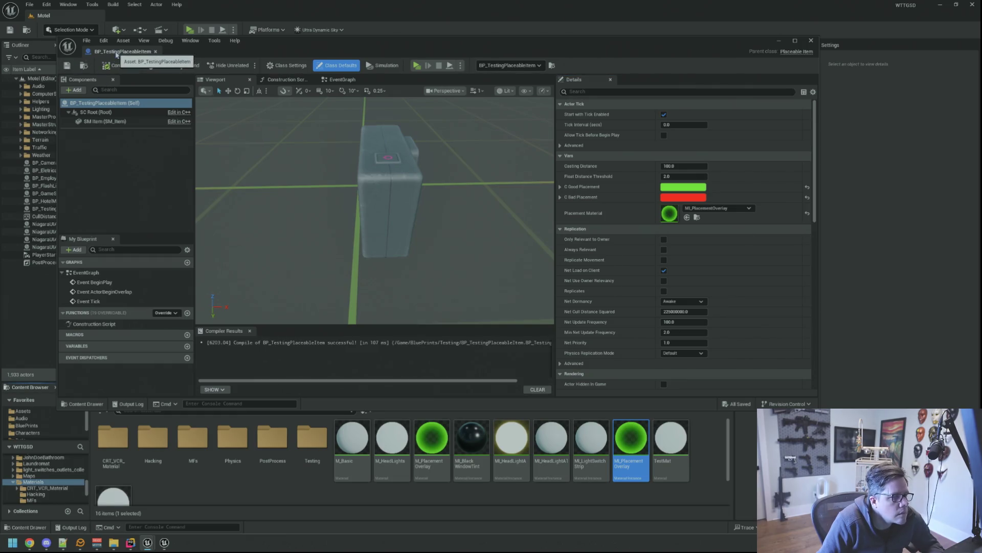
middle_click(117, 54)
left_click(84, 386)
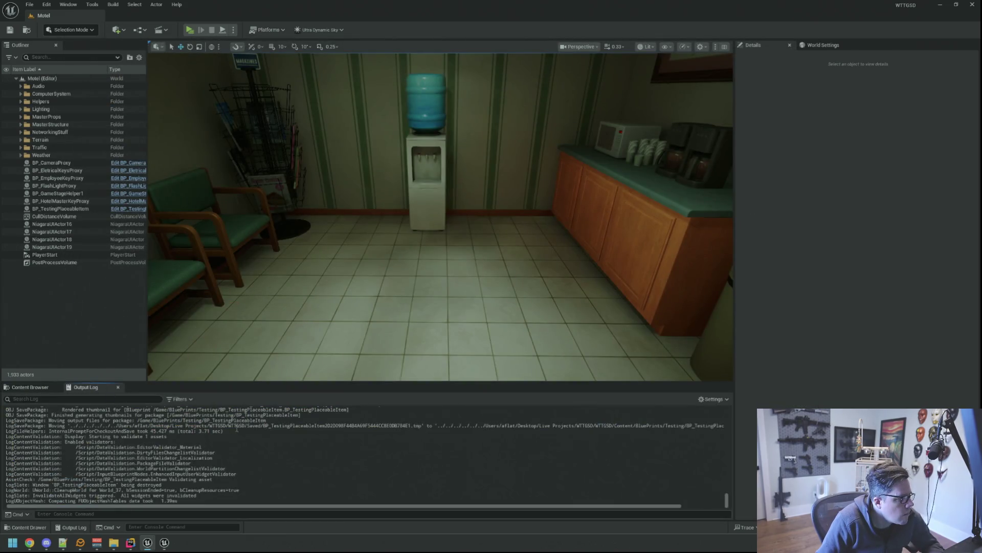
left_click_drag(273, 115, 272, 146)
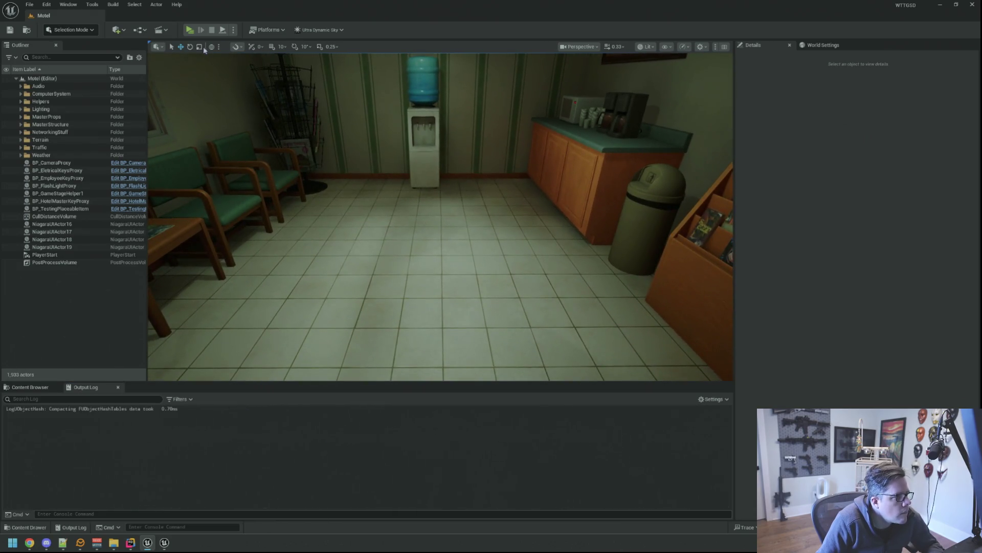
key("alt+p")
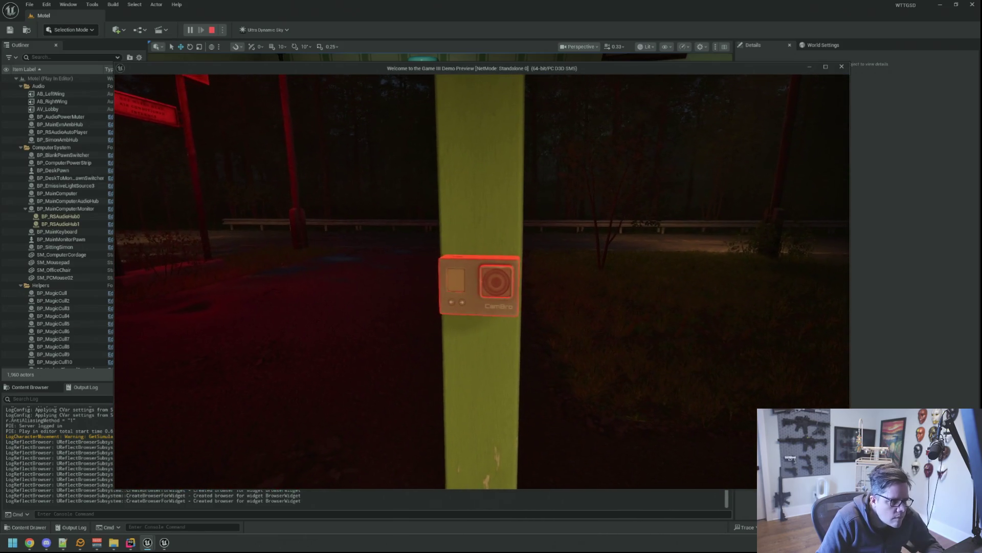
key("semicolon")
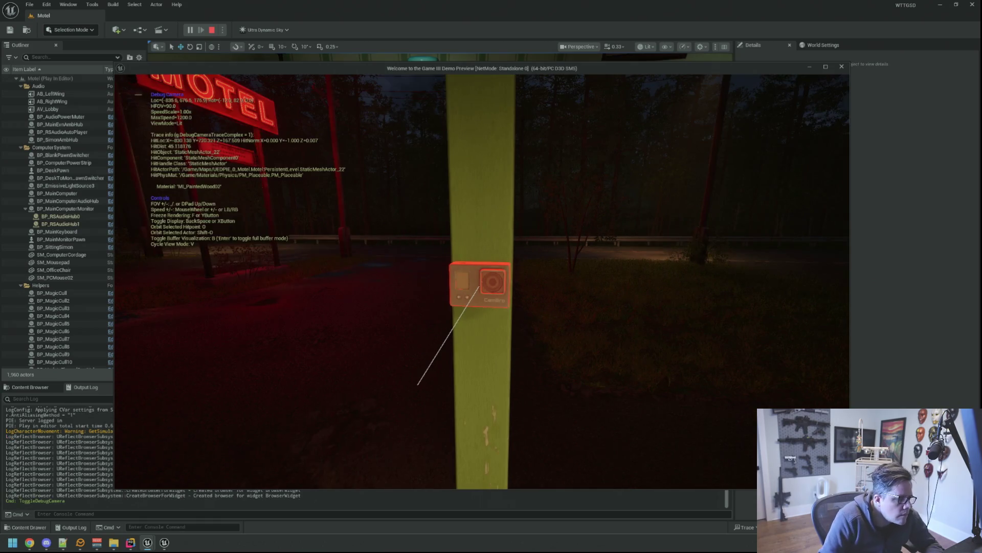
key("w")
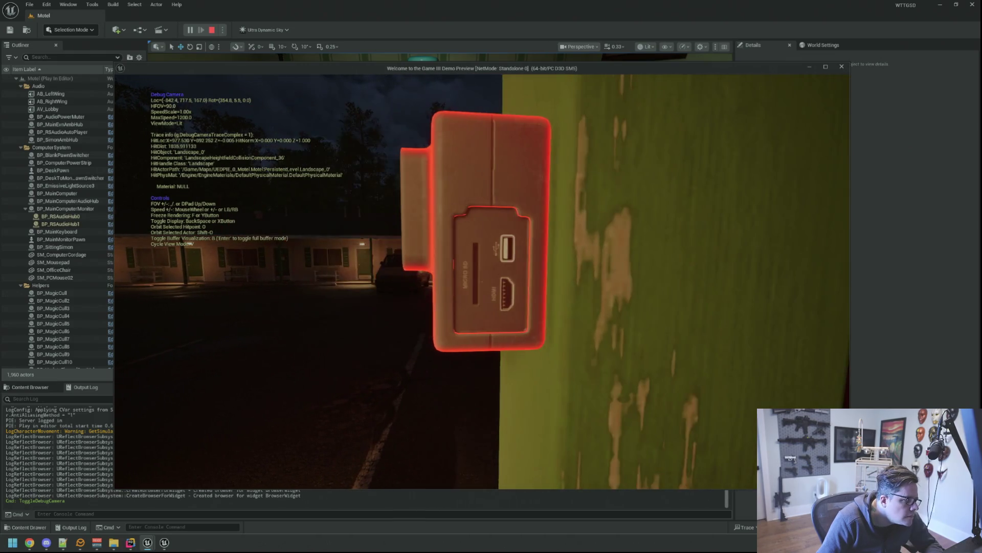
key("d")
key("a")
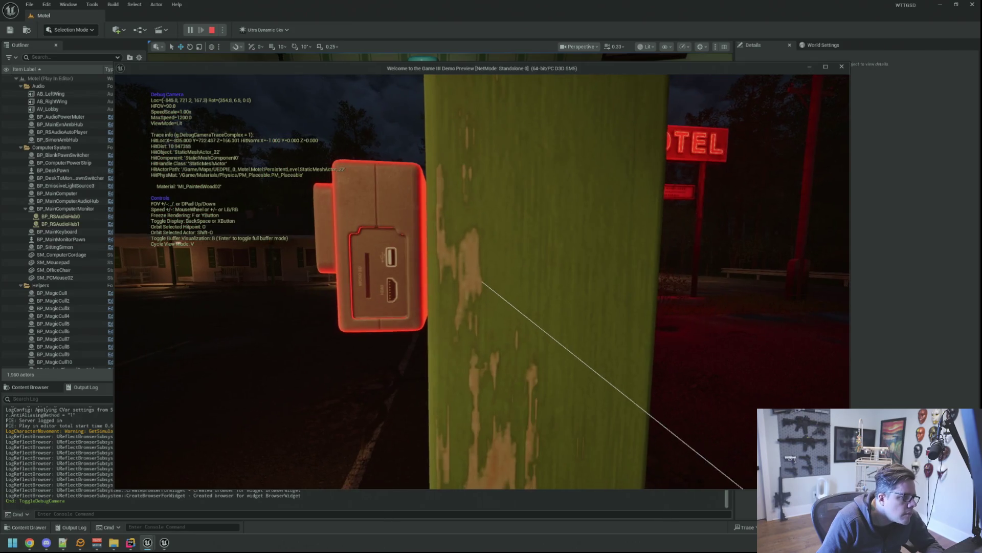
key("Escape")
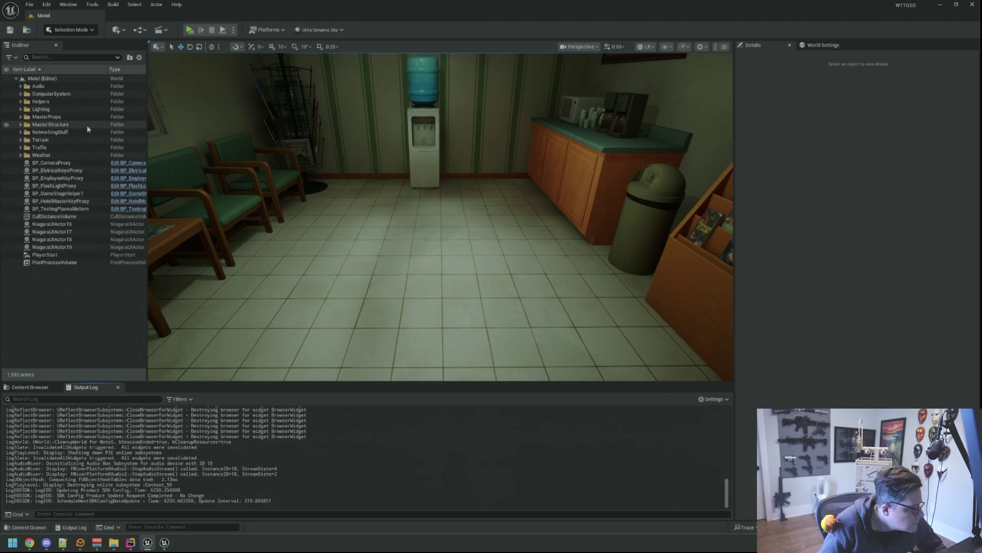
- Show the Content Browser and navigate Favorites > BluePrints > Testing to list its blueprint assets
left_click(53, 387)
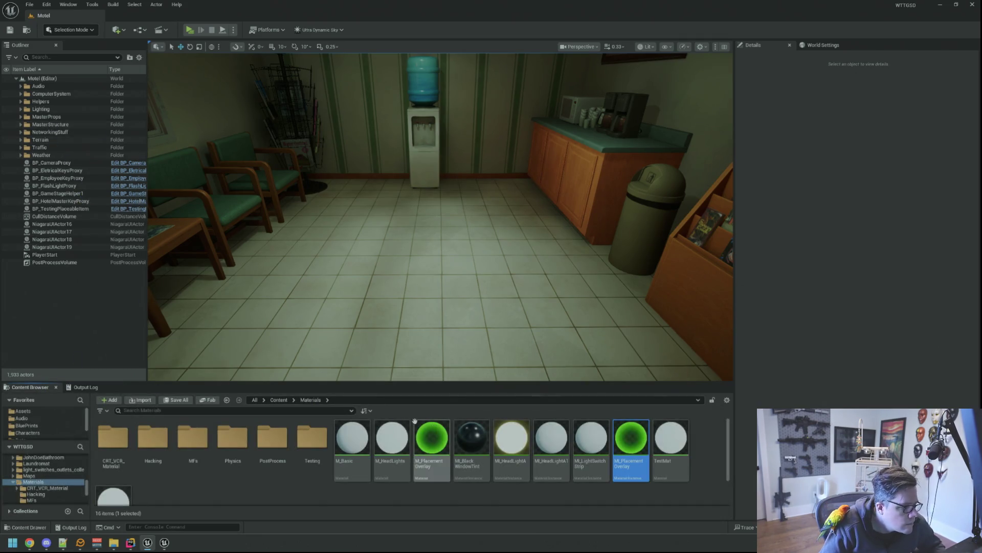
left_click_drag(379, 292, 380, 307)
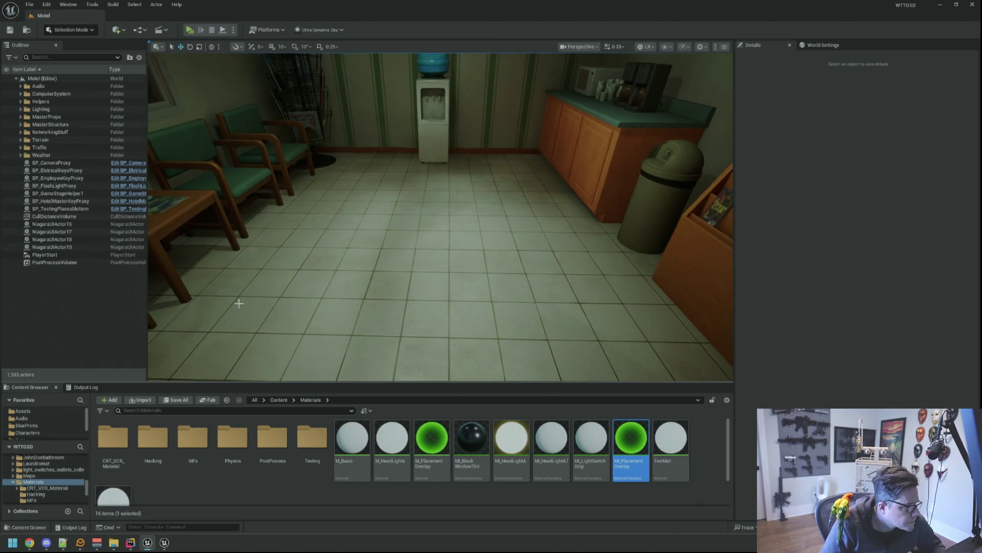
left_click_drag(287, 331, 287, 347)
left_click(54, 446)
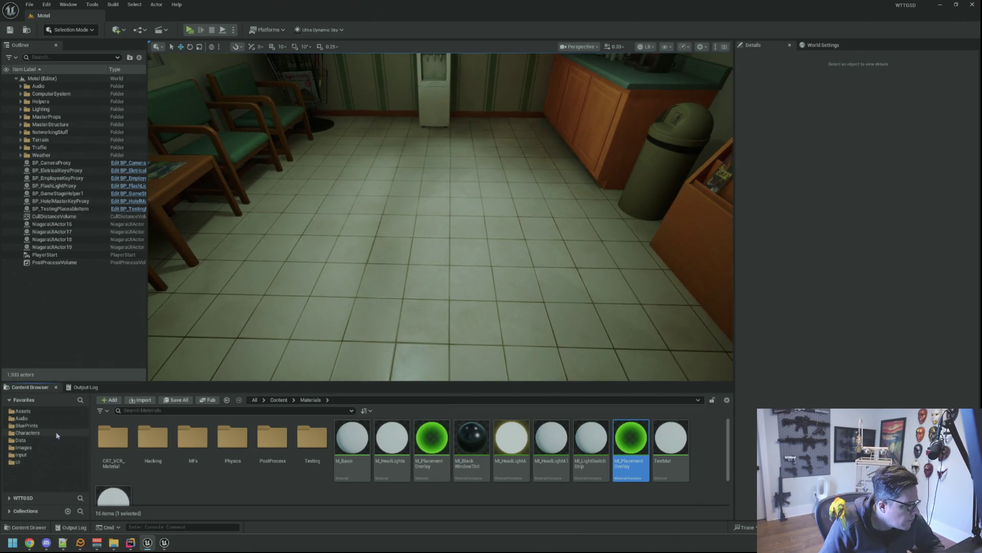
left_click(56, 425)
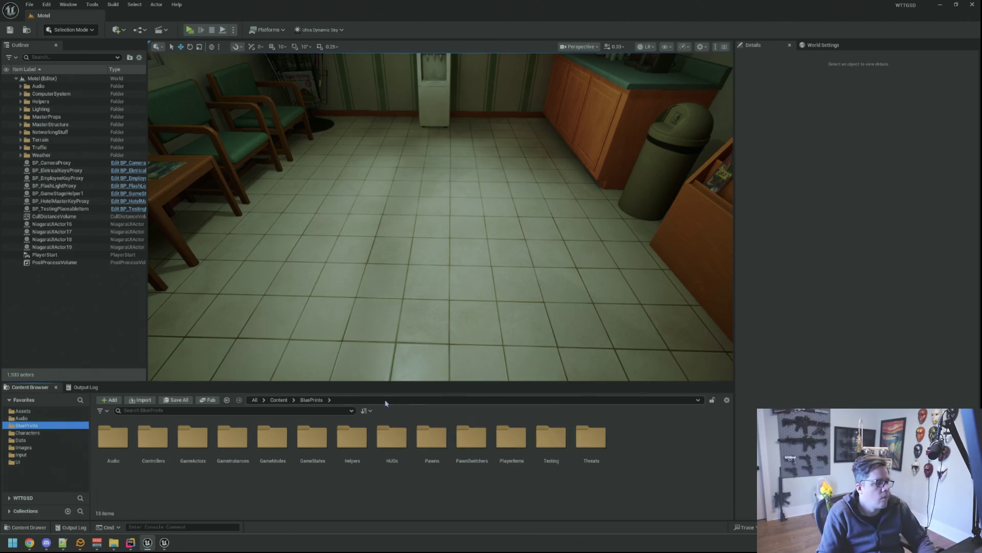
double_click(548, 442)
mouse_move(373, 281)
left_mouse_down()
mouse_move(430, 261)
mouse_move(322, 253)
mouse_move(384, 245)
mouse_move(399, 231)
left_mouse_up()
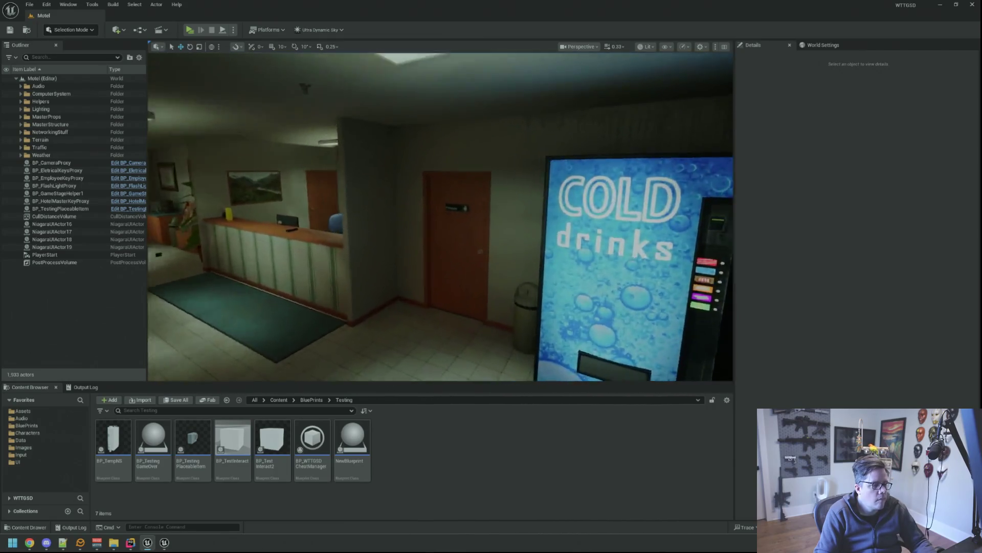
- Fly the view out to the parking lot and back through the lobby to the potted plant
key("w")
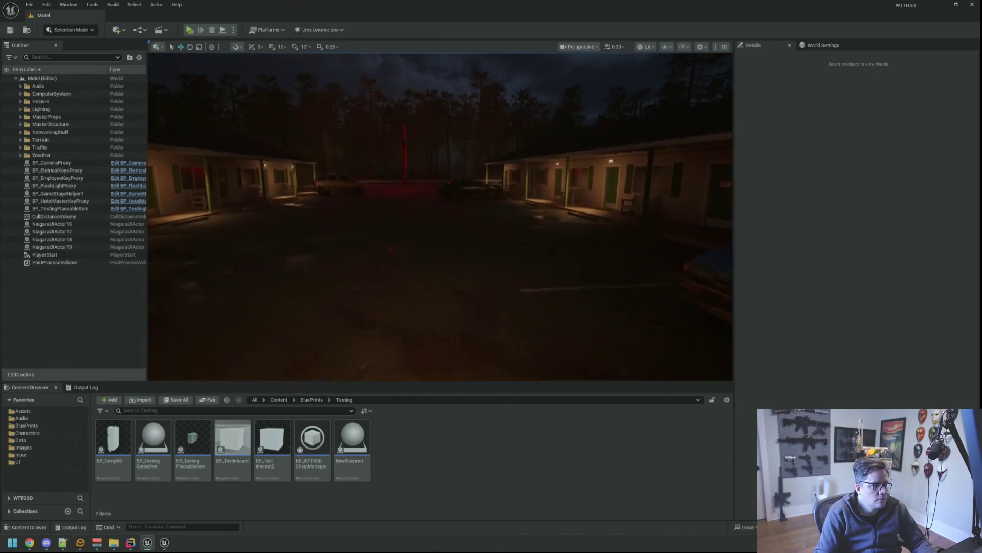
key("s")
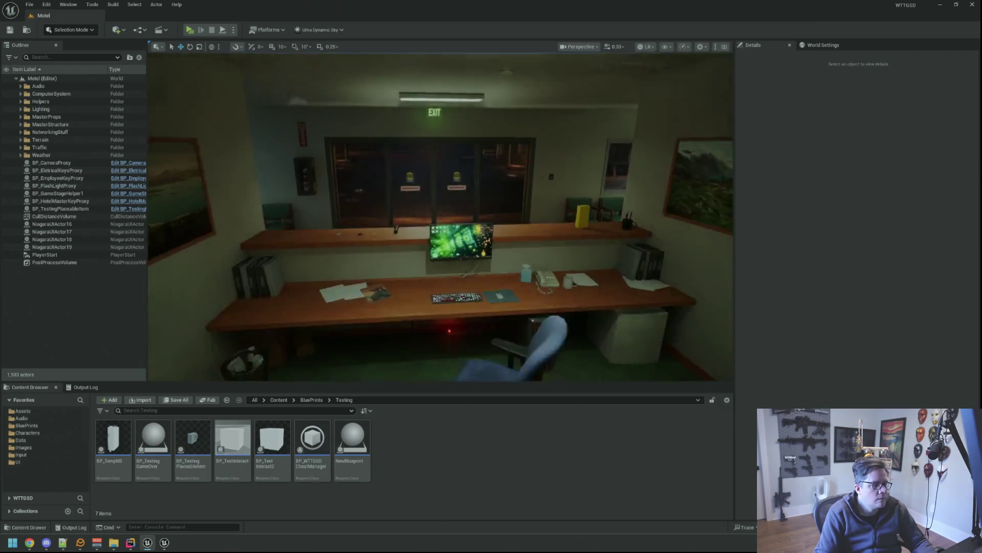
key("s")
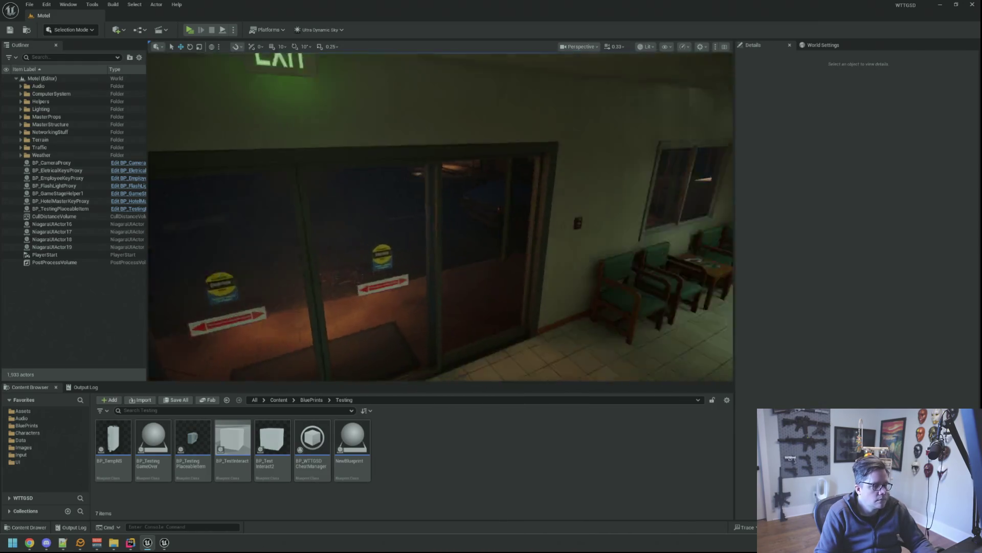
key("s")
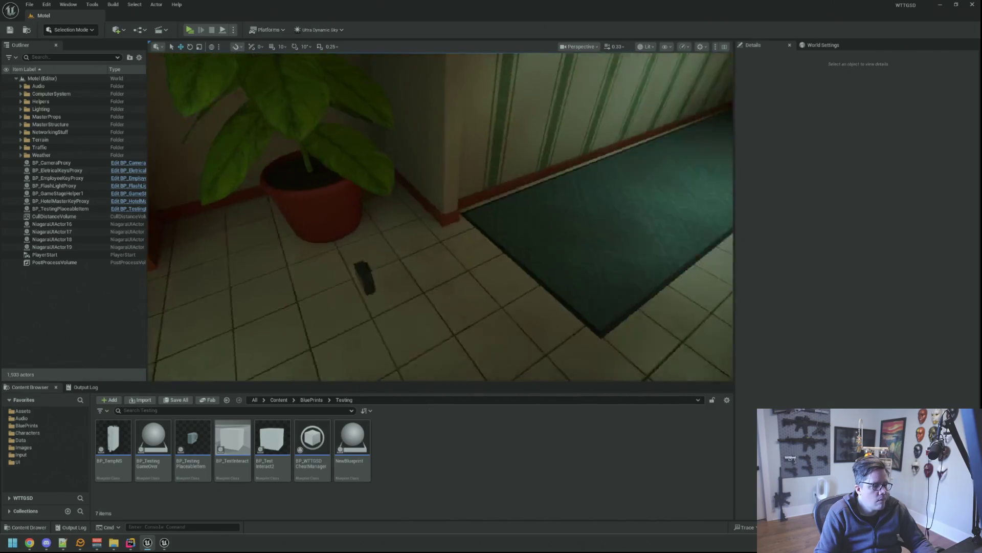
key("s")
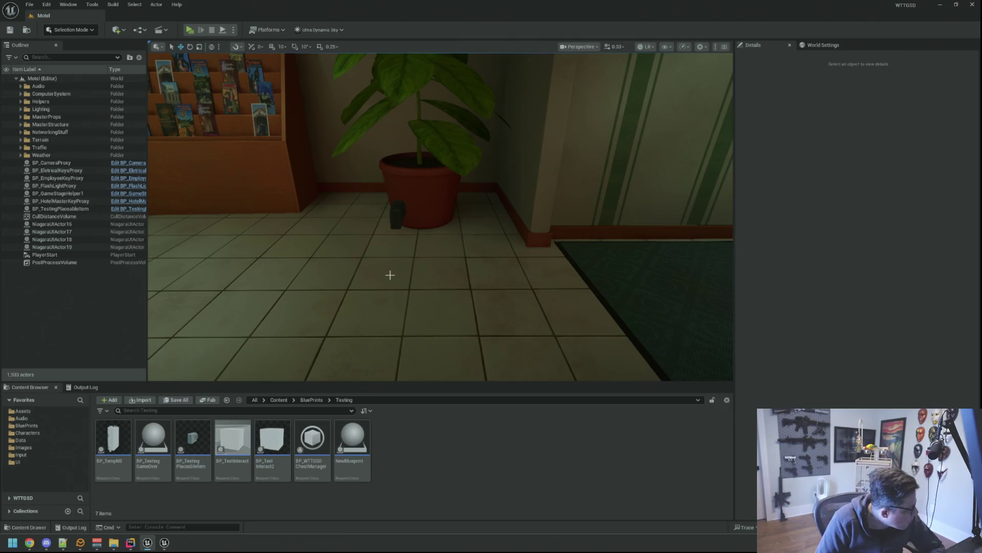
- Look around the corridor, exterior and reception counter, then bring up BP_TestInteract2 for editing
left_click_drag(390, 274, 369, 246)
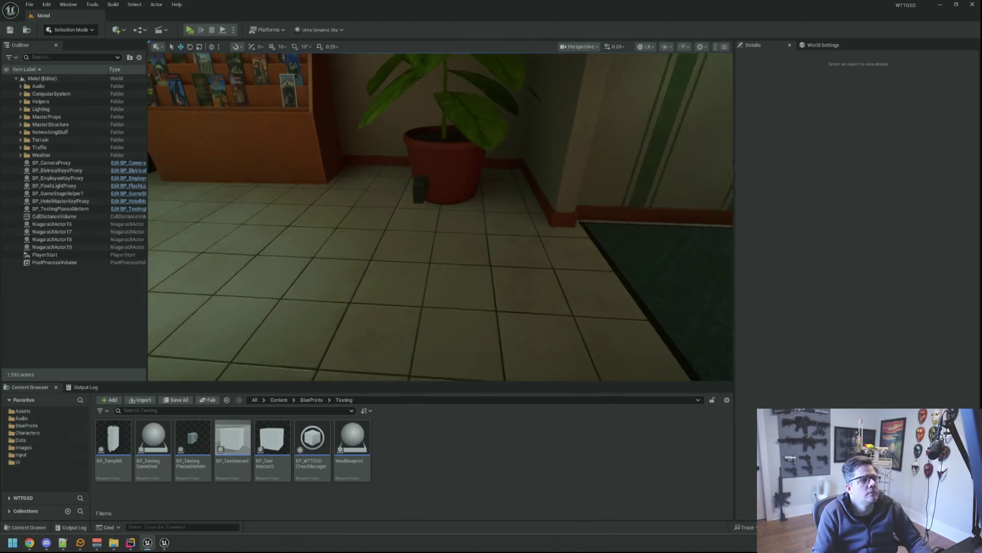
mouse_move(441, 217)
left_mouse_down()
mouse_move(538, 217)
mouse_move(460, 217)
left_mouse_up()
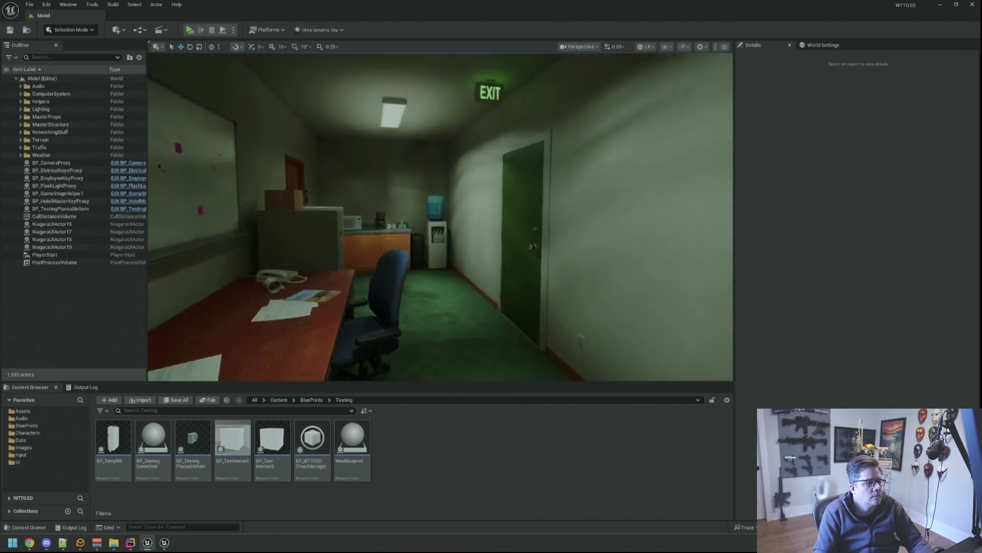
left_click_drag(416, 267, 416, 267)
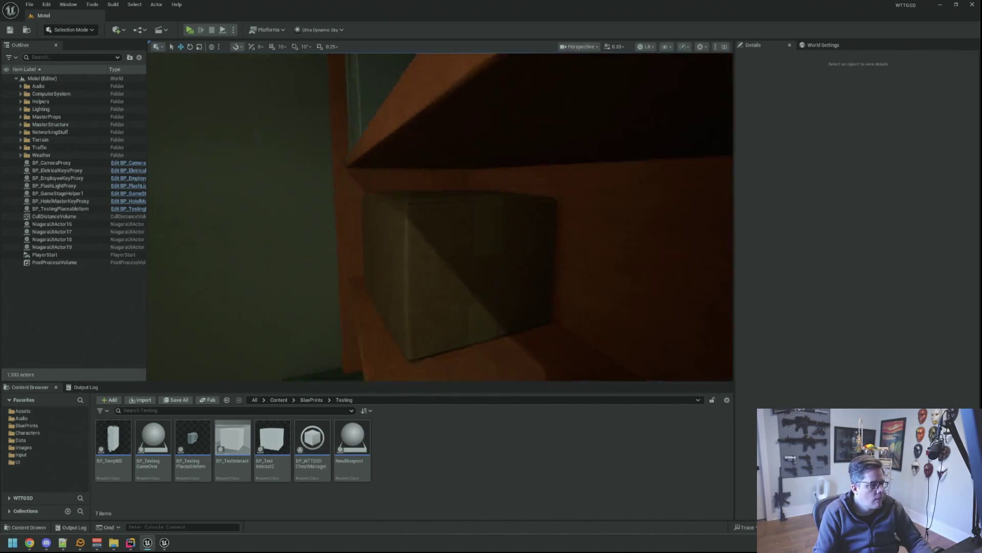
mouse_move(441, 217)
left_mouse_down()
mouse_move(461, 216)
mouse_move(441, 217)
left_mouse_up()
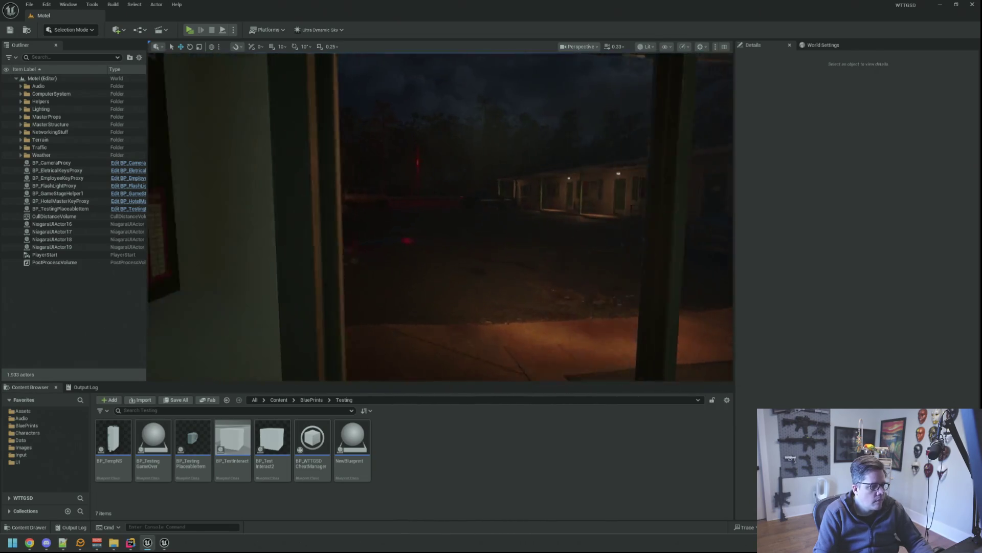
left_click_drag(441, 217, 440, 217)
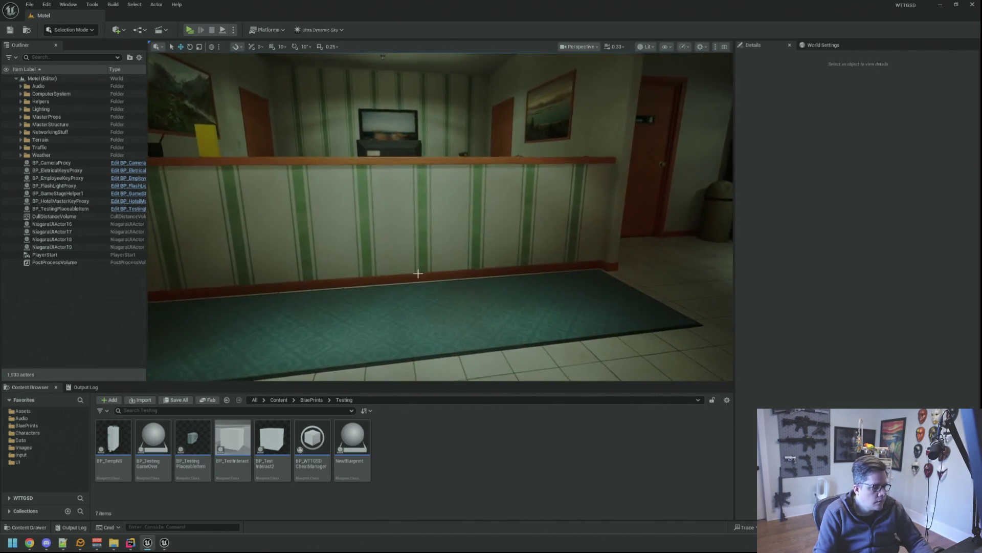
double_click(273, 442)
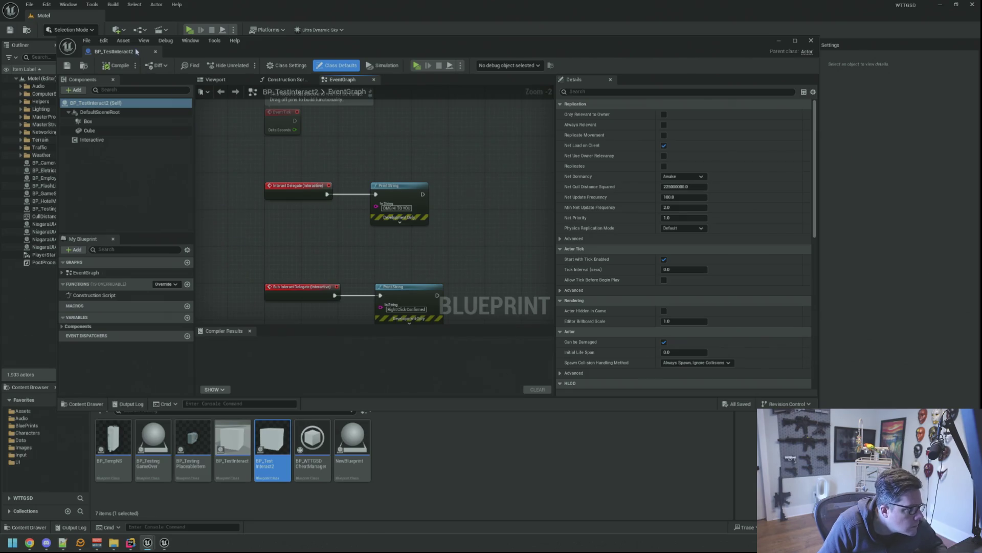
- Show BP_TestingPlaceableItem's SM Item mesh in an unlit top-down preview
left_click(155, 51)
double_click(193, 442)
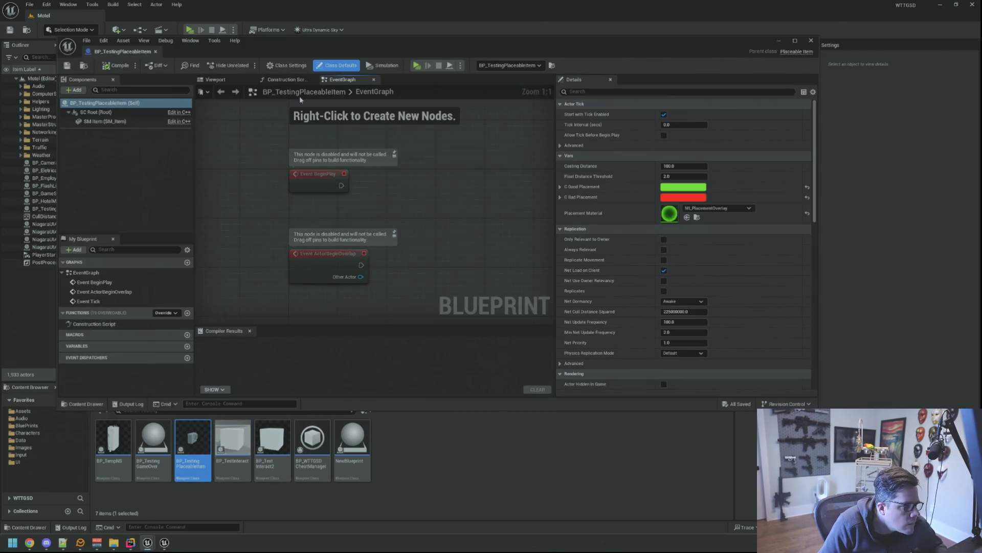
left_click(231, 80)
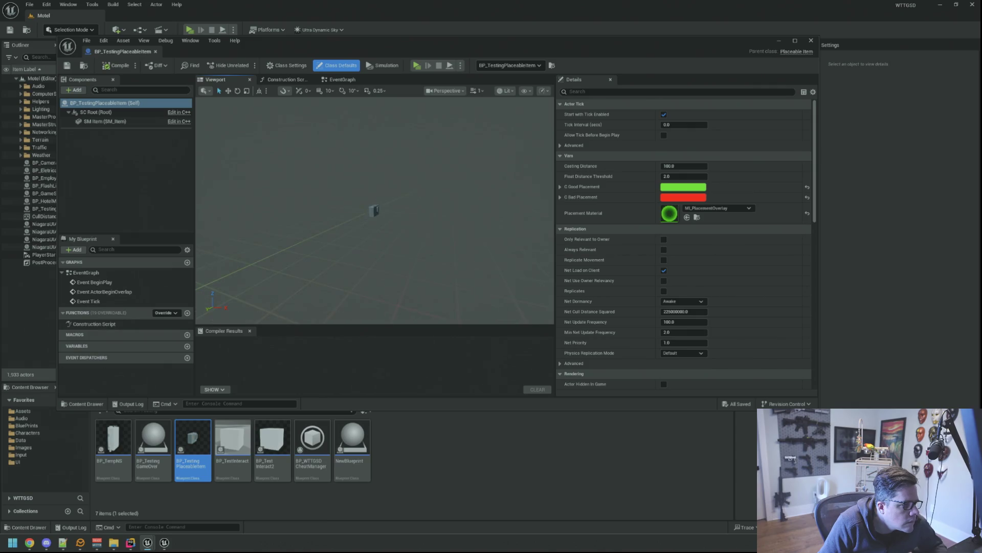
double_click(105, 122)
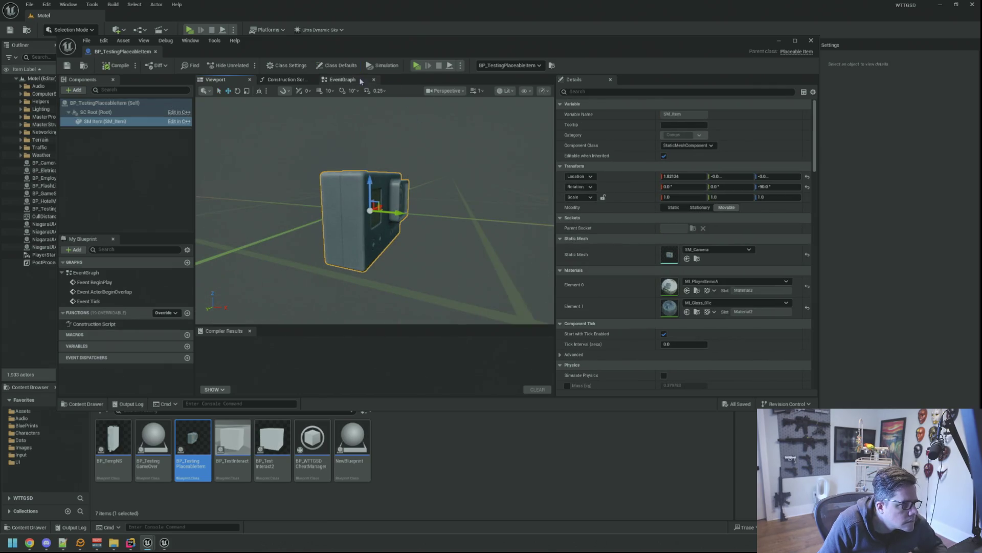
left_click(501, 92)
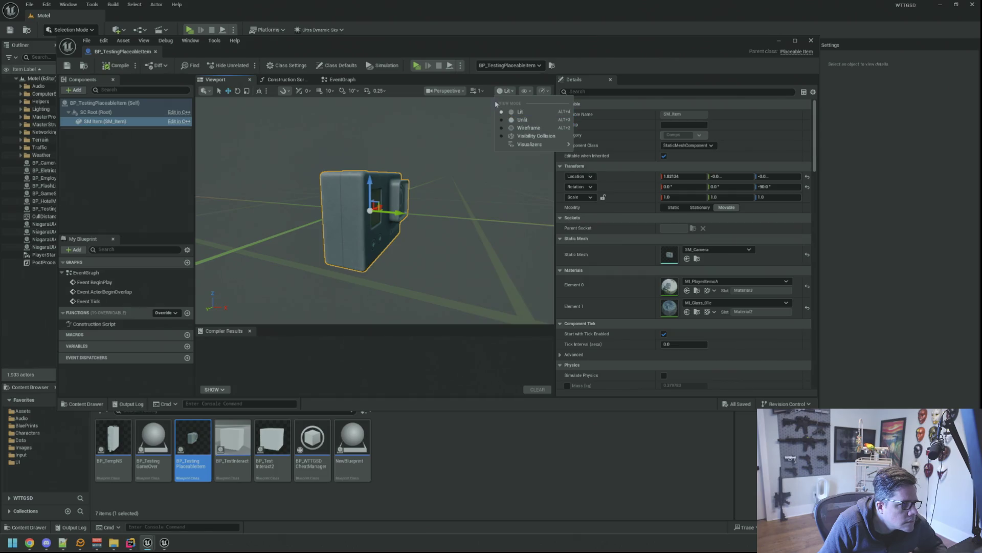
left_click(515, 120)
left_click(442, 91)
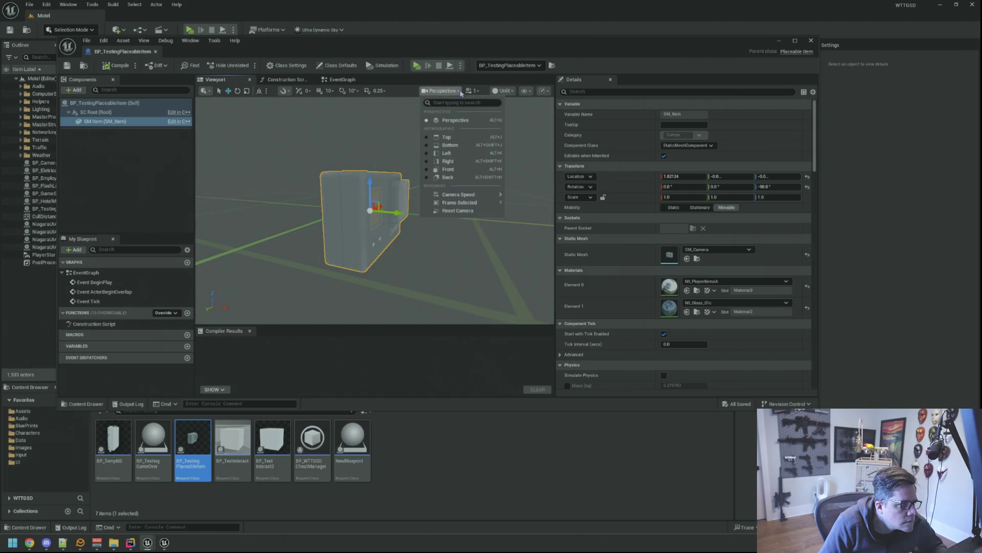
left_click(453, 139)
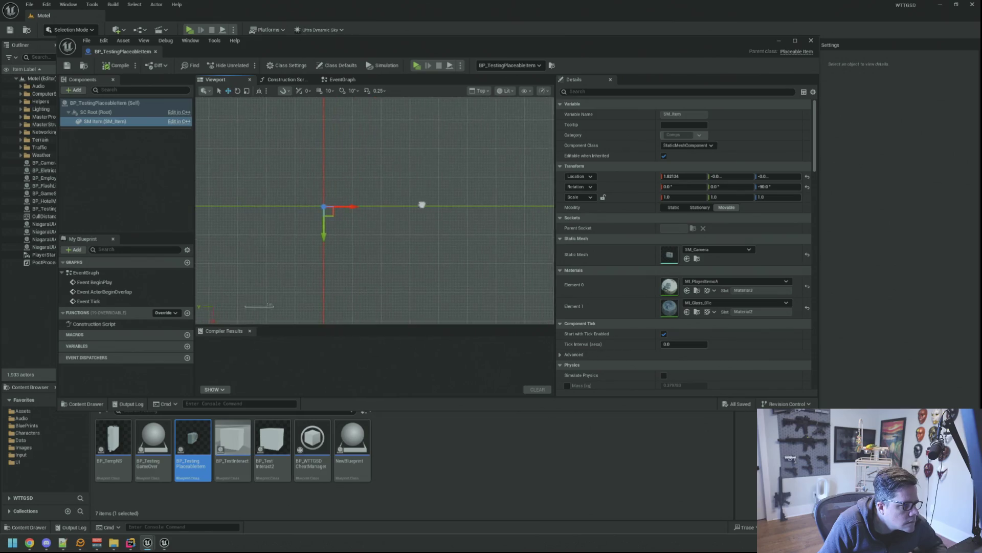
scroll(346, 220, "up", 3)
- Nudge the camera mesh slightly along X (to about 1.72), then compile and save the Blueprint
left_click_drag(324, 238, 421, 159)
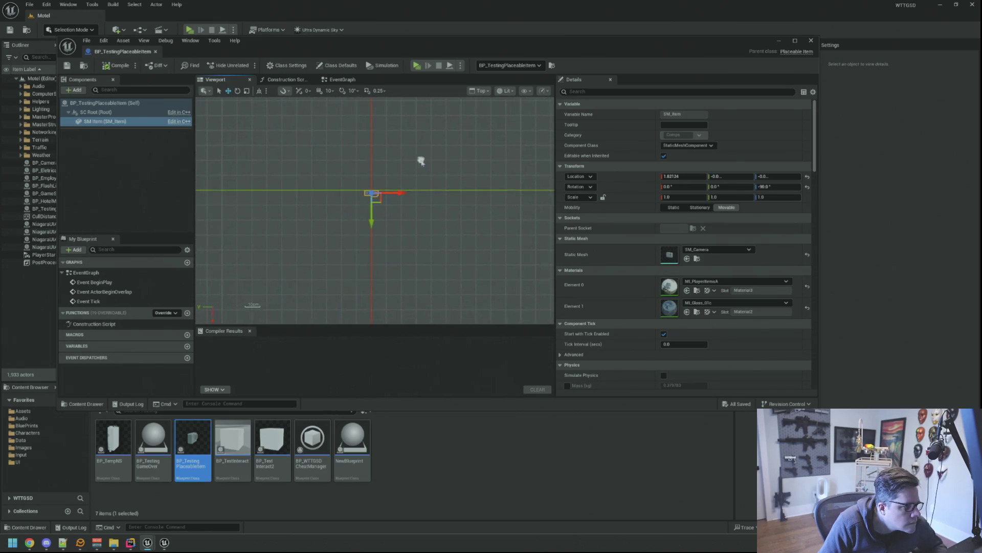
scroll(375, 185, "up", 3)
left_click_drag(458, 240, 507, 274)
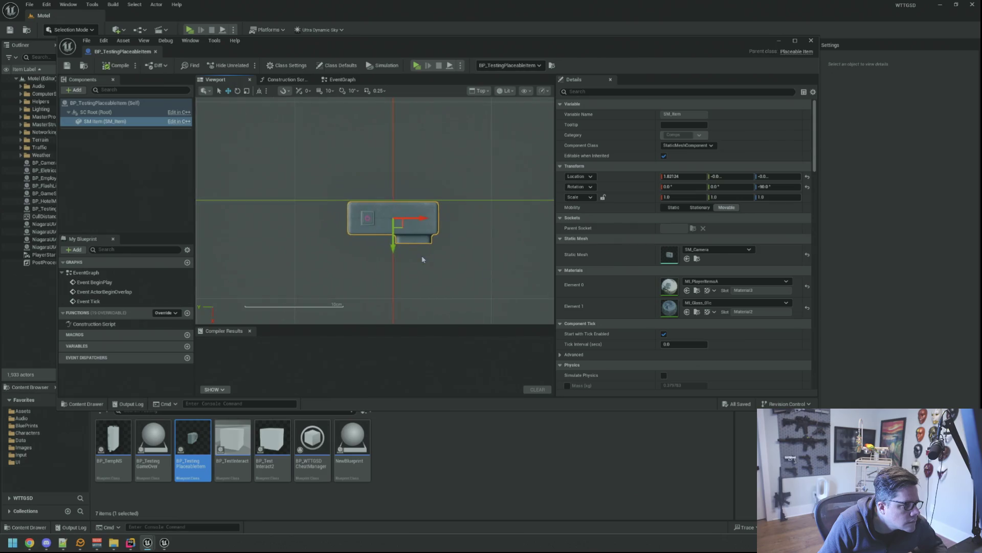
scroll(388, 240, "up", 1)
left_click_drag(387, 241, 387, 239)
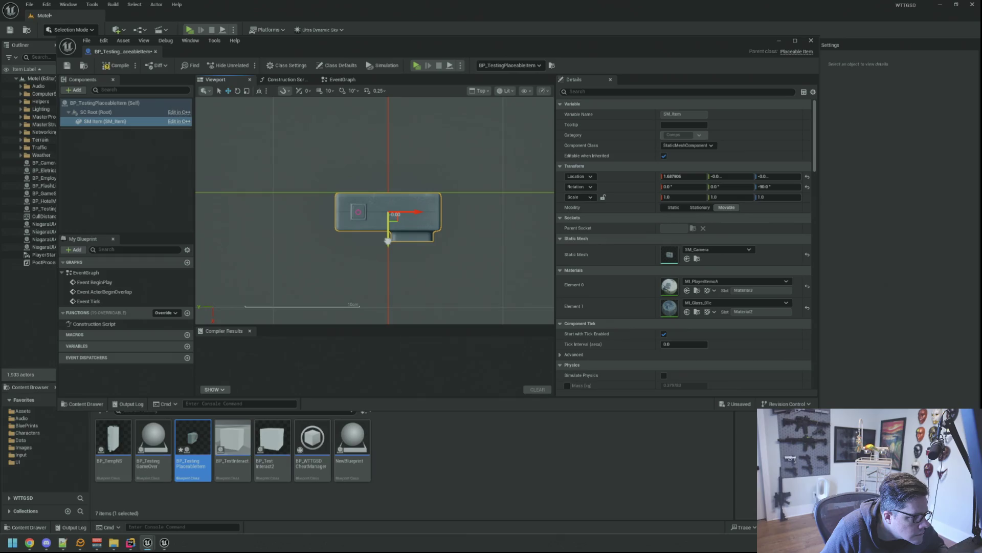
key("F7")
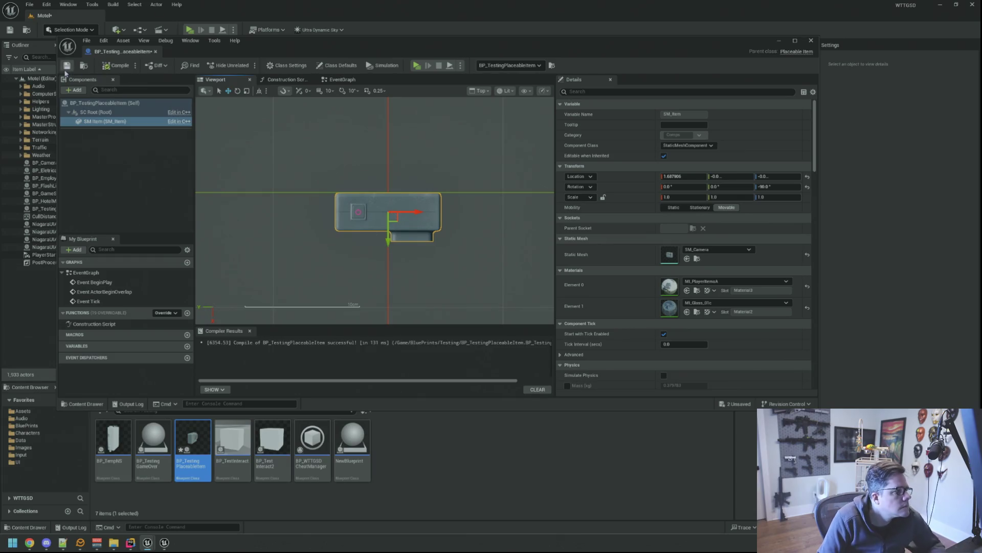
left_click(155, 51)
mouse_move(441, 215)
left_mouse_down()
mouse_move(399, 253)
mouse_move(246, 135)
left_mouse_up()
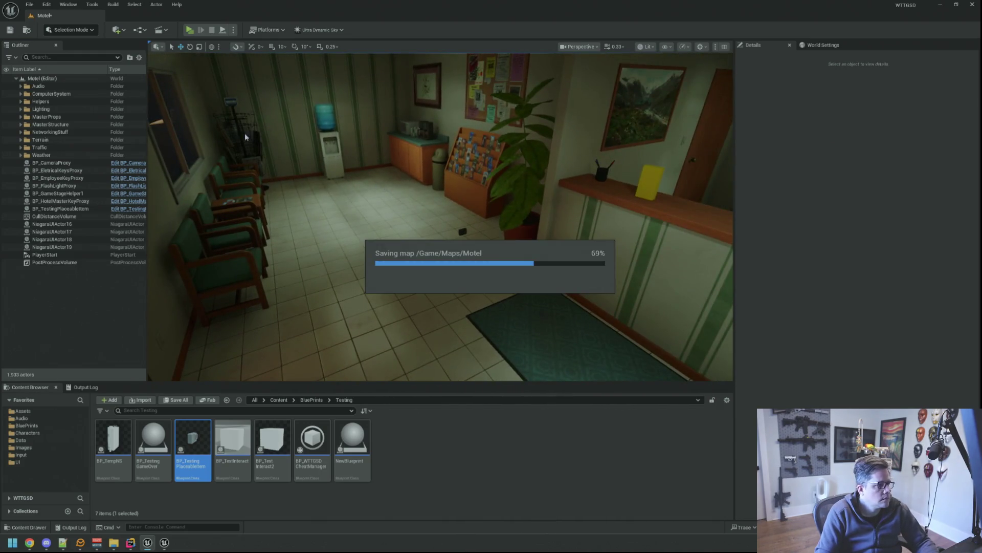
- Play-test the red placement preview on the pole, inspecting the trace with the debug camera
key("alt+p")
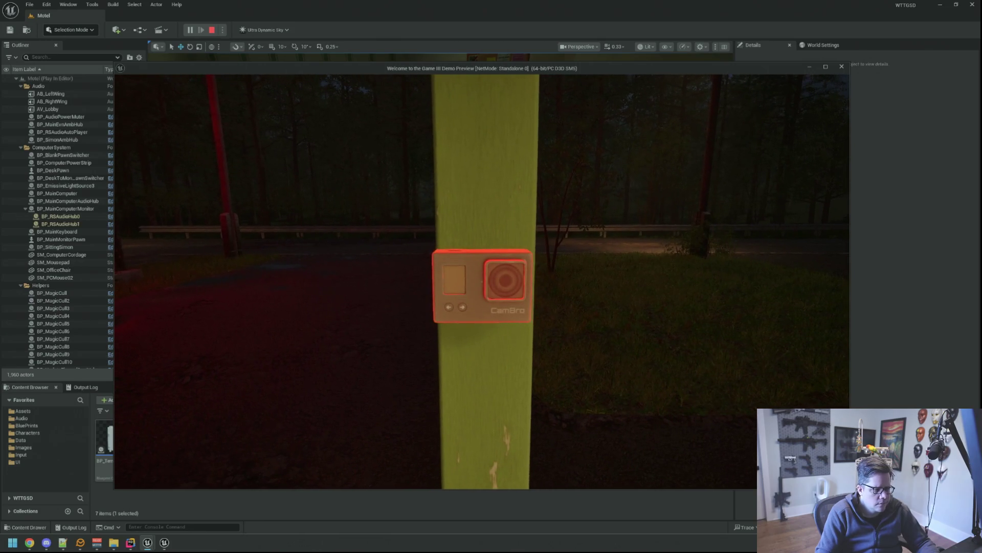
key("semicolon")
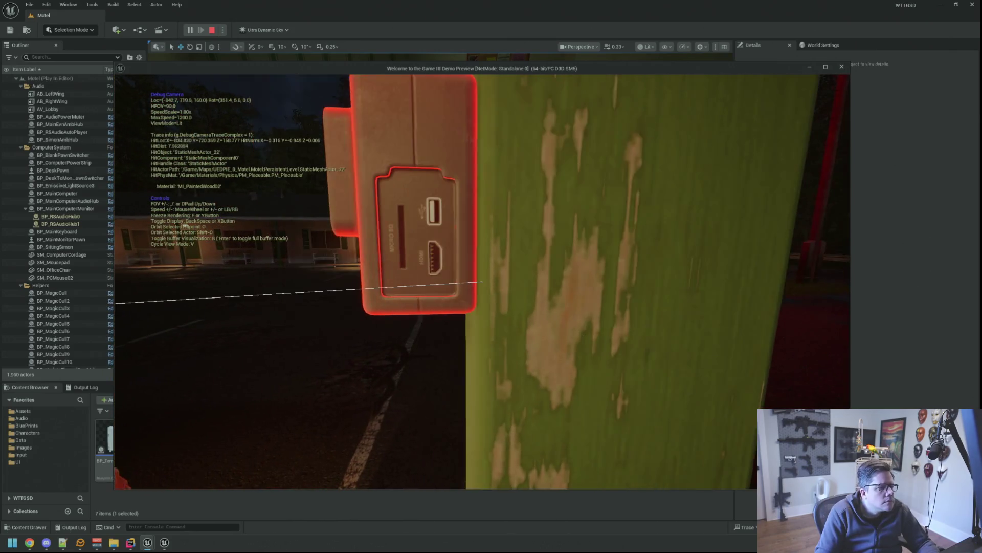
key("Escape")
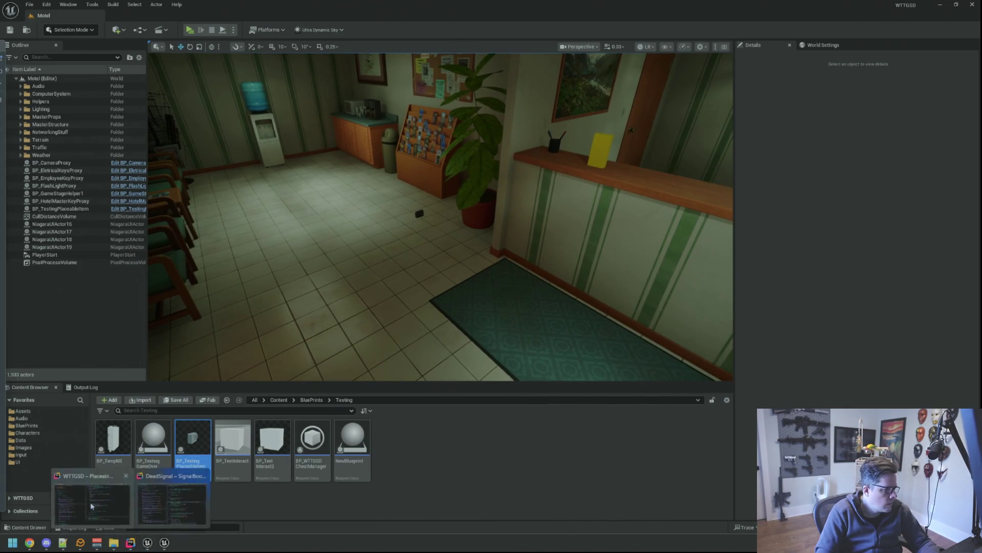
- Switch to the PlaceableItem placement code in Rider
left_click(172, 506)
left_click(566, 208)
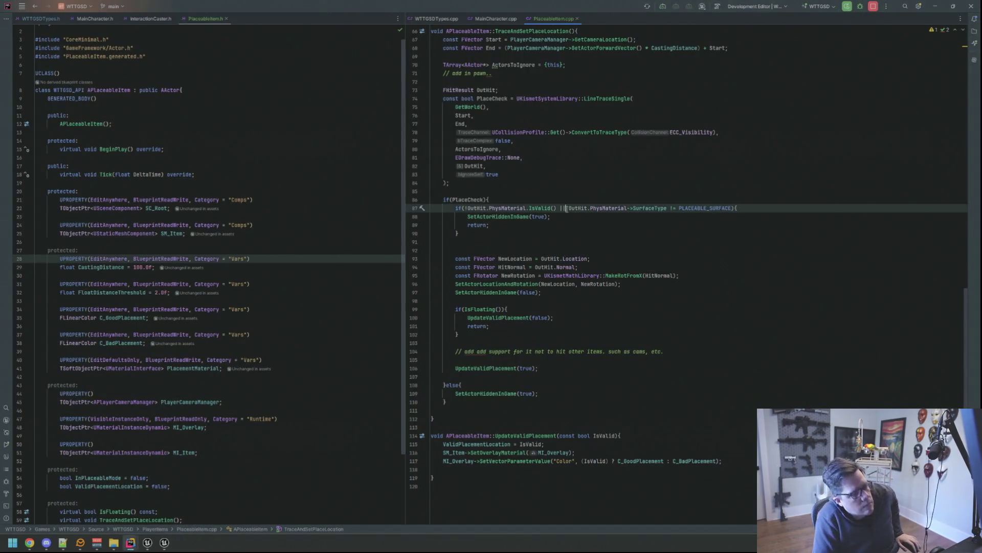
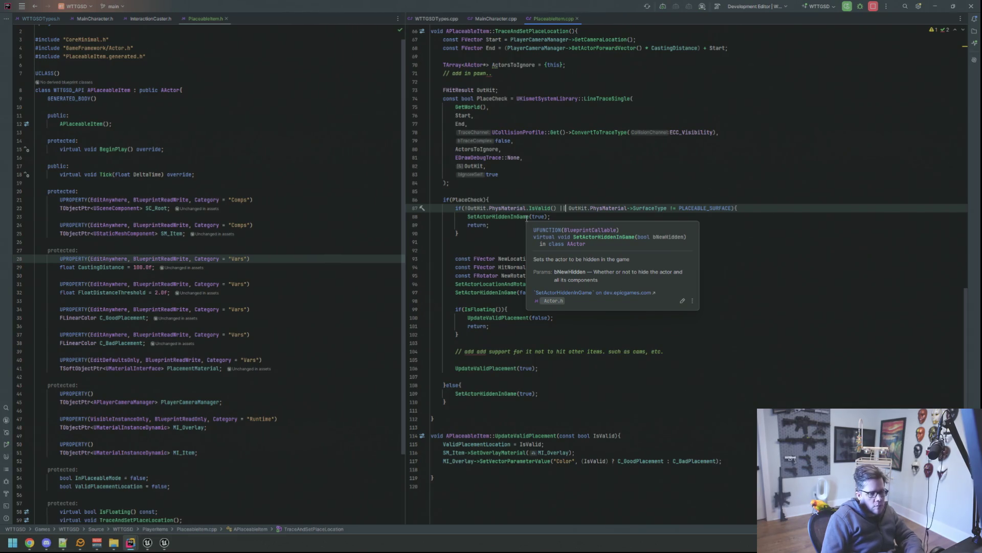
scroll(537, 214, "up", 10)
scroll(576, 204, "up", 1)
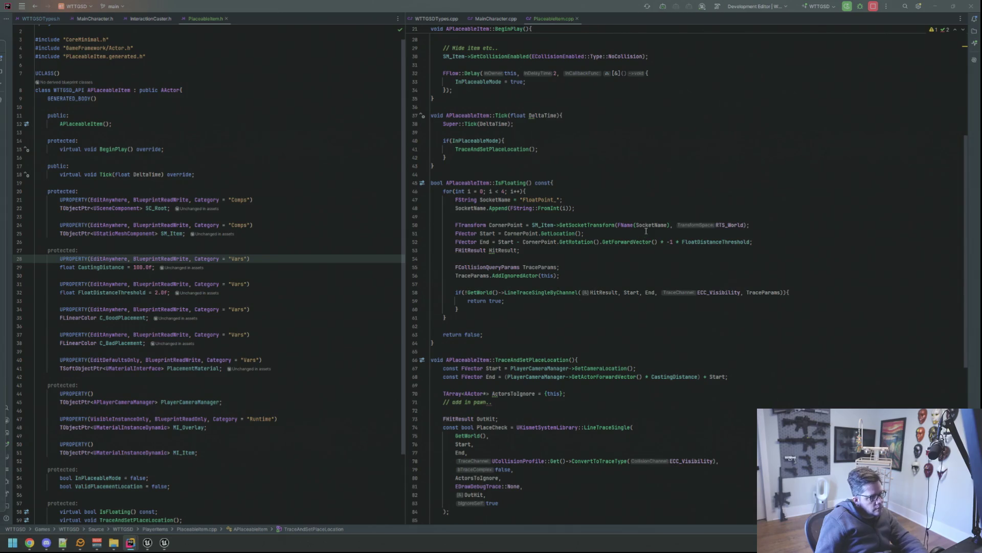
- Add DrawDebugLine(GetWorld(), Start, End, FColor::Red, false, 1.0f) before the IsFloating line trace
left_click(628, 251)
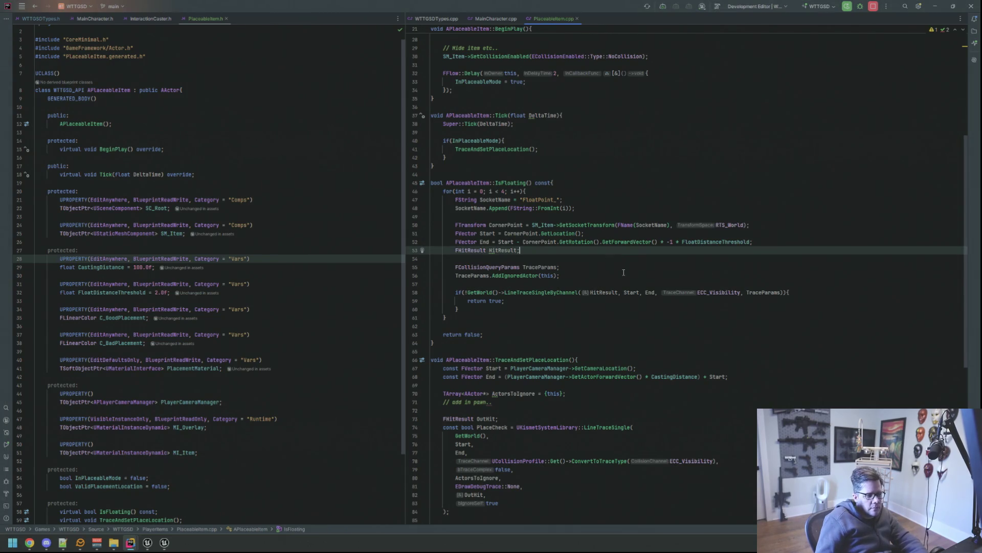
key("Down")
key("Down")
key("Down")
key("Return")
key("Return")
type("Debug")
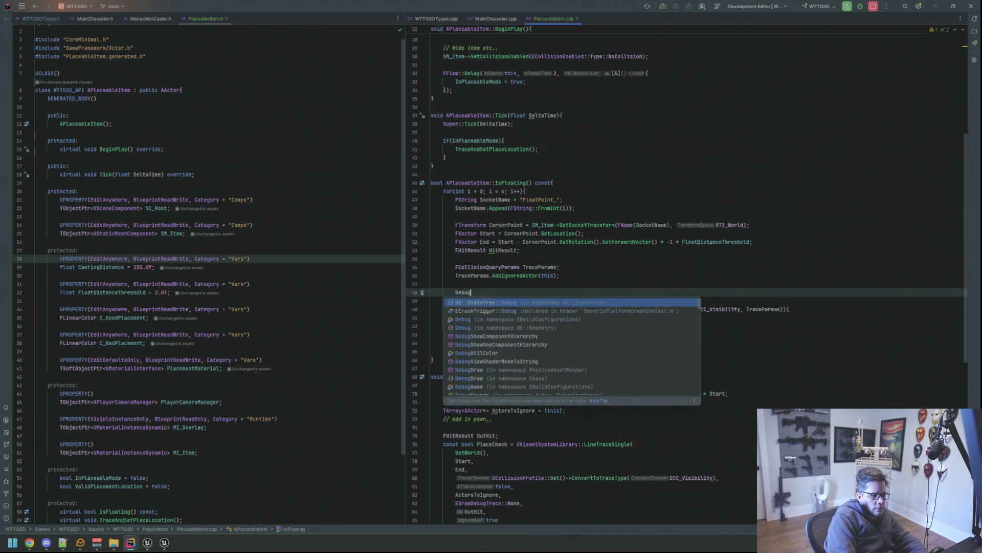
type("DrawLi")
key("BackSpace")
key("BackSpace")
key("BackSpace")
type("DrawDebug")
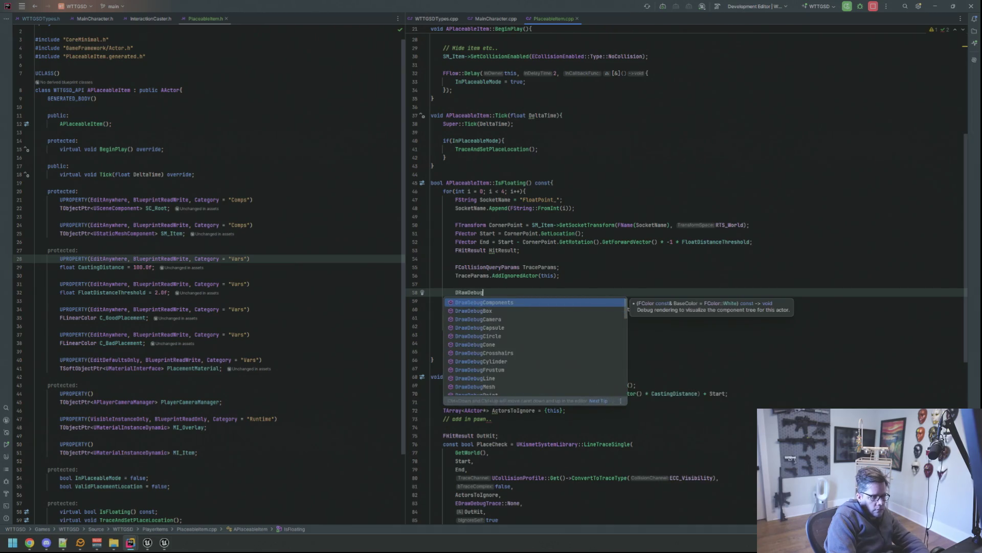
type("Lin")
key("Return")
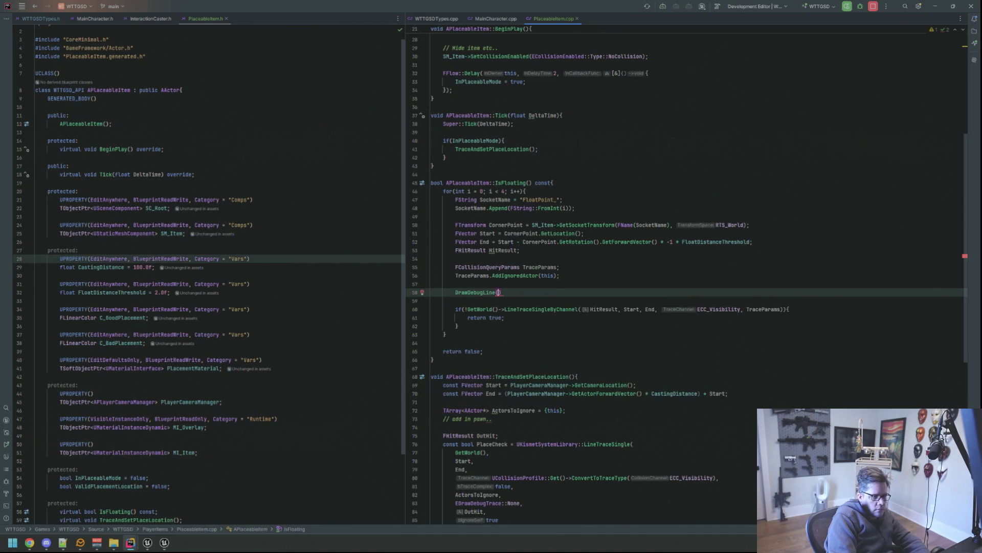
type("GetWo")
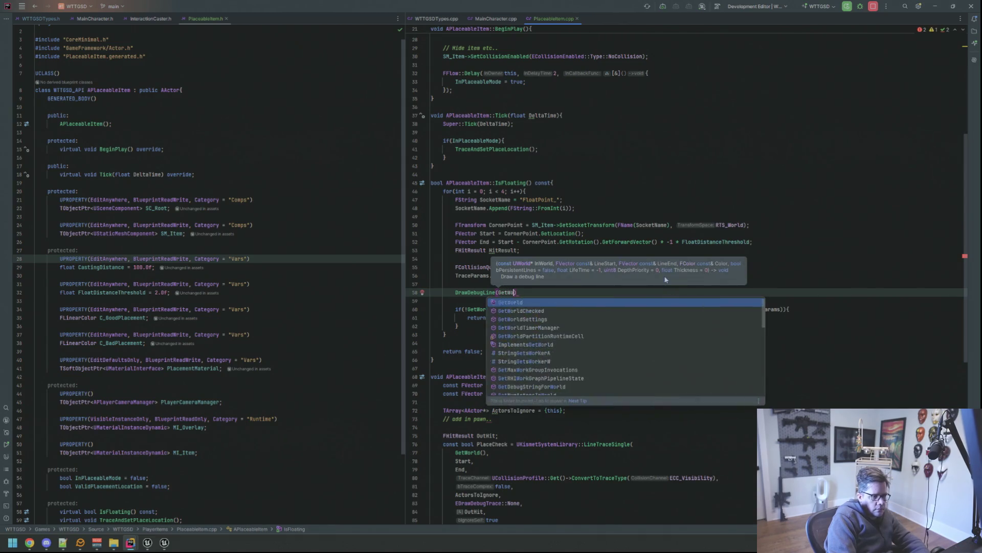
key("Return")
type("Start, End,")
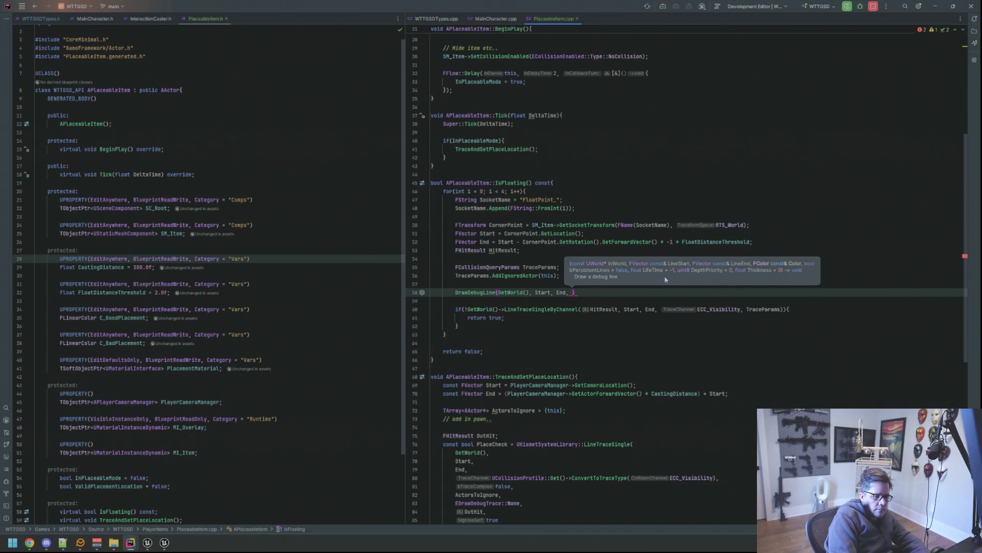
type("FColor::Re")
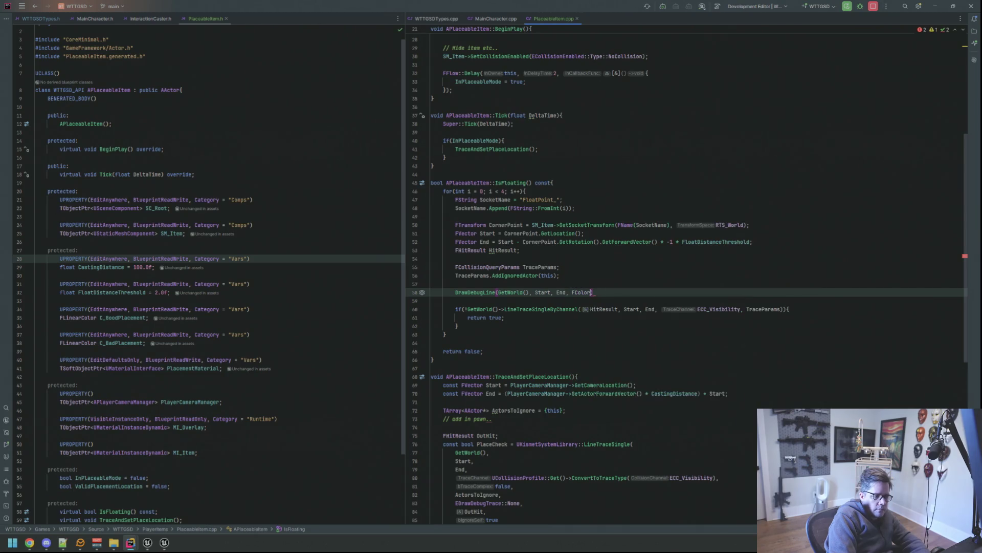
type("d,")
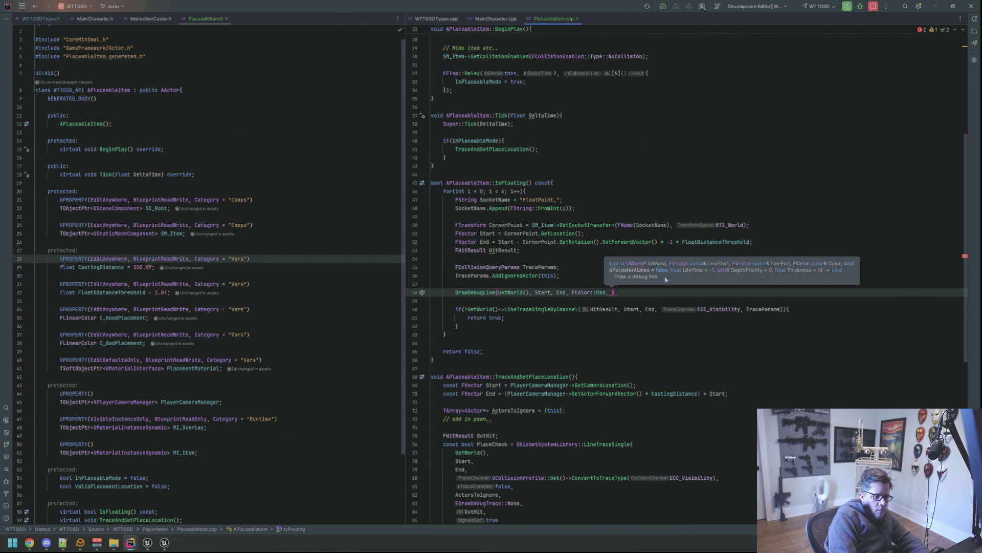
type("false, 1.")
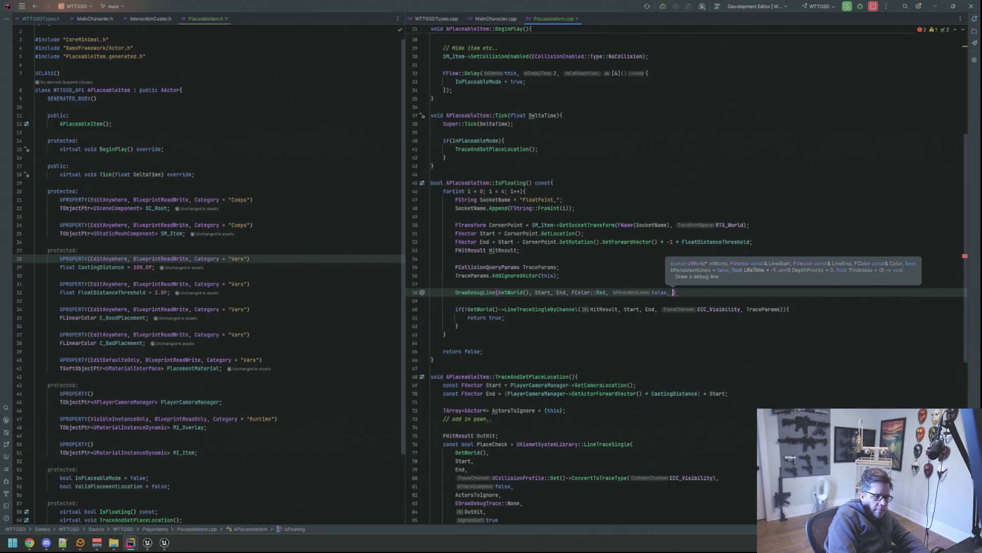
type("0f);")
key("Up")
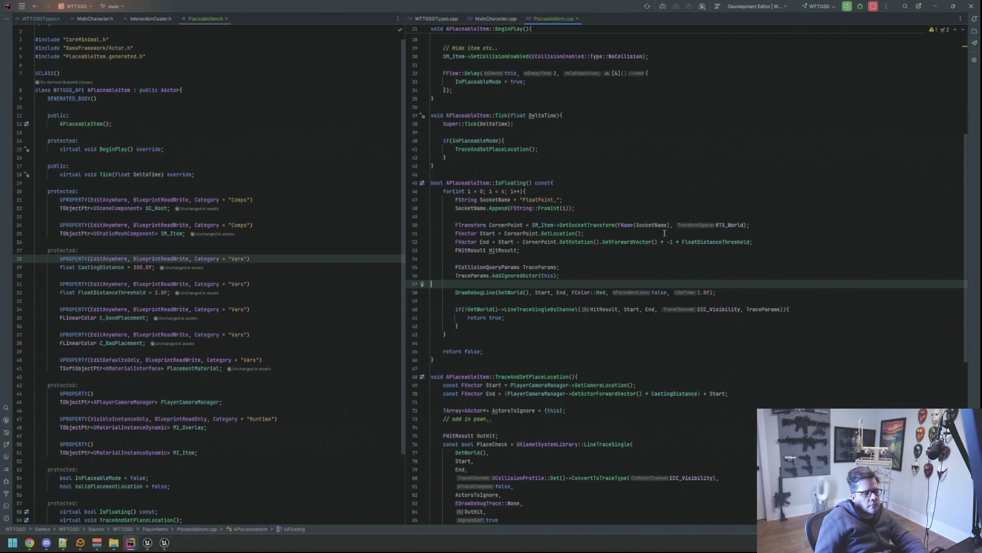
- Switch from Rider over to the Unreal Editor
key("ctrl+alt+F11")
left_click(148, 542)
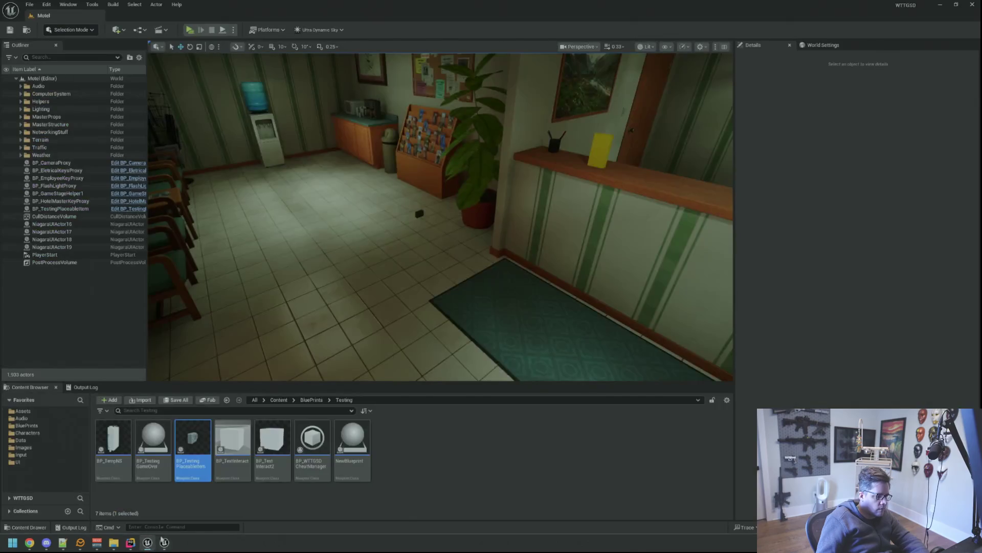
- Clear the Output Log and run a Live Coding compile of the debug-line change
left_click(83, 387)
right_click(263, 432)
left_click(292, 460)
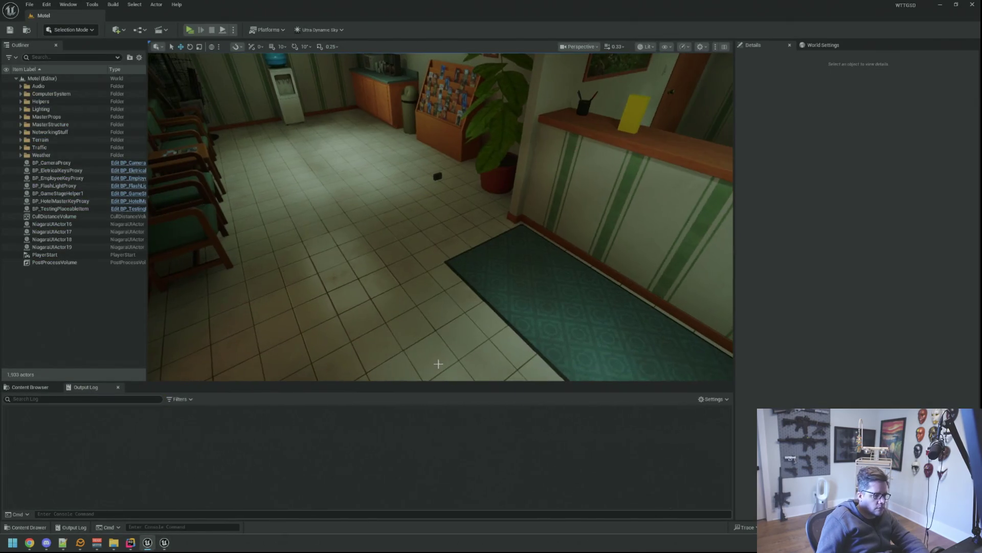
key("ctrl+alt+F11")
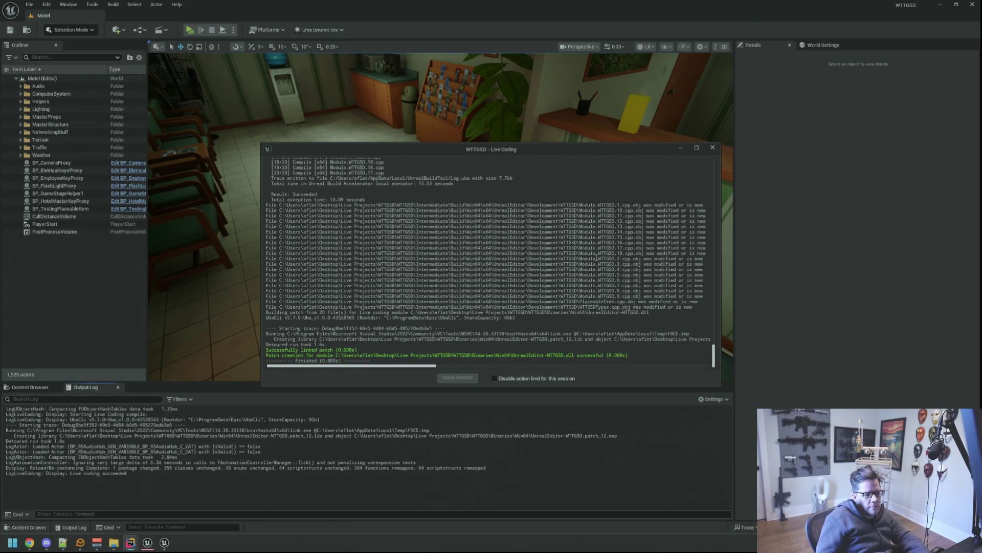
left_click(712, 148)
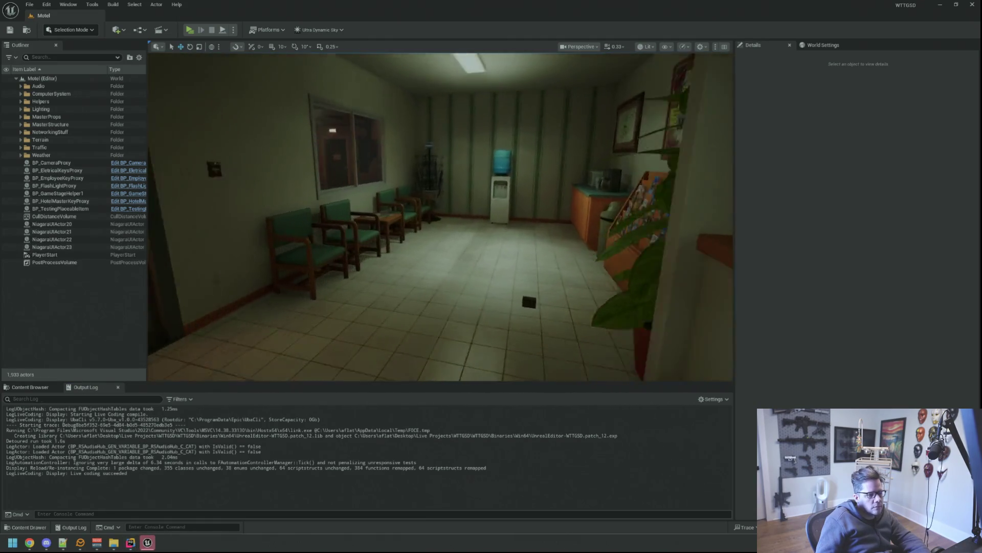
- Clear the log again and fly the level view in toward the motel building
left_click_drag(597, 216, 596, 215)
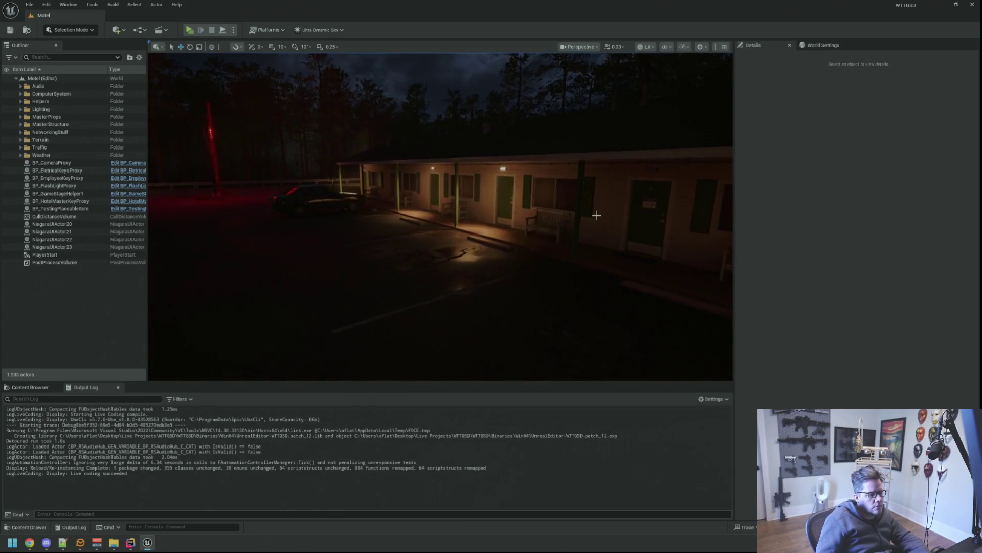
right_click(372, 419)
left_click(406, 452)
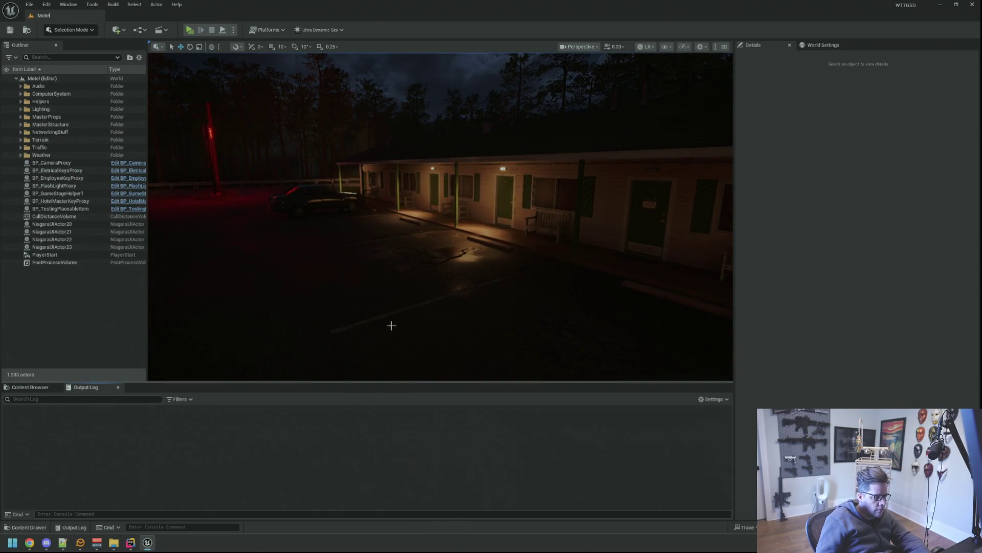
left_click_drag(390, 325, 246, 114)
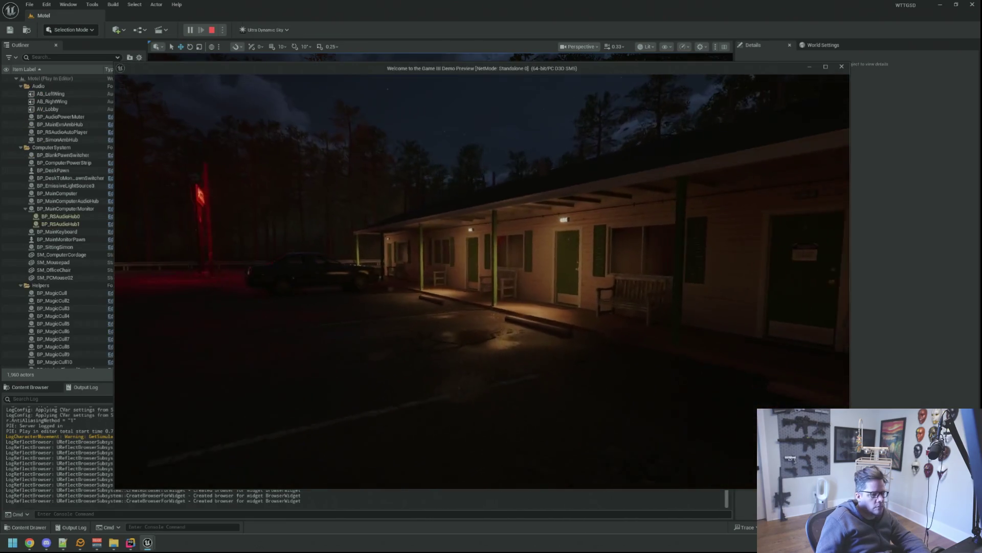
- Fly the debug camera around the placed camera to view its red trace lines
key("semicolon")
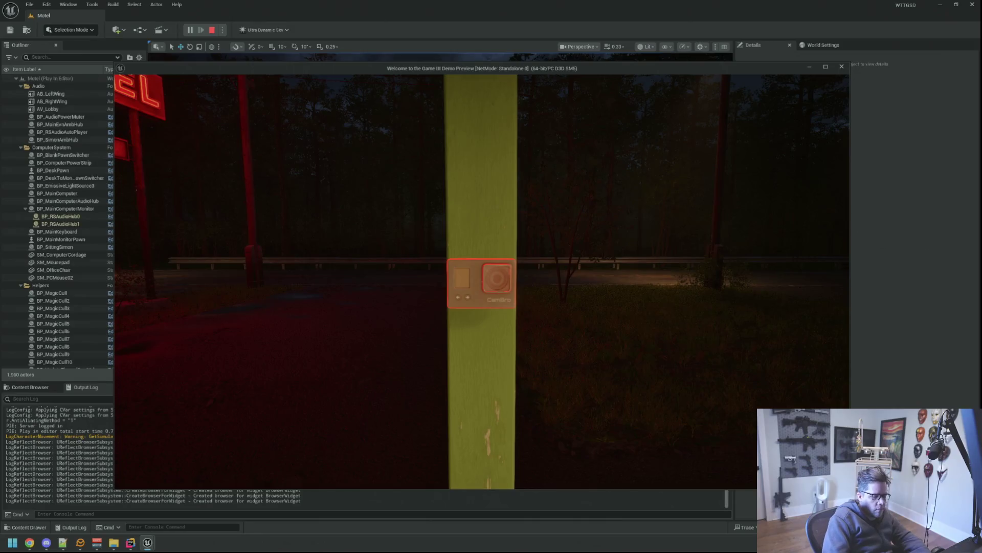
key("w")
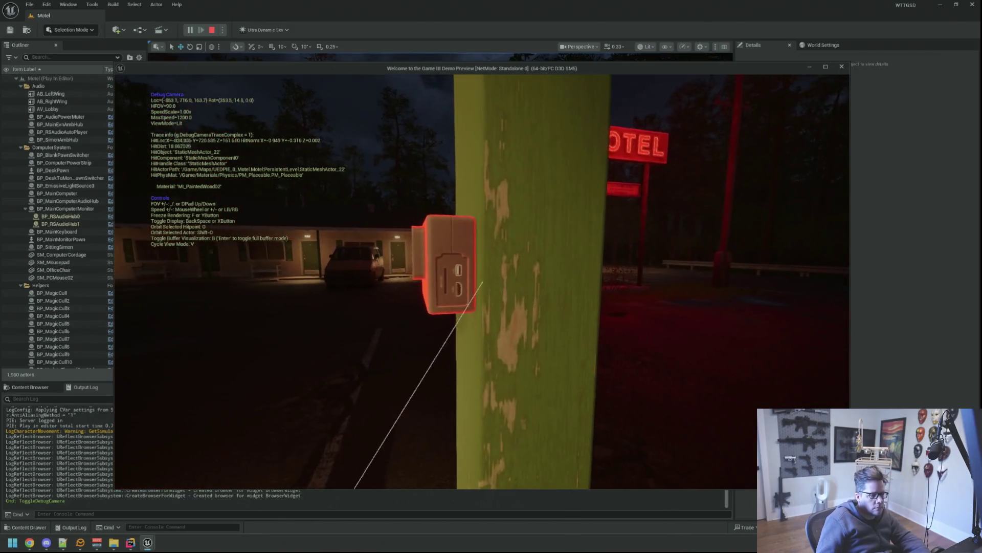
key("w")
key("s")
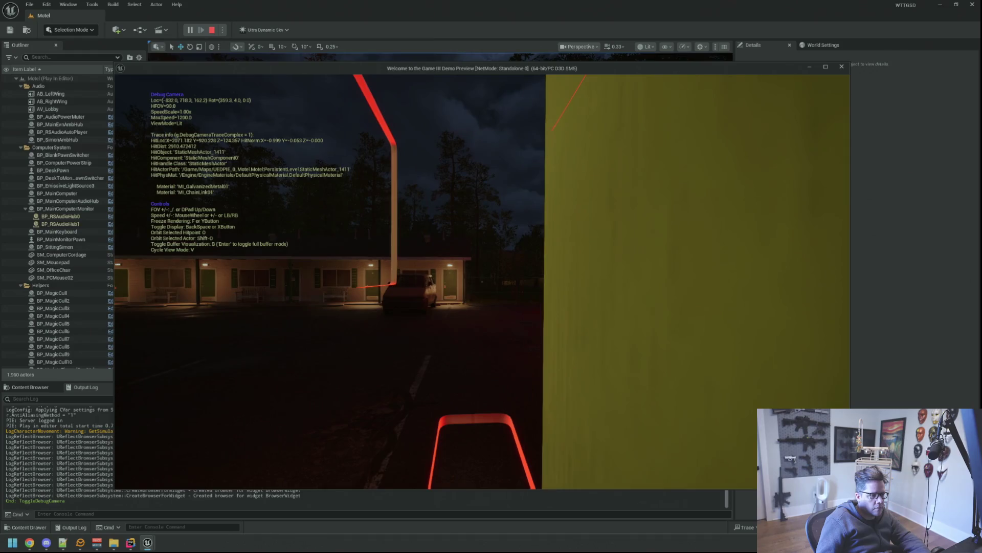
key("w")
key("a")
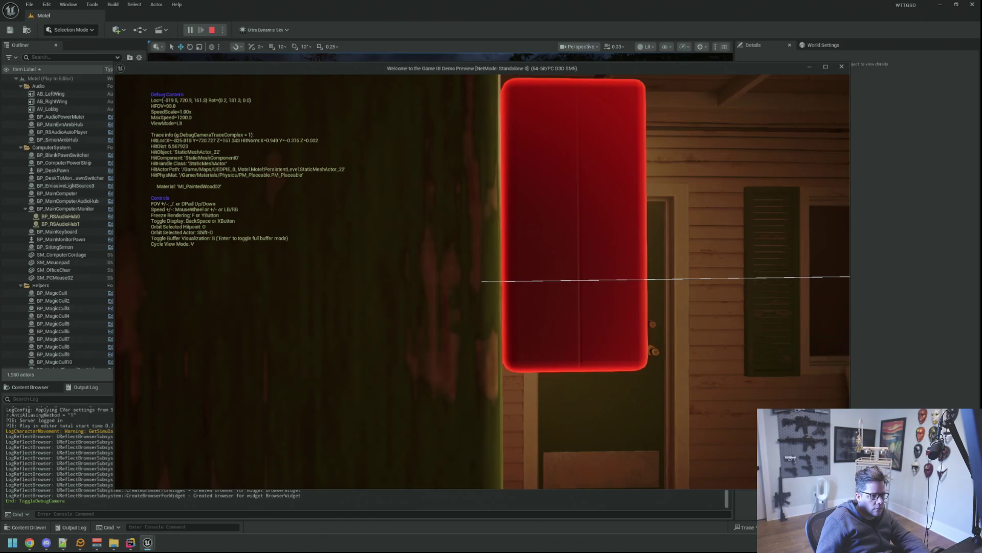
key("w")
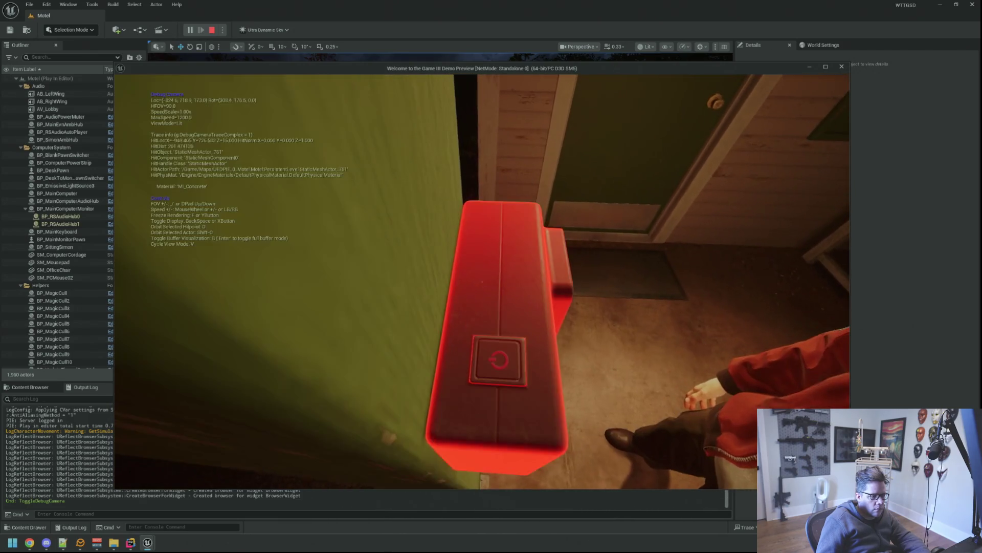
- Return focus to the game view, turn off the debug camera and stop the play session
key("shift+F1")
left_click(602, 350)
key("semicolon")
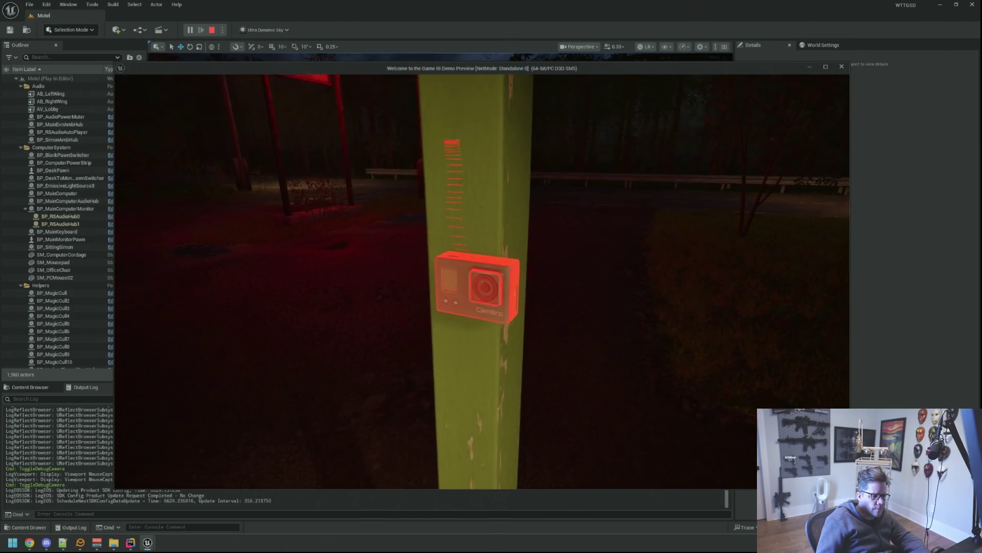
key("Escape")
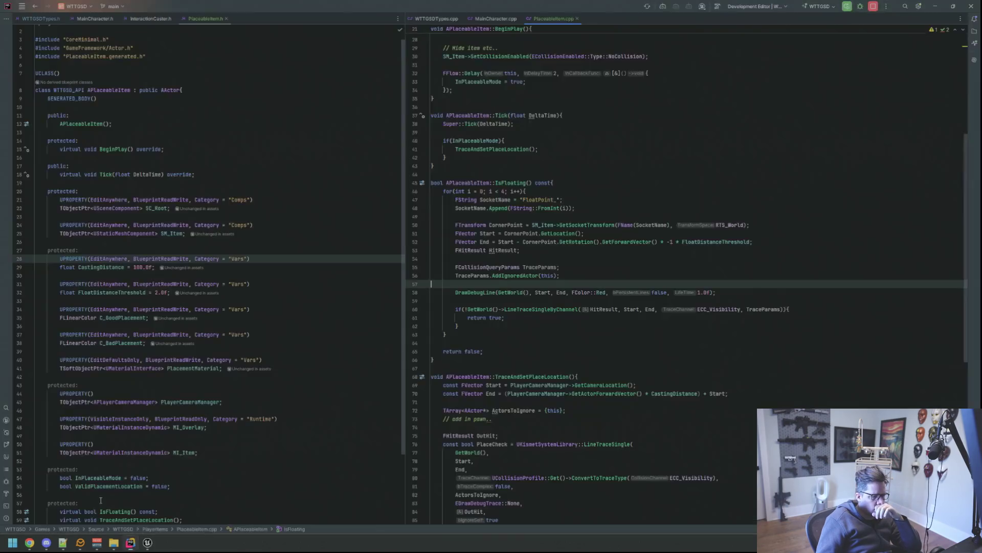
- Glance at IsFloating in Rider, then open BP_TestingPlaceableItem from the Testing folder in Unreal Editor
left_click(130, 541)
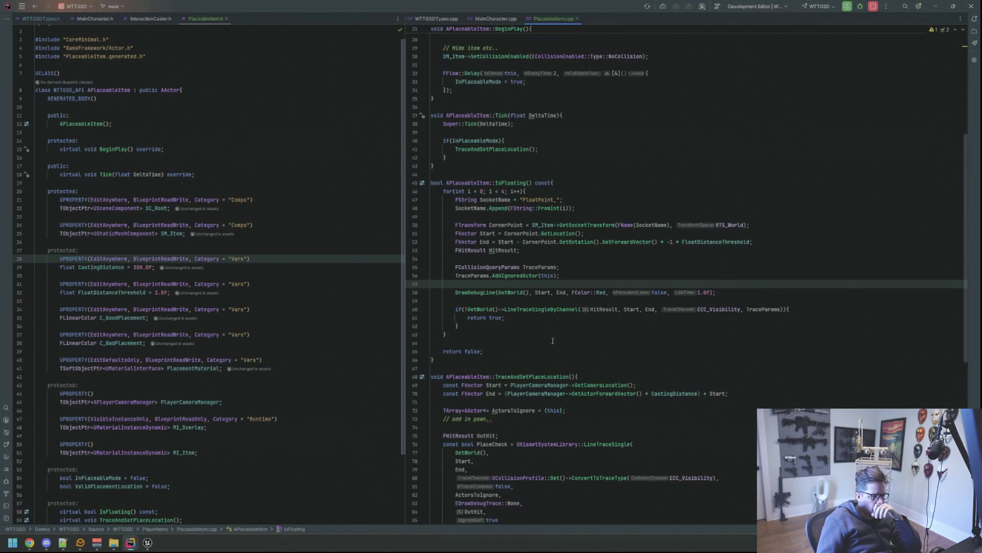
left_click(584, 331)
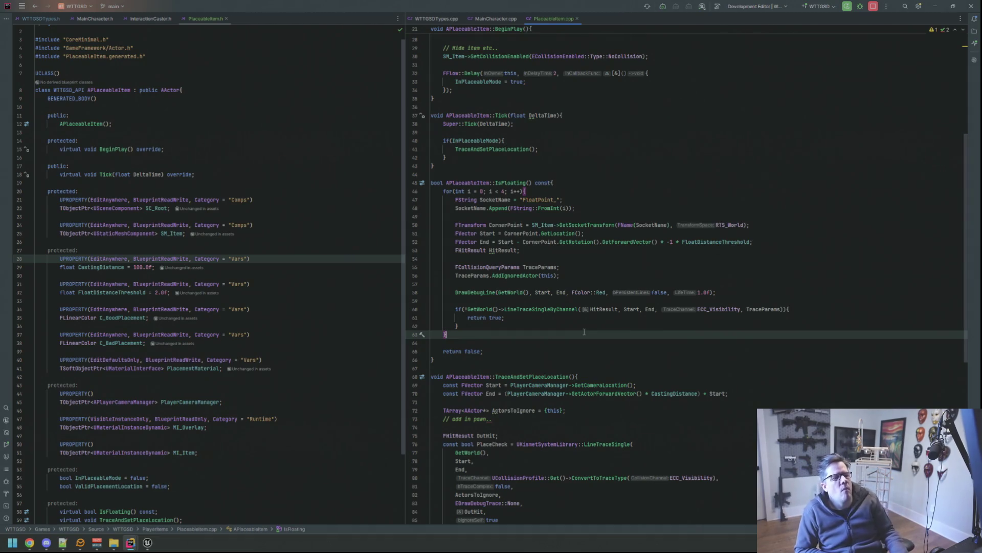
left_click(147, 542)
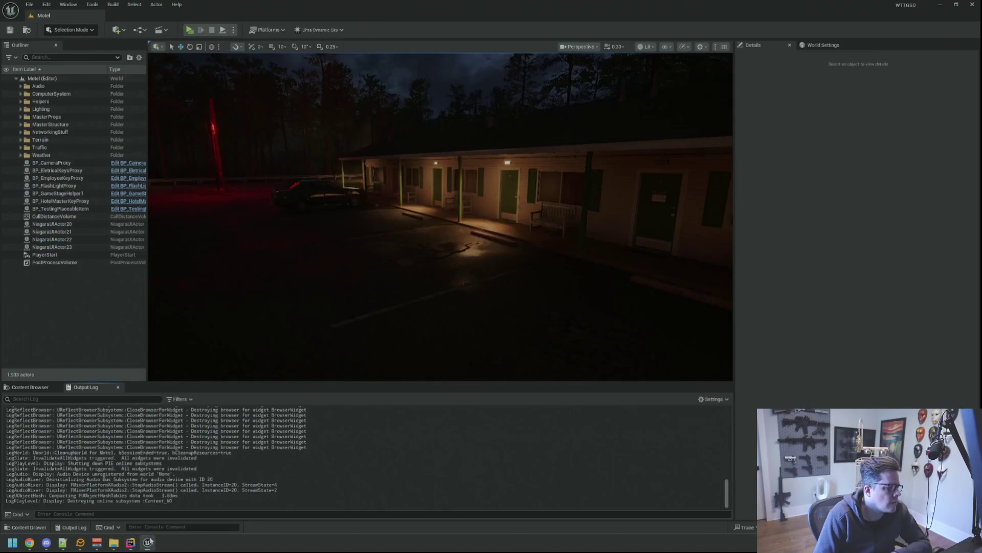
left_click(29, 387)
double_click(193, 449)
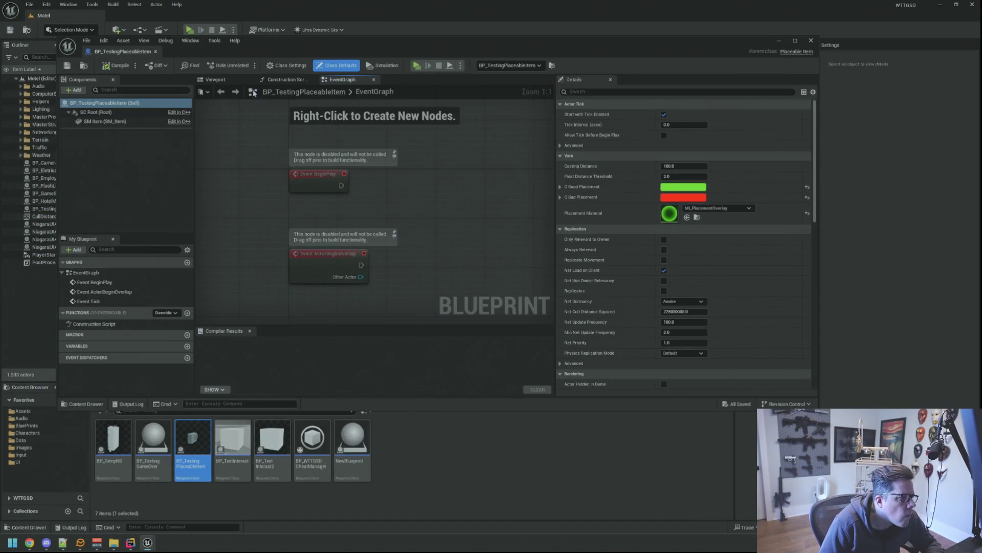
- Locate the SM_Camera mesh from the blueprint's SM Item component and open it for editing
left_click(215, 79)
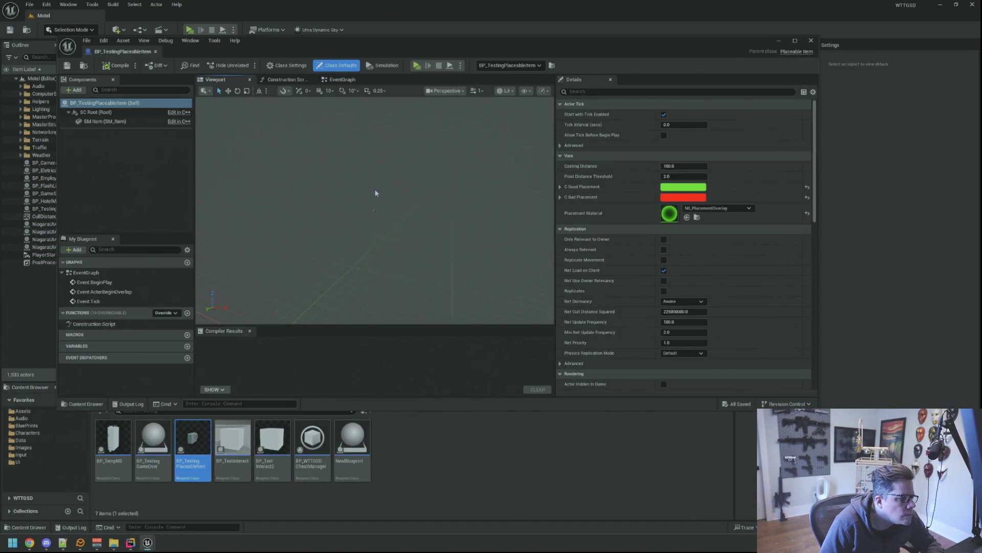
left_click(372, 199)
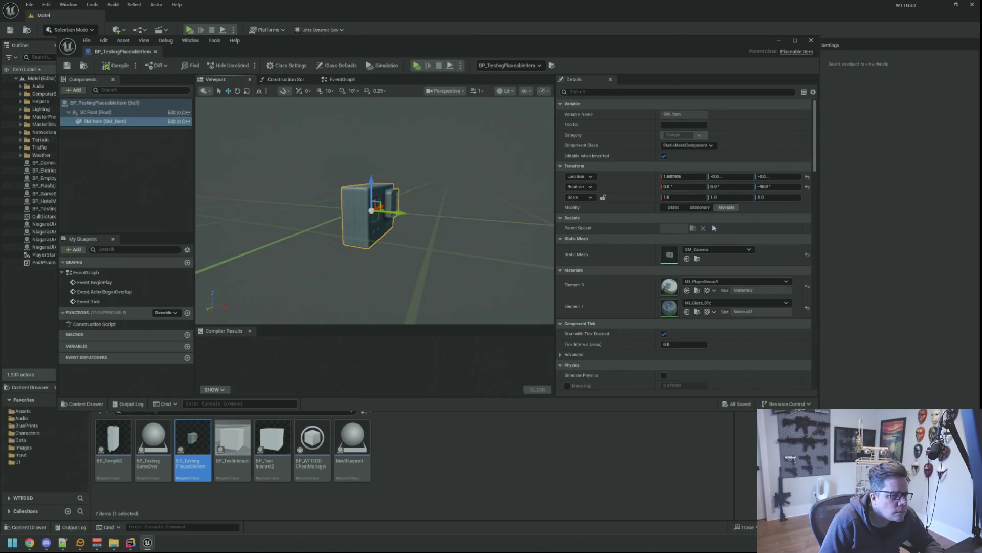
left_click(697, 259)
double_click(232, 441)
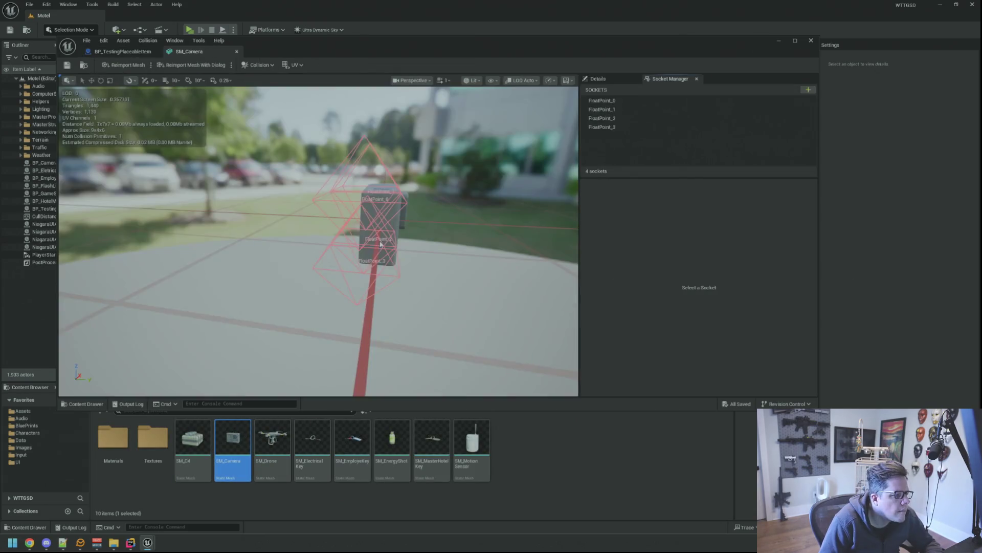
- Select a FloatPoint socket and orbit the camera mesh to inspect the sockets
left_click(607, 109)
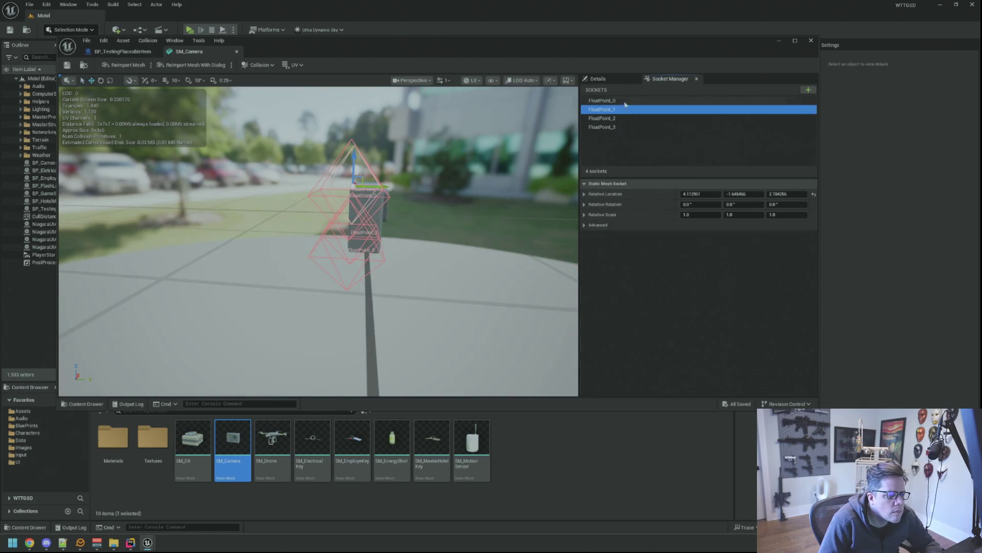
scroll(458, 201, "up", 5)
scroll(457, 197, "down", 5)
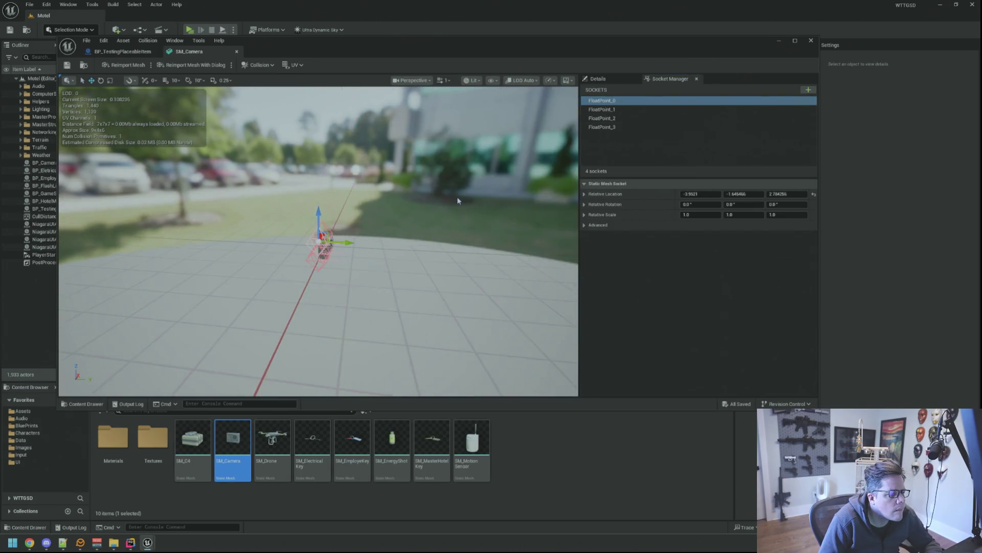
scroll(456, 196, "up", 4)
left_click_drag(456, 197, 430, 254)
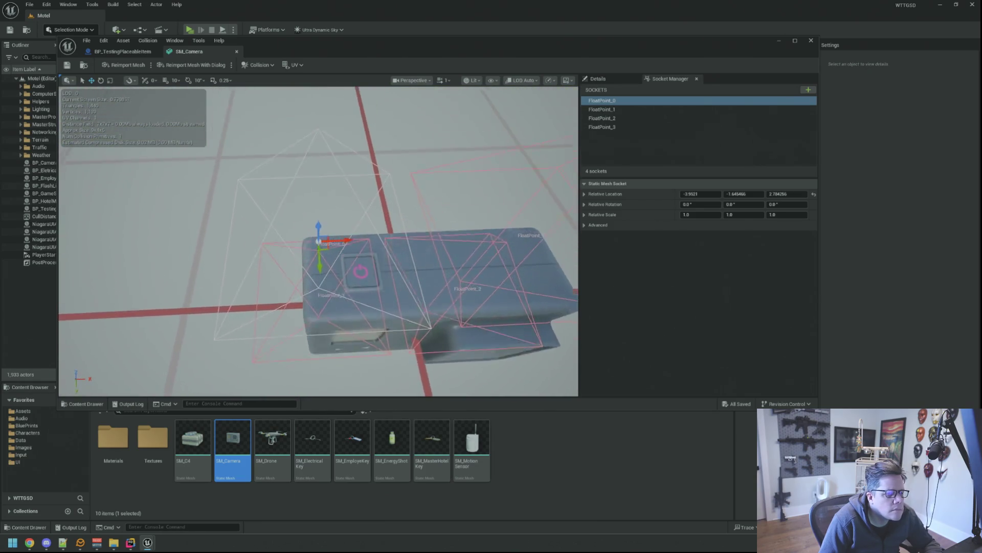
left_click_drag(457, 200, 456, 199)
left_click_drag(329, 272, 329, 272)
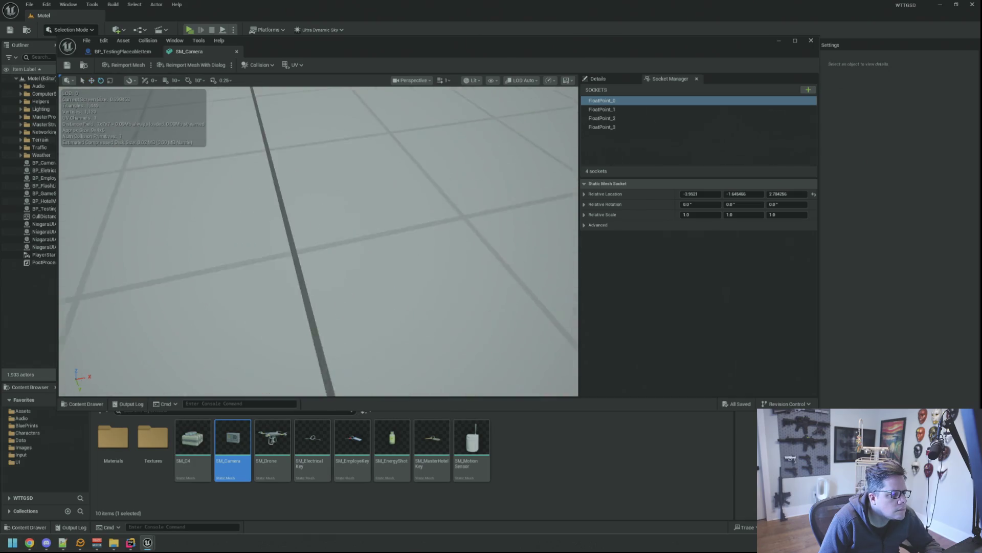
key("w")
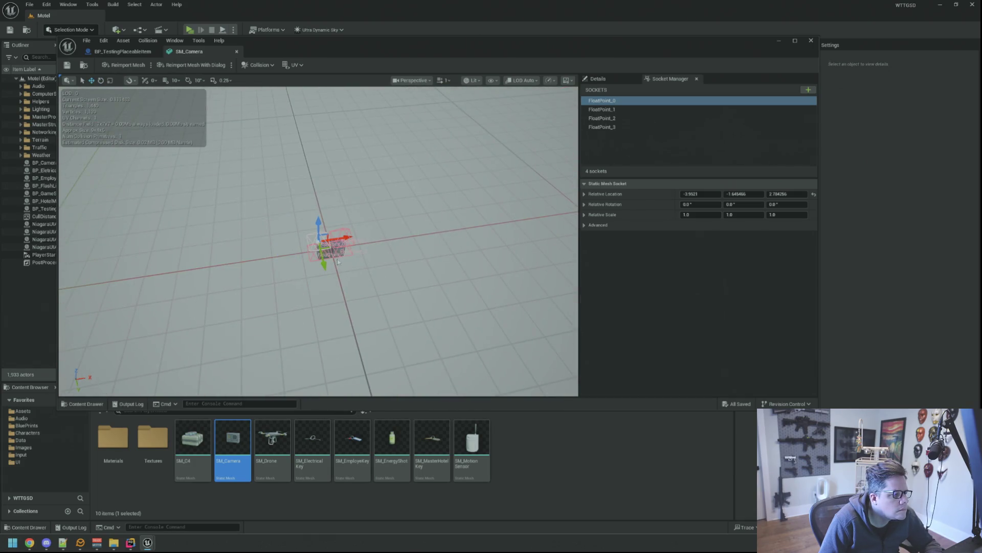
scroll(370, 244, "up", 6)
left_click_drag(370, 244, 370, 245)
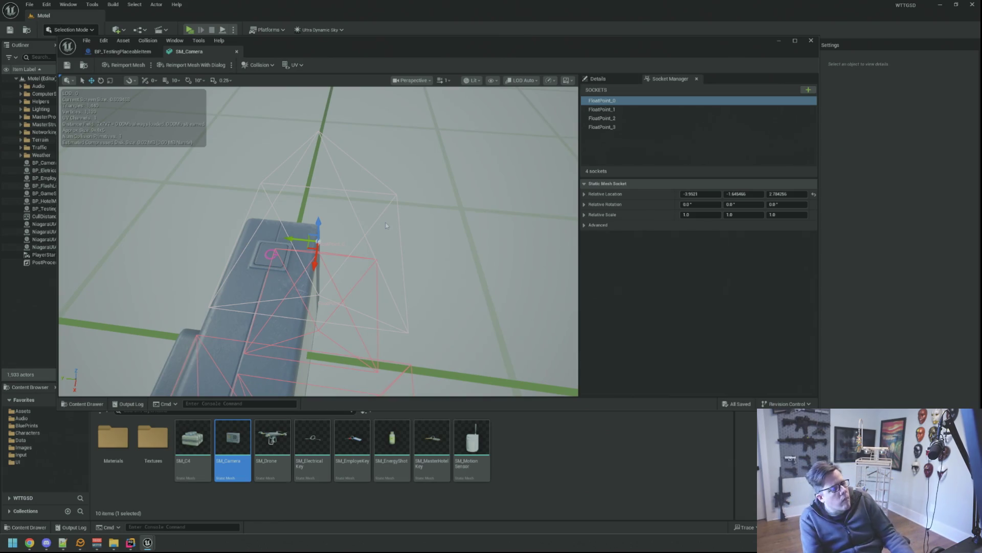
- Close the SM_Camera mesh editor and bring up the DeadSignal project folder
left_click(143, 68)
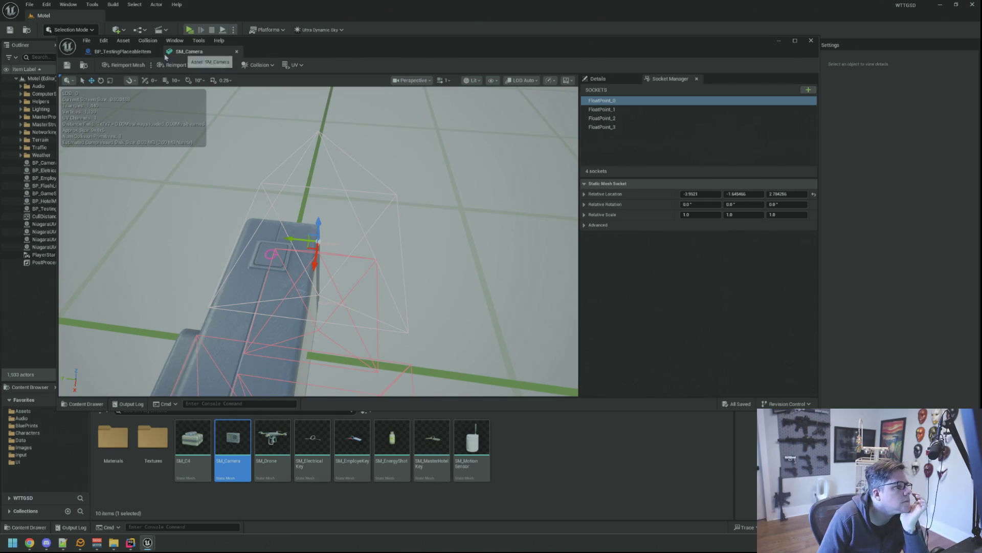
left_click(237, 51)
left_click(114, 542)
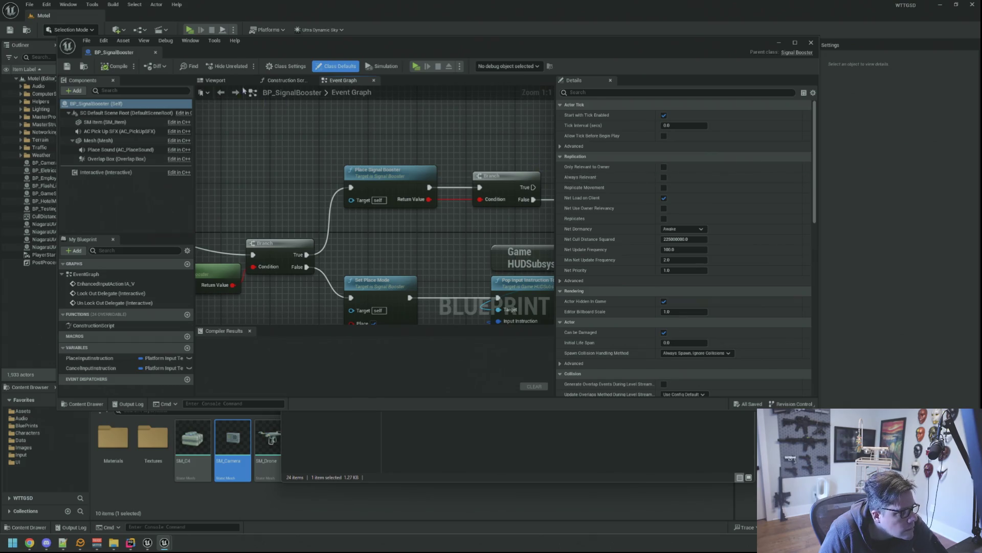
- Open the signal booster mesh and step through its four FloatPoint sockets from several angles
left_click(215, 80)
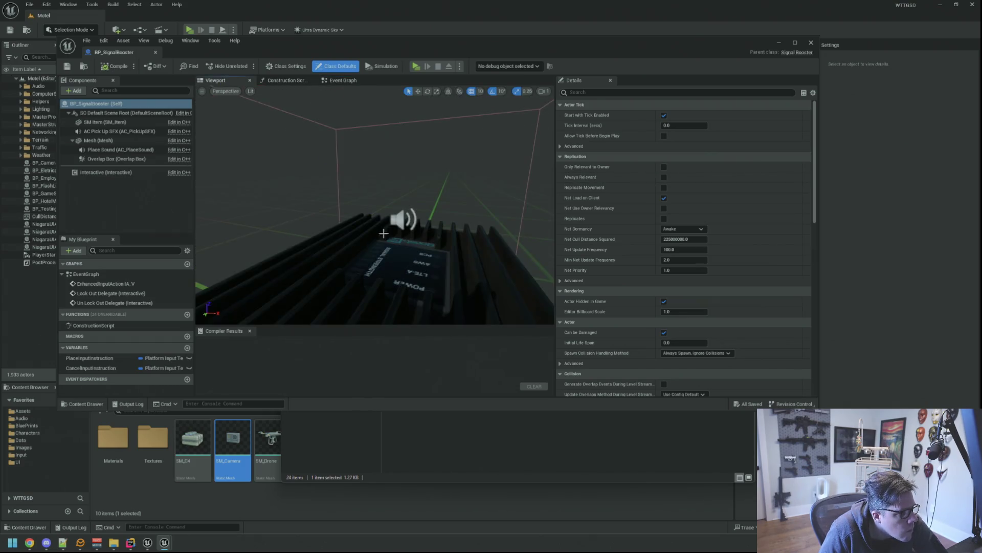
left_click(384, 234)
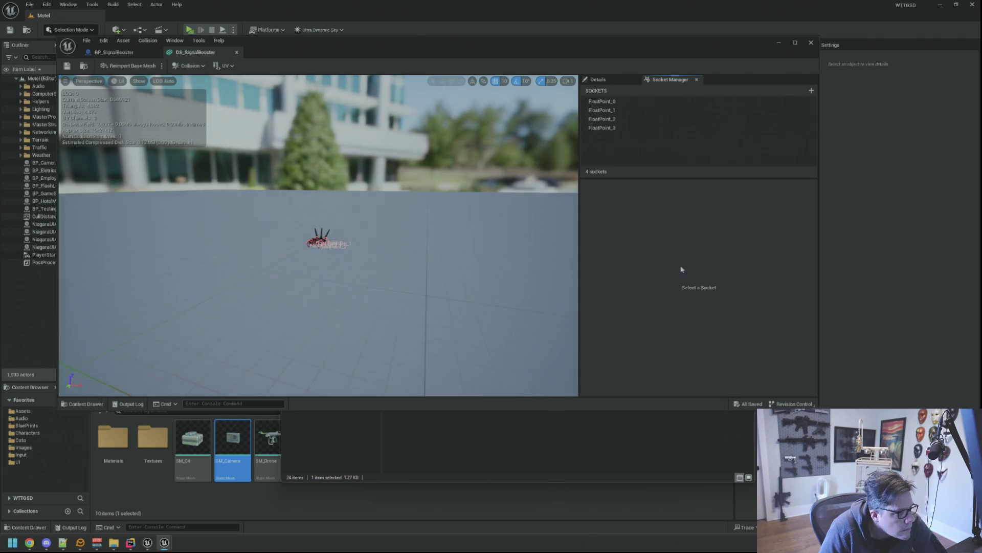
scroll(354, 284, "up", 3)
scroll(354, 284, "up", 3)
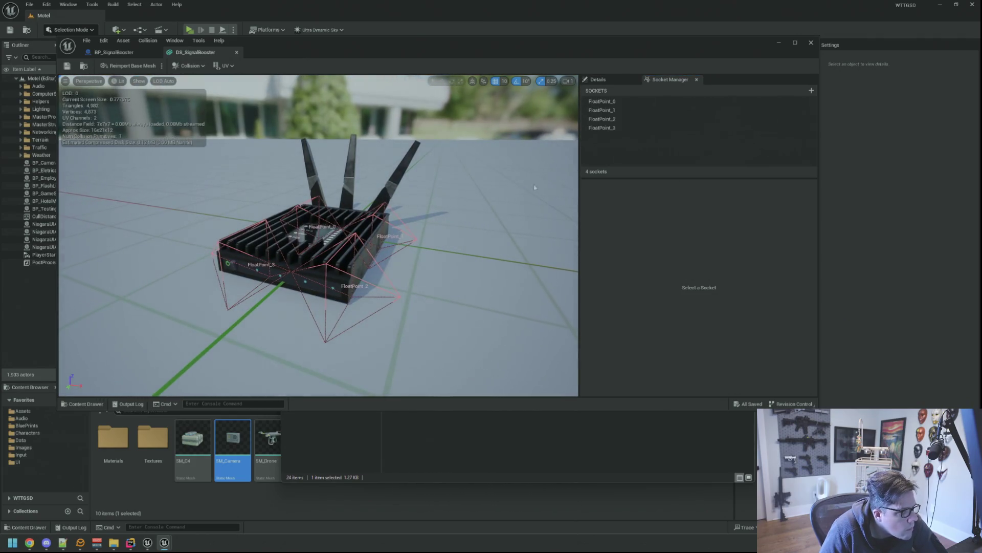
left_click(606, 101)
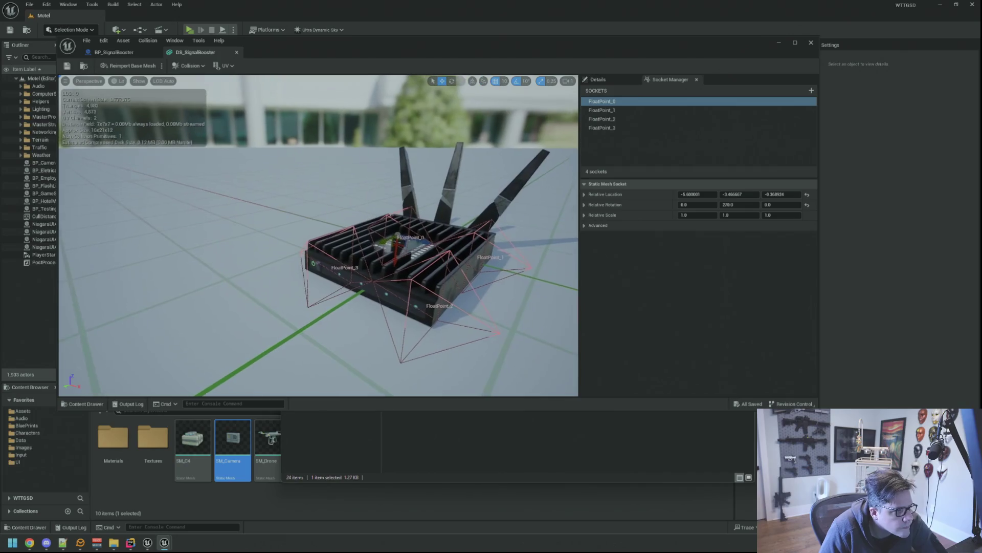
left_click_drag(456, 177, 455, 181)
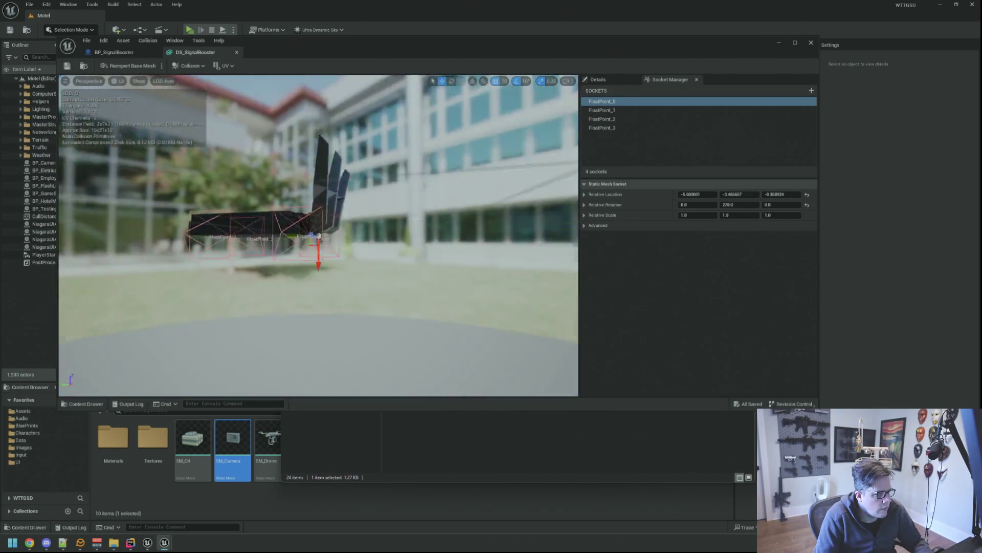
left_click(643, 110)
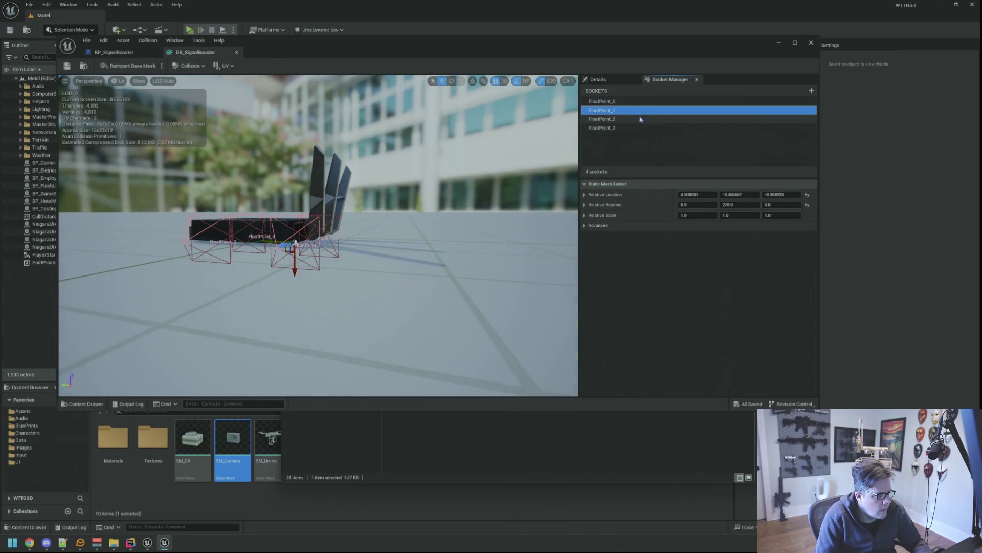
left_click(639, 119)
left_click_drag(318, 235, 318, 235)
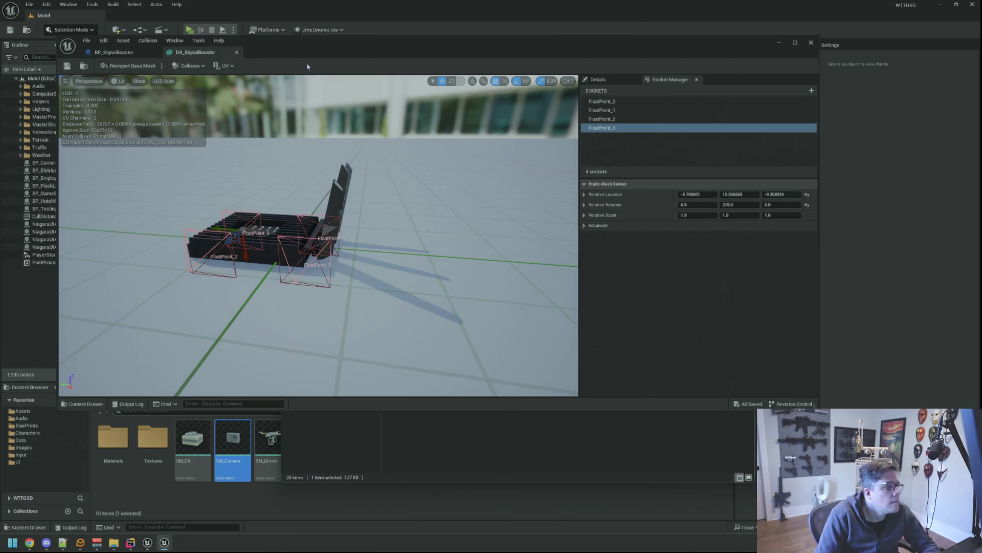
- Leave the signal booster editor, return to the motel level and reopen SM_Camera
key("alt+Tab")
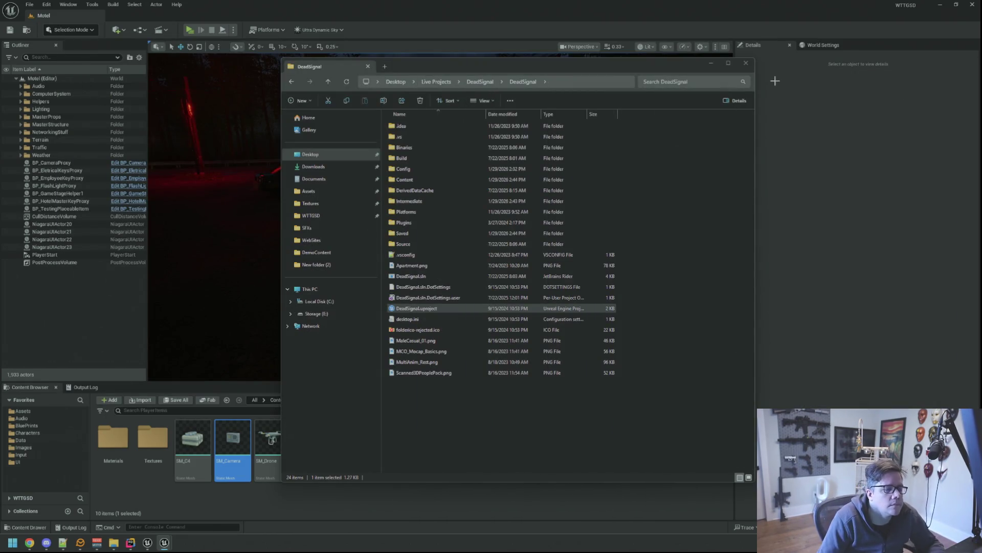
left_click(747, 64)
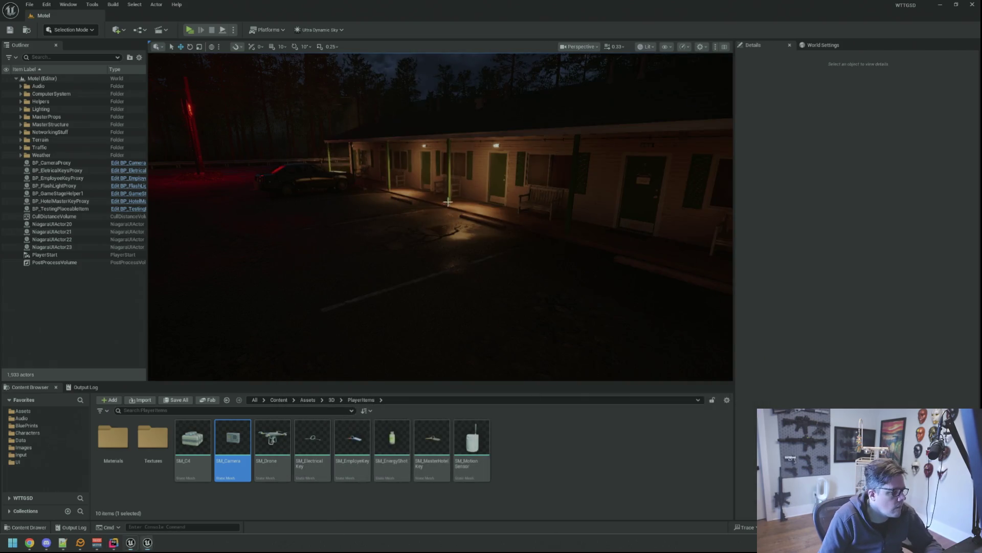
left_click_drag(447, 202, 448, 202)
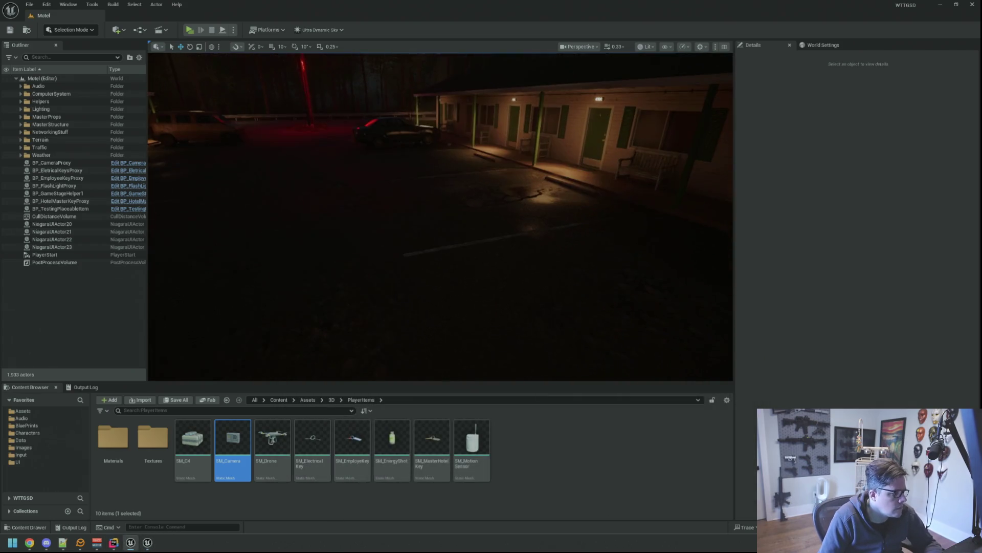
double_click(245, 450)
scroll(353, 245, "down", 5)
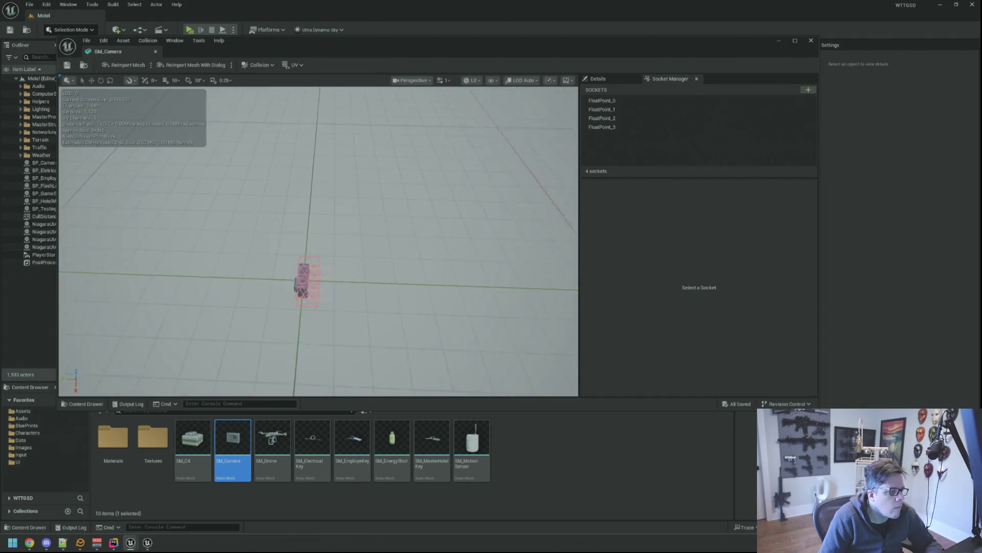
- Rotate the FloatPoint_0 socket to a -90° yaw
mouse_move(354, 245)
left_mouse_down()
mouse_move(393, 207)
mouse_move(453, 301)
left_mouse_up()
scroll(394, 207, "up", 5)
left_click(607, 101)
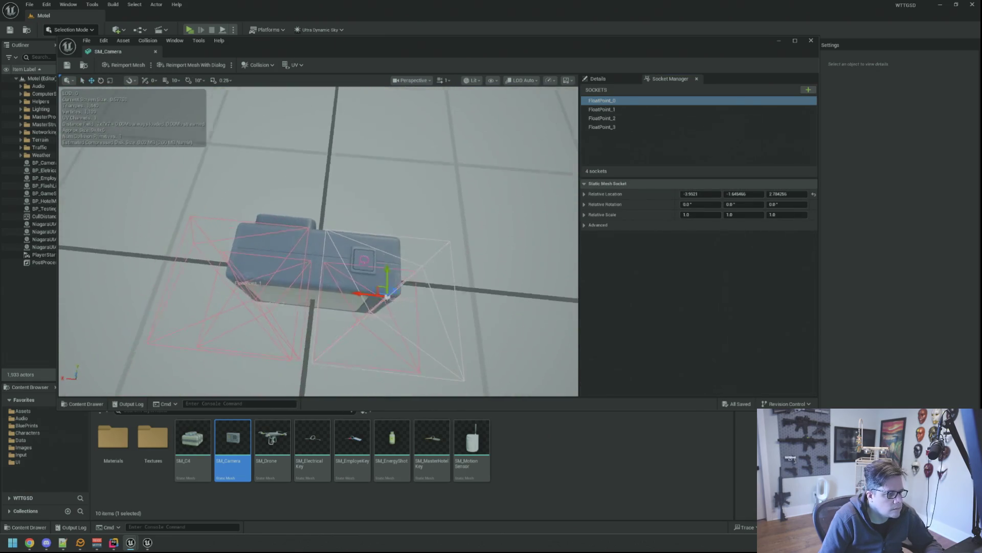
key("e")
left_click_drag(369, 329, 349, 337)
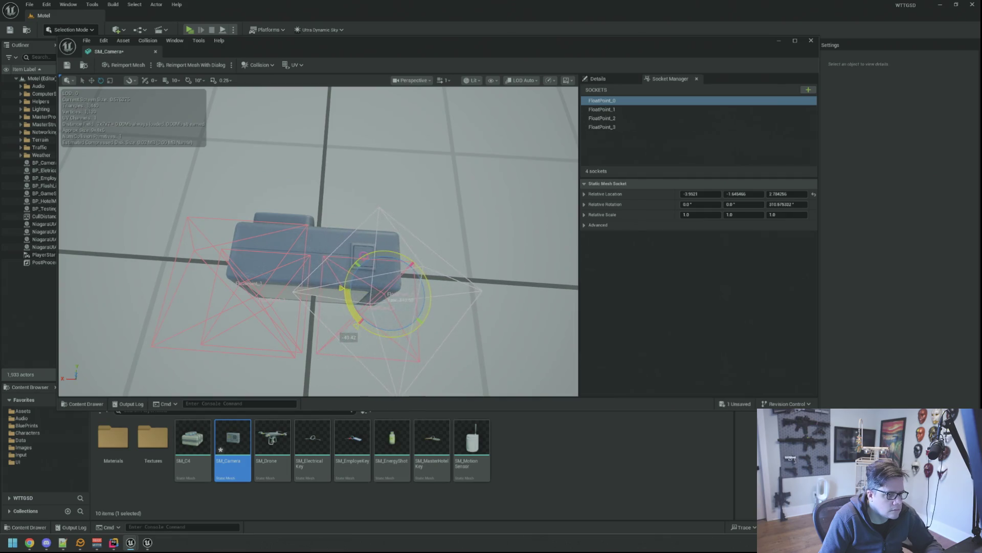
left_click(786, 205)
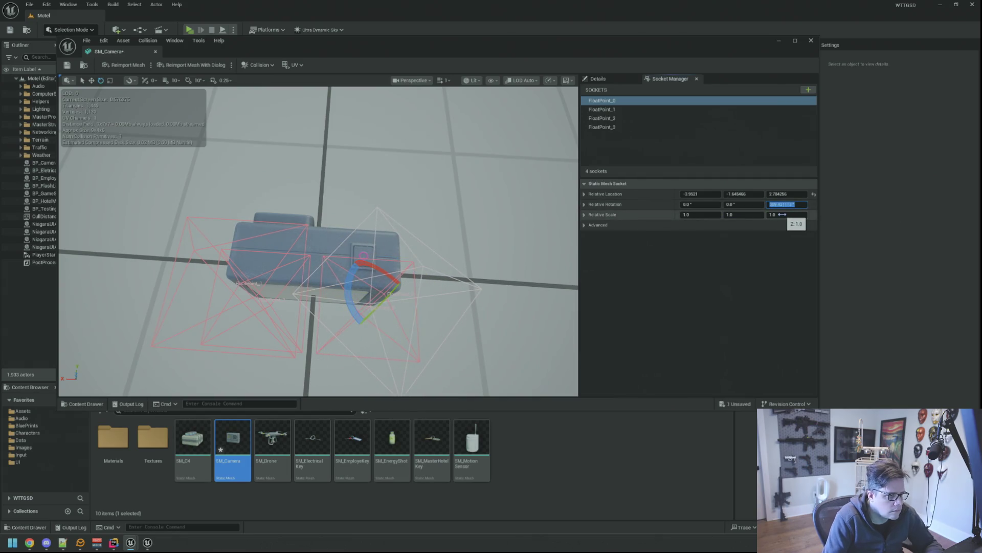
type("90")
key("Return")
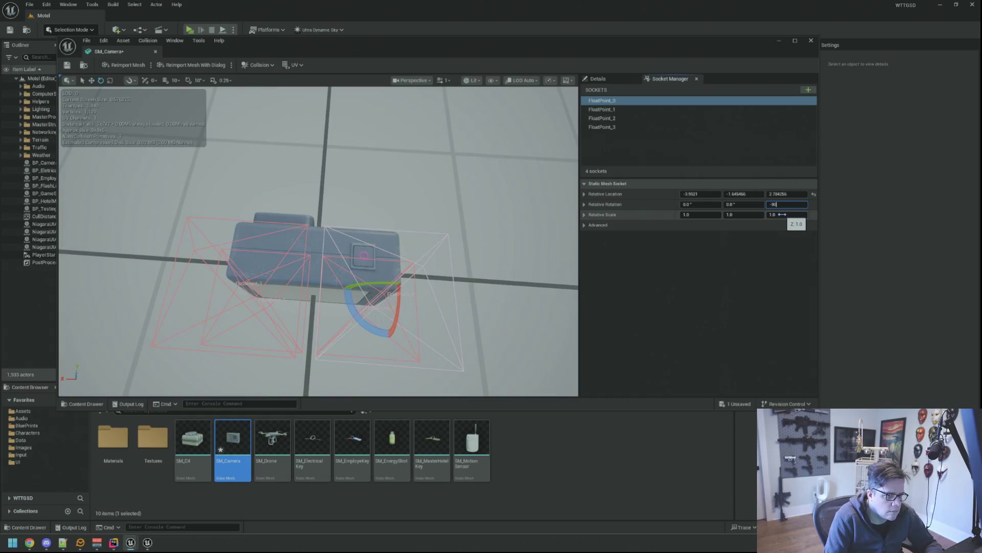
mouse_move(319, 246)
left_mouse_down()
mouse_move(339, 253)
mouse_move(318, 245)
left_mouse_up()
scroll(319, 246, "down", 5)
scroll(318, 245, "up", 5)
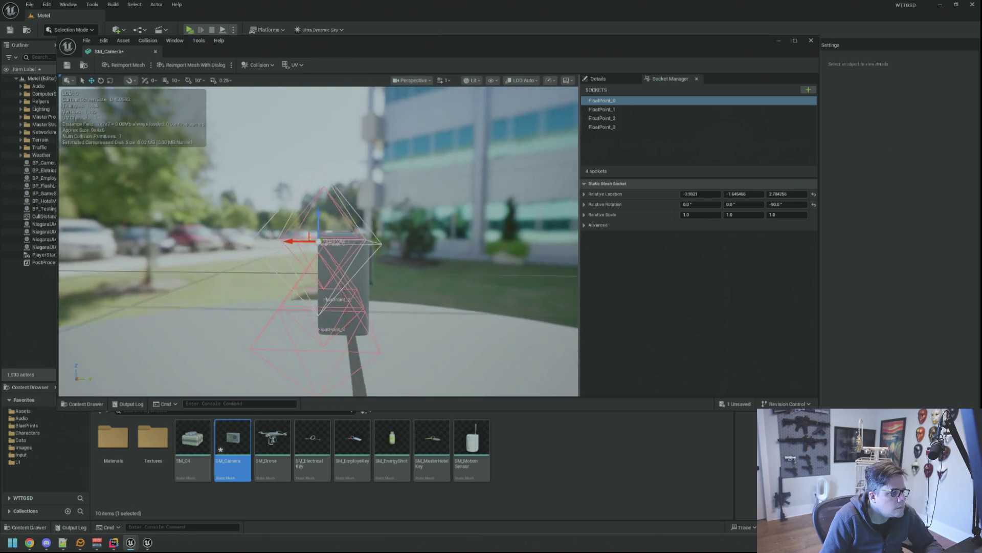
- Set a -90° yaw on FloatPoint_1, FloatPoint_2 and FloatPoint_3, then leave the mesh editor
left_click_drag(319, 246, 318, 246)
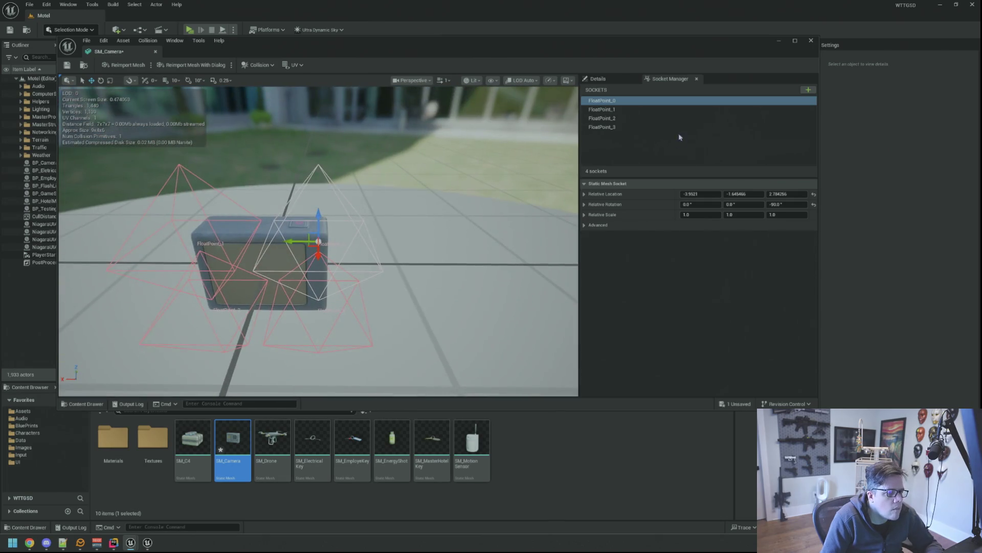
left_click(640, 110)
left_click(780, 205)
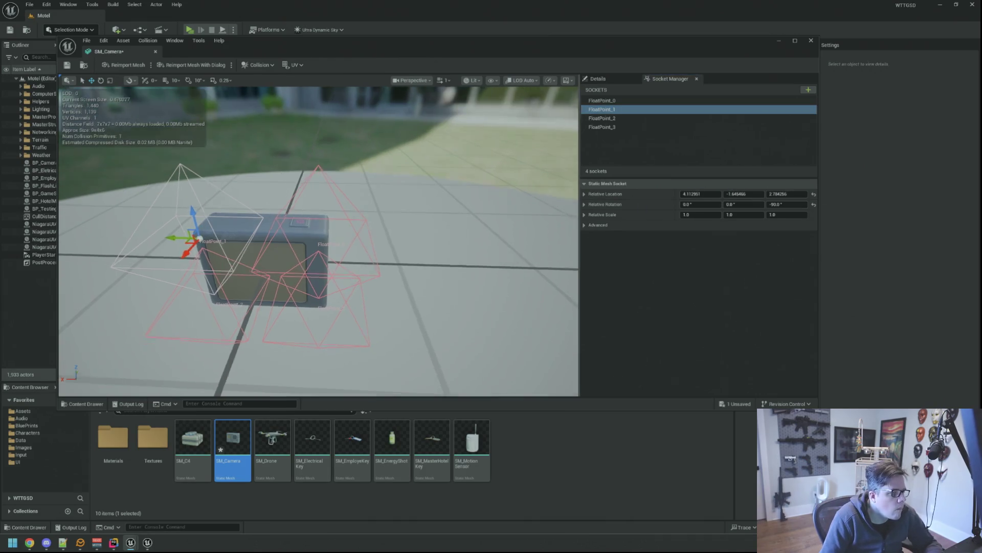
left_click(756, 118)
left_click(791, 204)
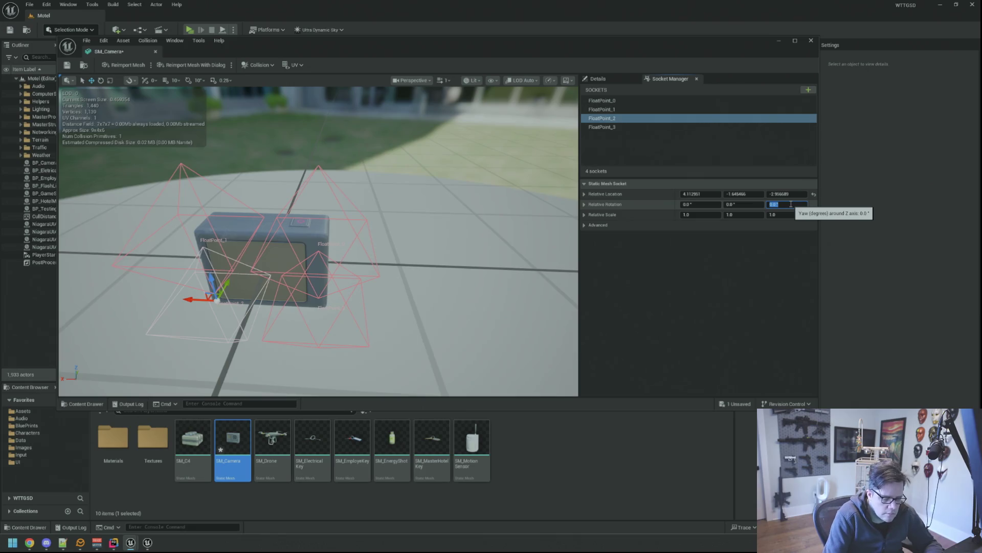
left_click(625, 127)
left_click(780, 214)
left_click_drag(538, 192, 476, 192)
type("-90")
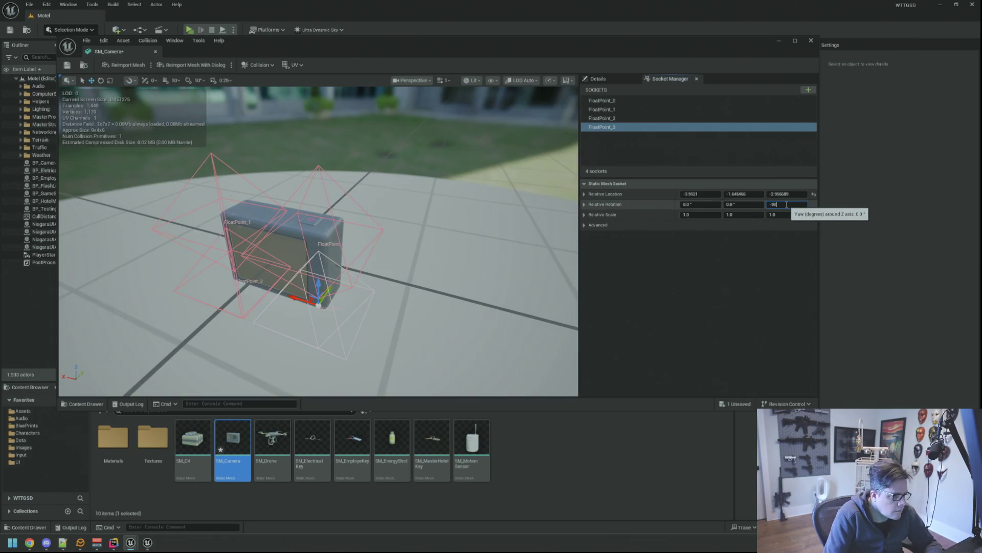
key("Return")
left_click_drag(522, 219, 468, 220)
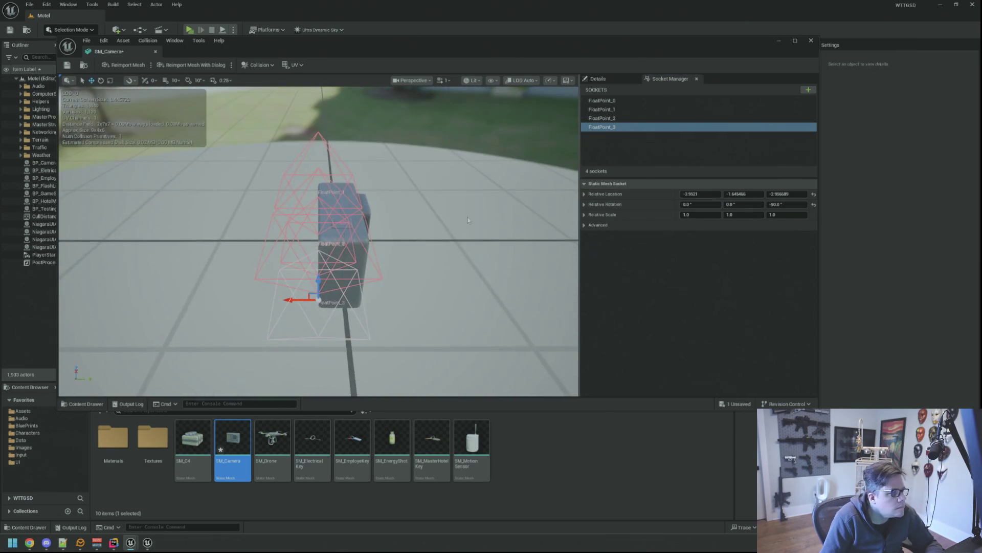
key("alt+Tab")
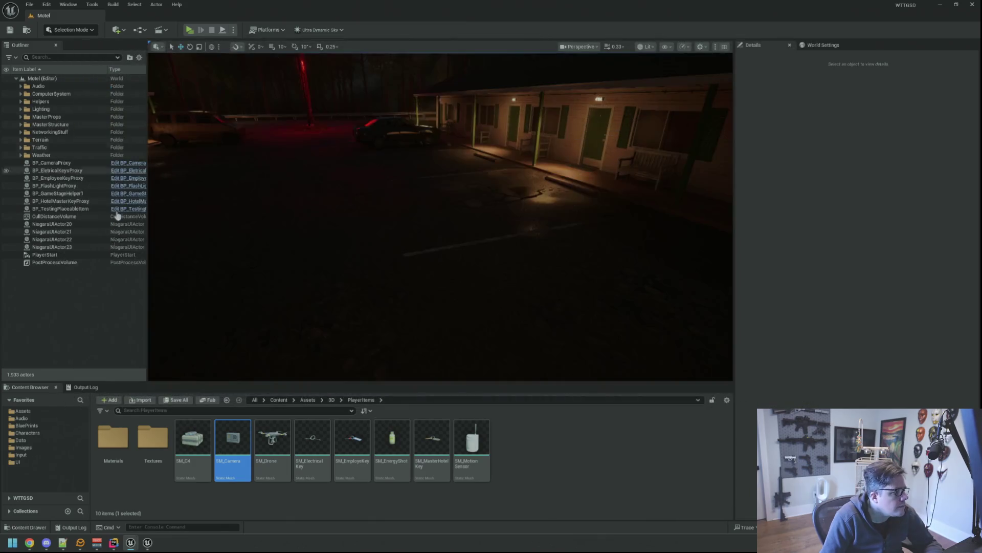
- Watch the play test with the debug camera on, then stop the running game
left_click(92, 388)
left_click_drag(195, 346, 199, 50)
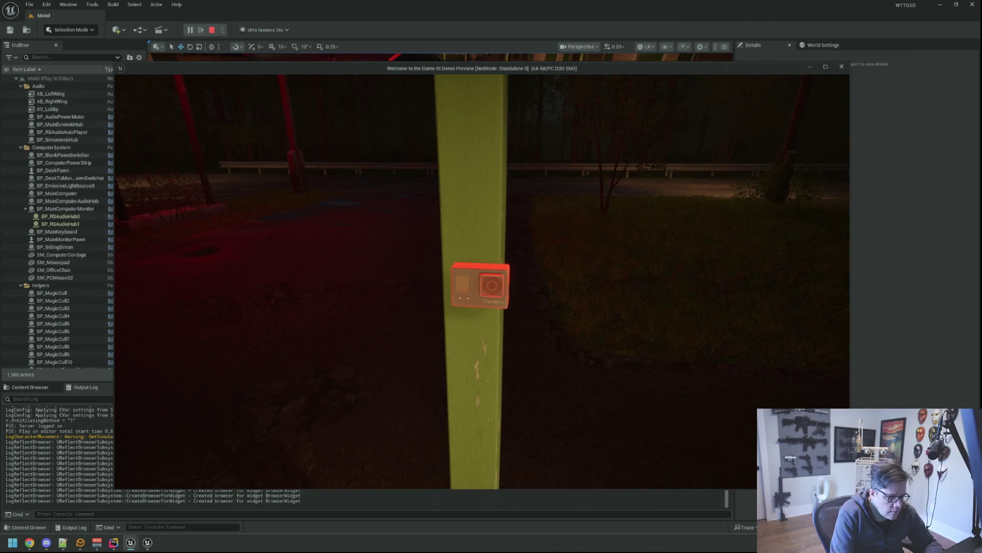
key("semicolon")
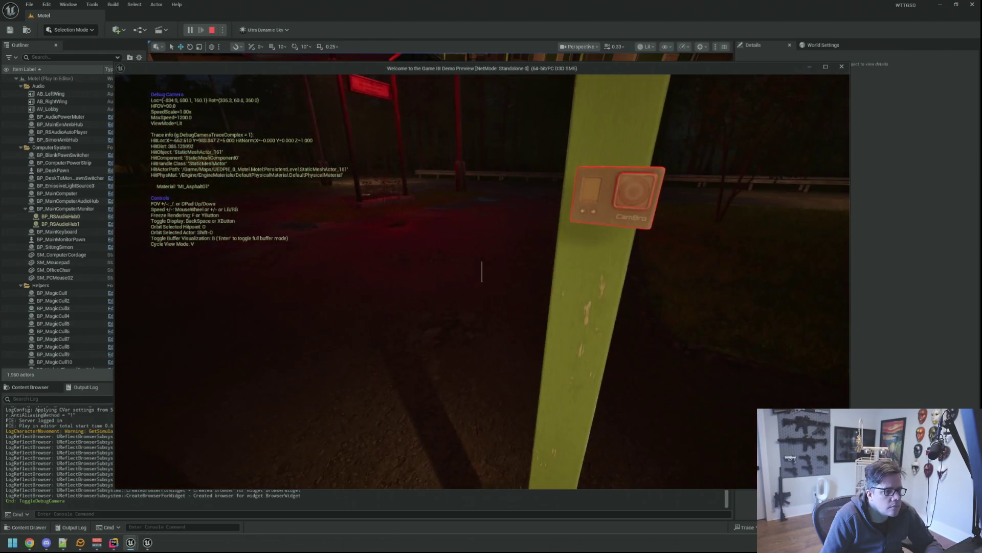
key("Escape")
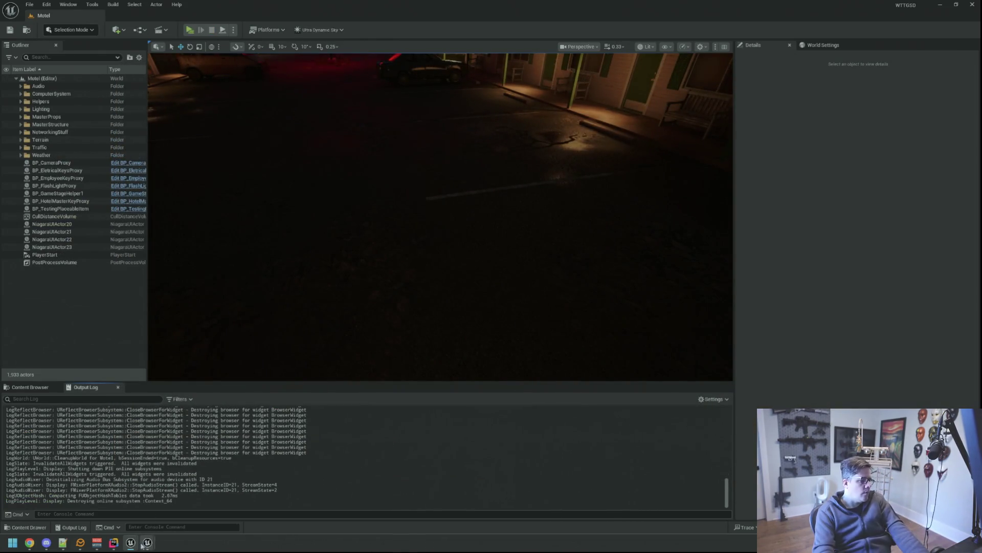
- Fly through the motel lobby, show the PlayerItems assets and open SM_Camera for editing
left_click(113, 542)
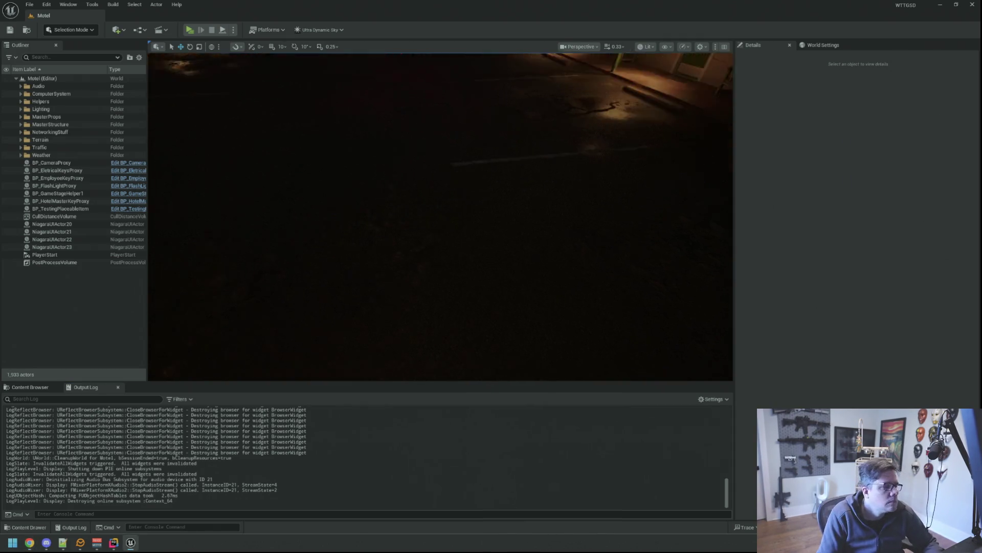
left_click_drag(545, 187, 545, 187)
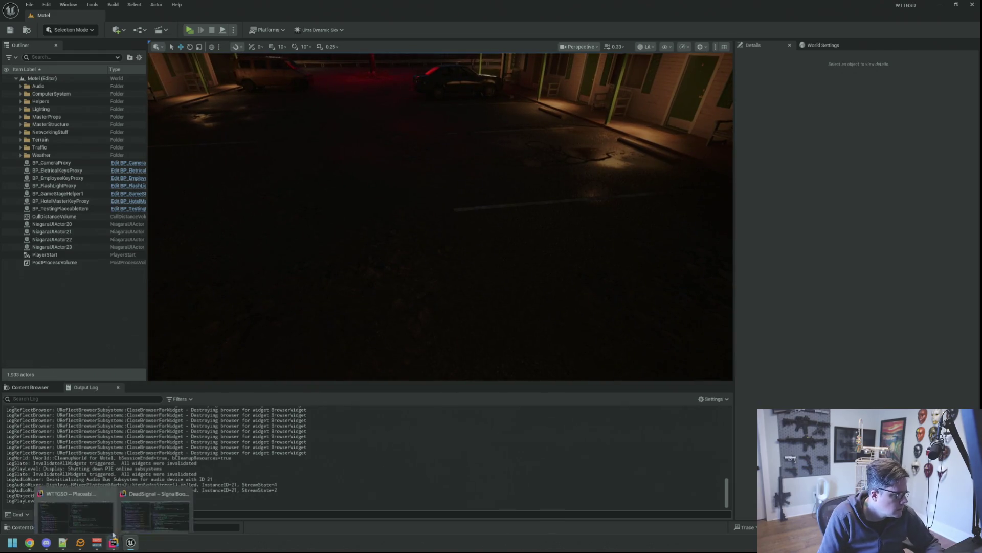
left_click(32, 388)
left_click_drag(386, 296, 386, 297)
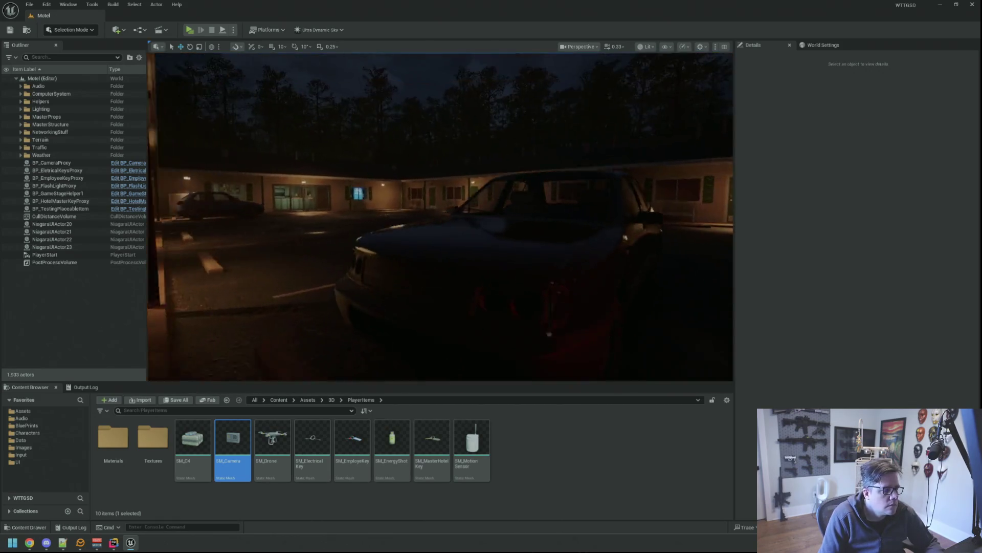
left_click_drag(406, 312, 405, 311)
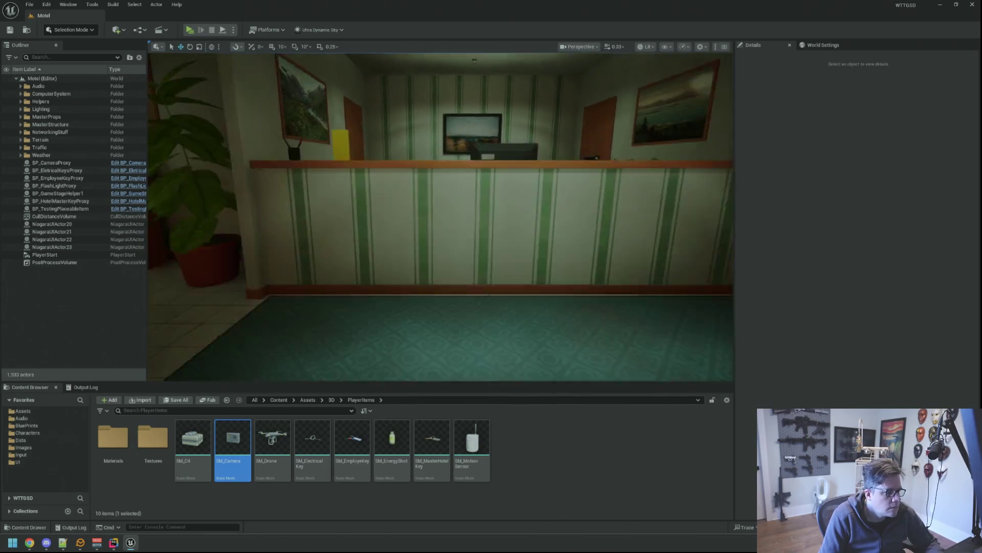
left_click_drag(422, 303, 423, 303)
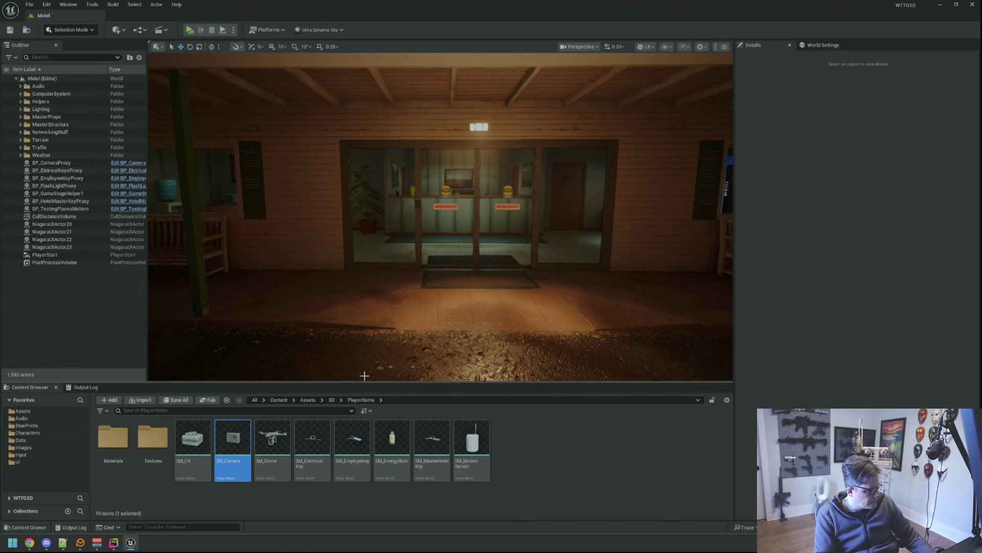
double_click(232, 445)
- Drag the FloatPoint_0 and FloatPoint_1 sockets along X on the camera mesh
mouse_move(319, 230)
left_mouse_down()
mouse_move(318, 293)
mouse_move(318, 246)
mouse_move(318, 277)
left_mouse_up()
scroll(318, 241, "up", 5)
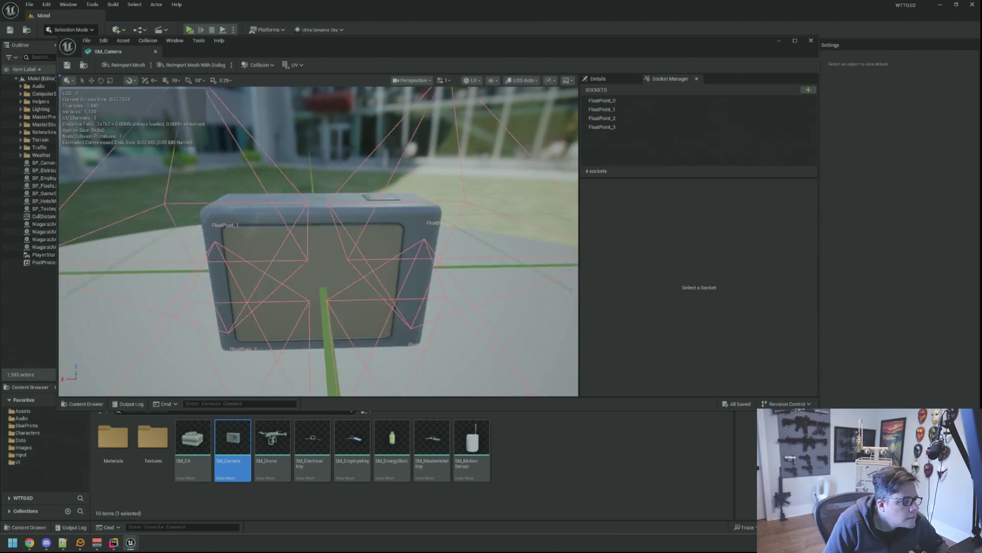
left_click_drag(319, 277, 318, 254)
left_click_drag(409, 251, 409, 277)
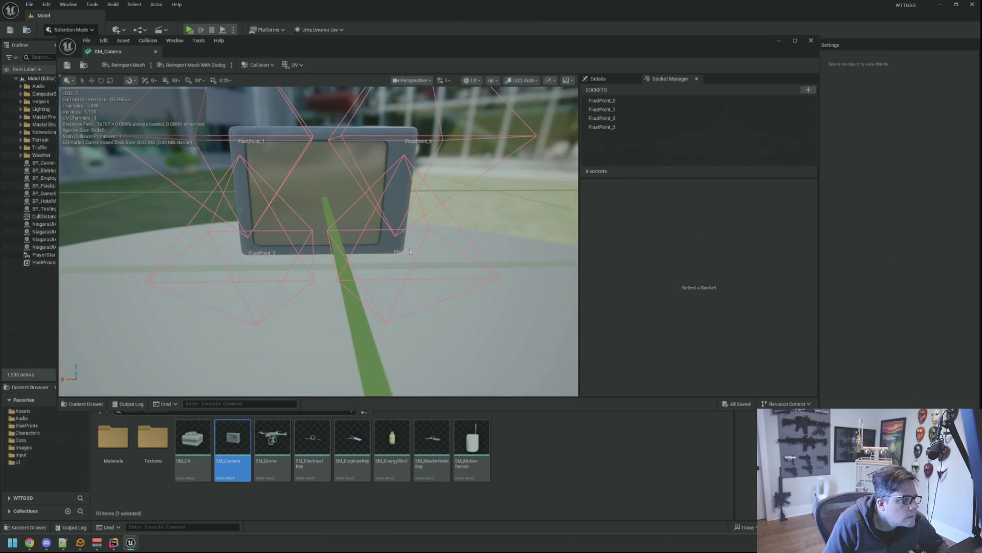
left_click(603, 101)
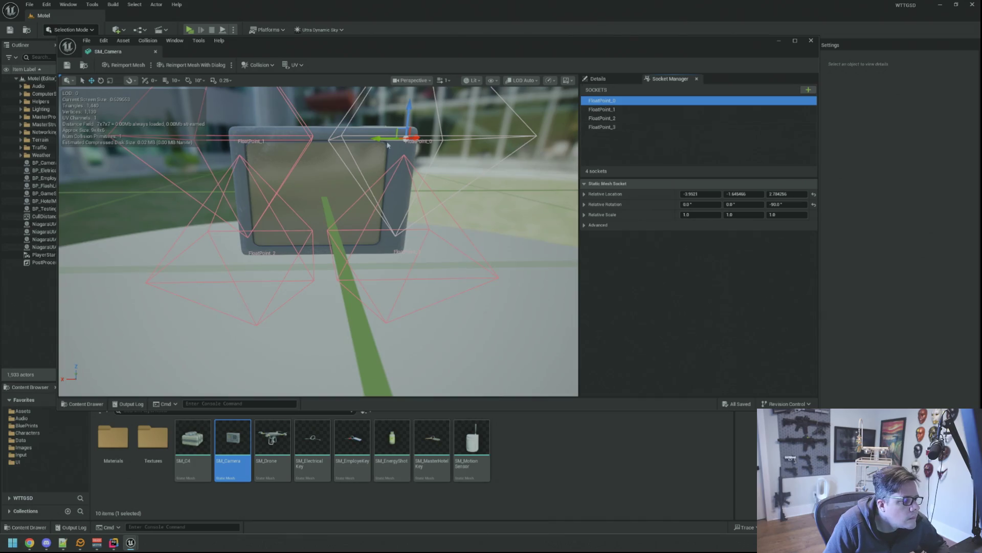
left_click_drag(377, 138, 369, 140)
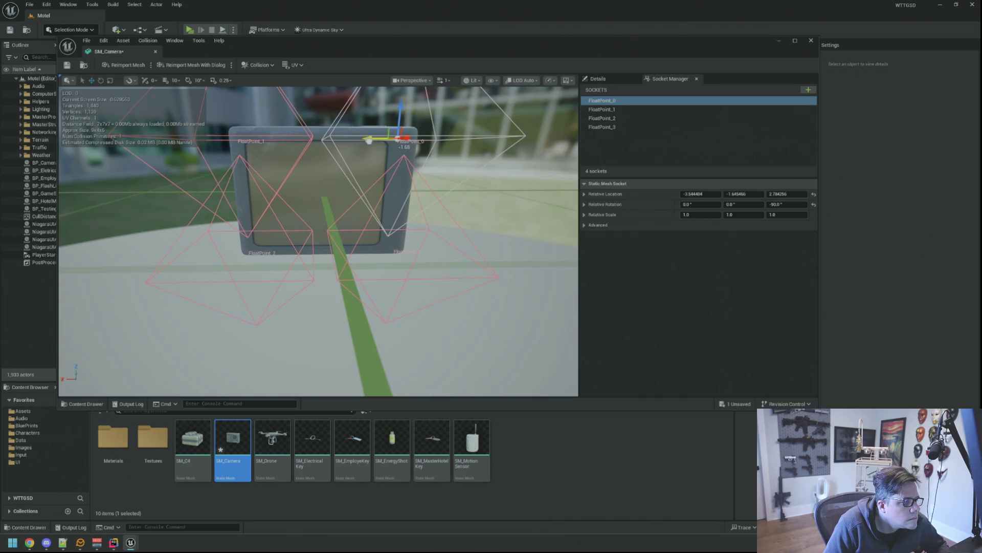
left_click(603, 109)
mouse_move(223, 139)
left_mouse_down()
mouse_move(232, 140)
mouse_move(221, 139)
left_mouse_up()
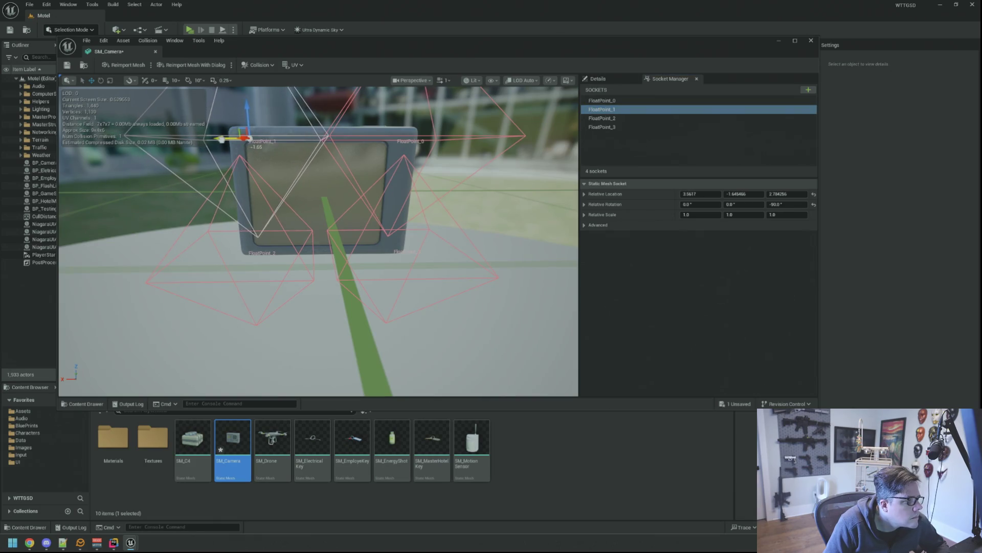
left_click(621, 100)
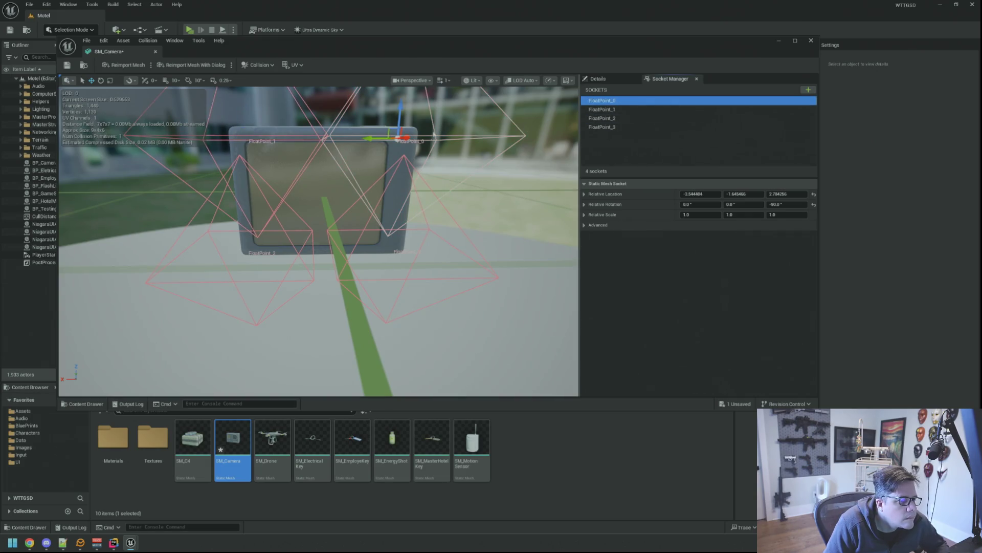
left_click_drag(368, 140, 367, 140)
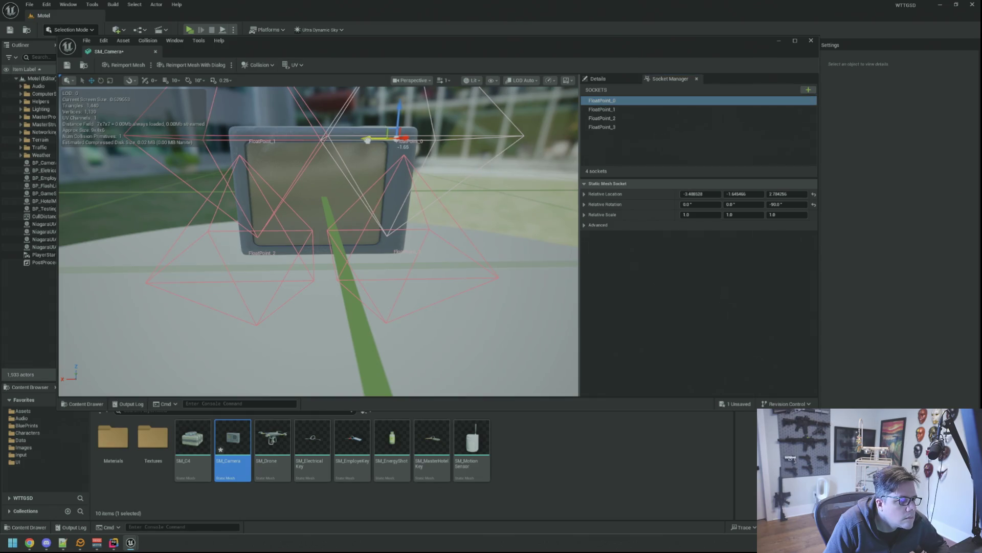
- Enter Relative Location X values for FloatPoint_0, FloatPoint_1 and FloatPoint_2
left_click(602, 100)
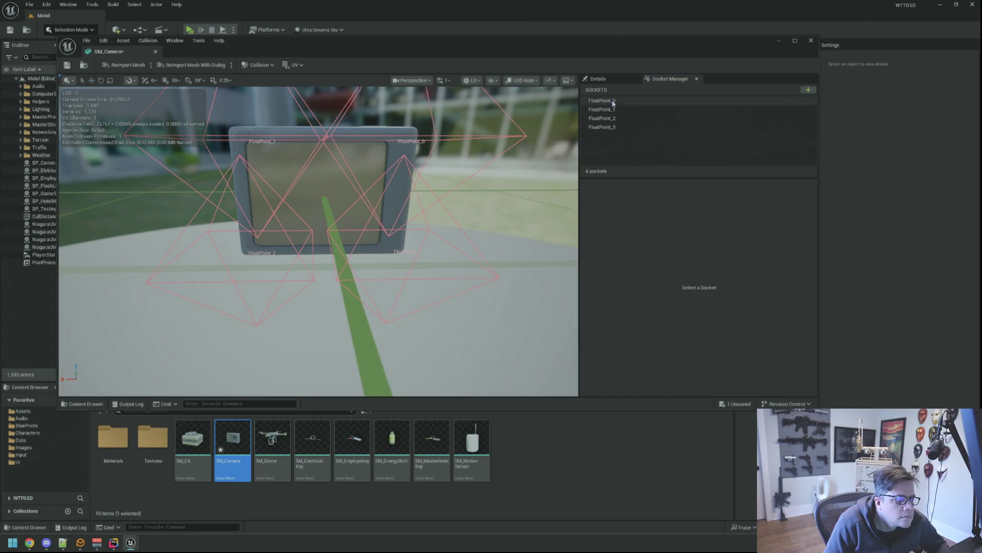
left_click(702, 194)
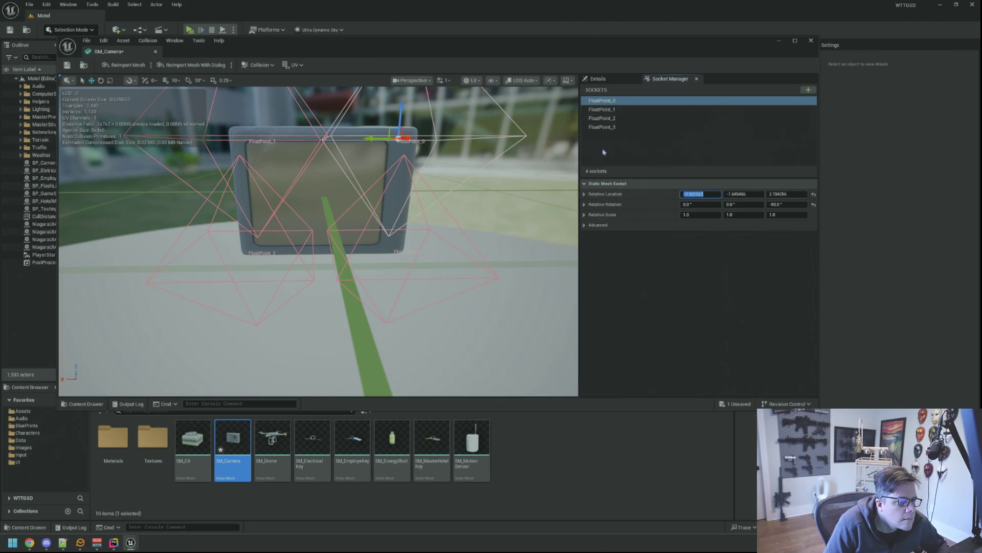
left_click(606, 118)
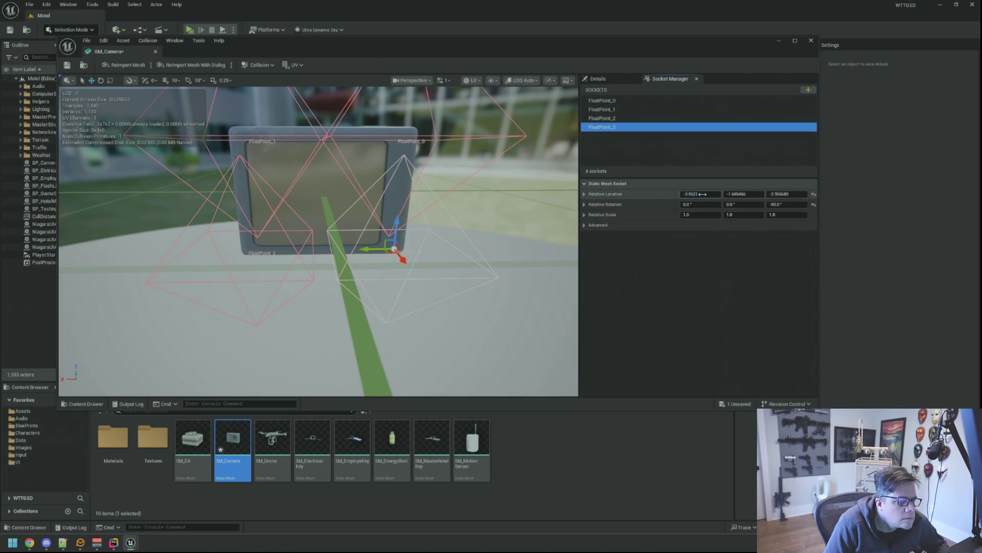
left_click(641, 110)
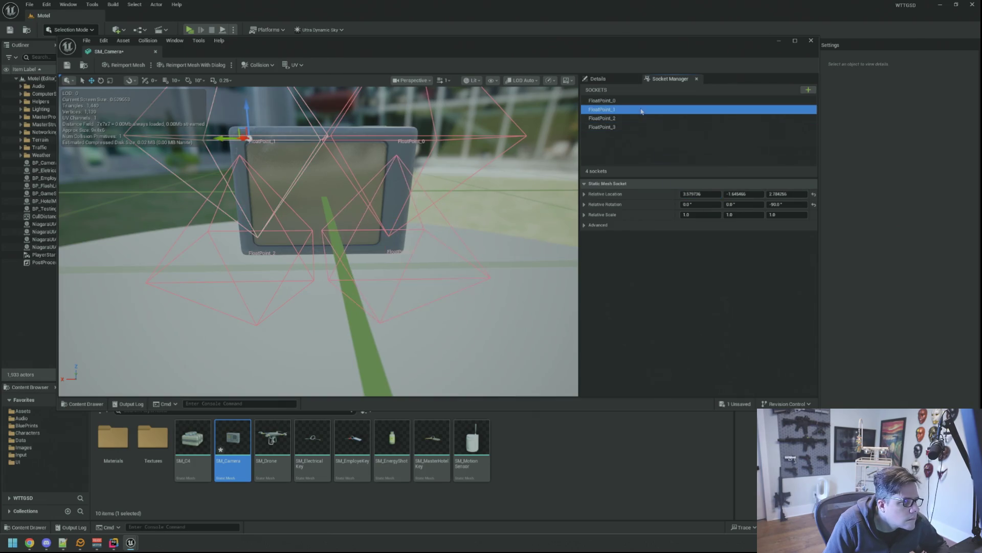
left_click(702, 193)
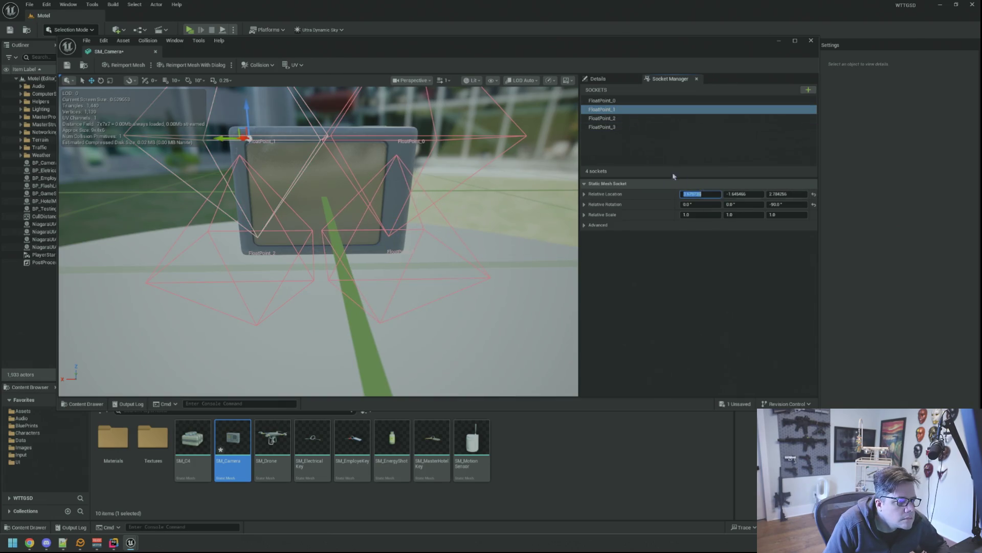
left_click(621, 120)
left_click(703, 195)
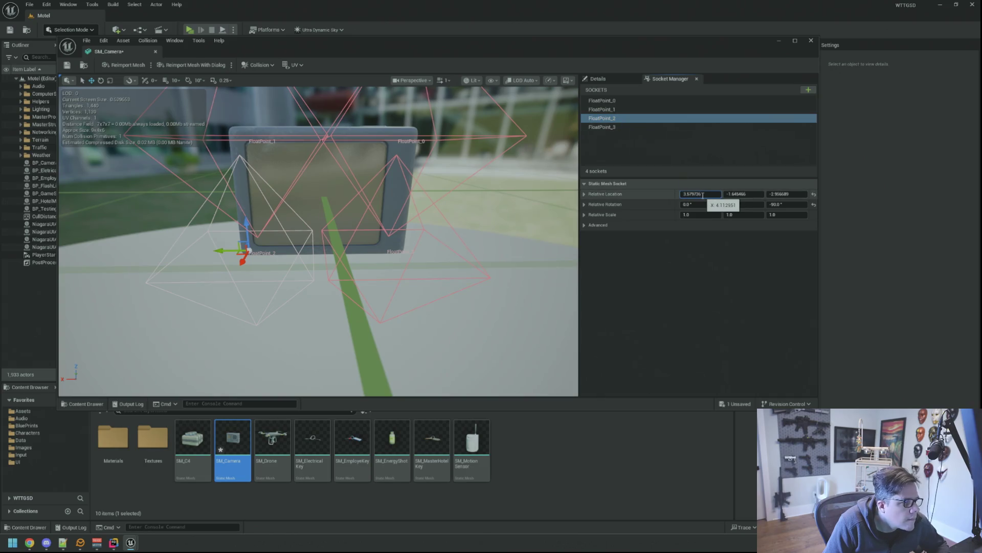
left_click_drag(194, 112, 194, 92)
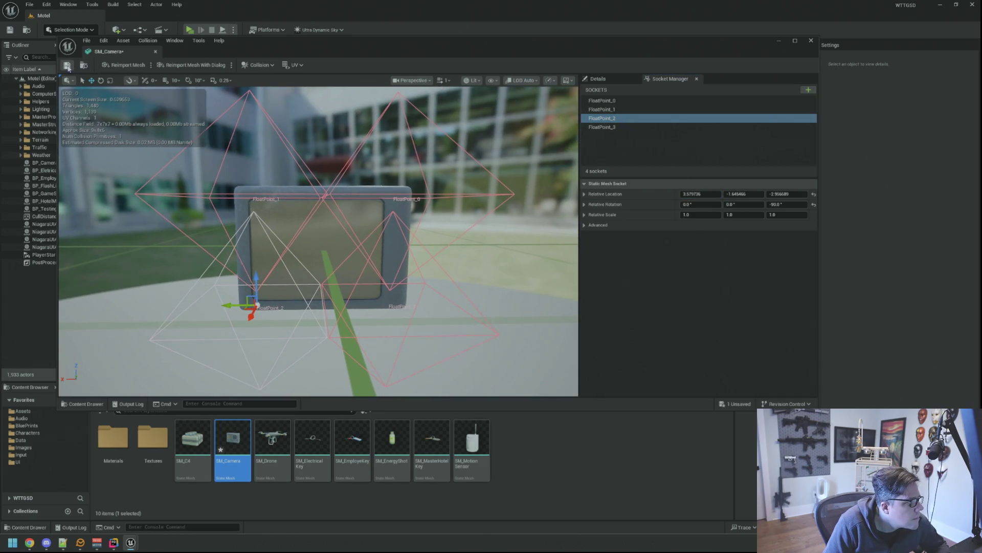
- Save the SM_Camera mesh and close its editor
left_click(155, 51)
left_click(97, 387)
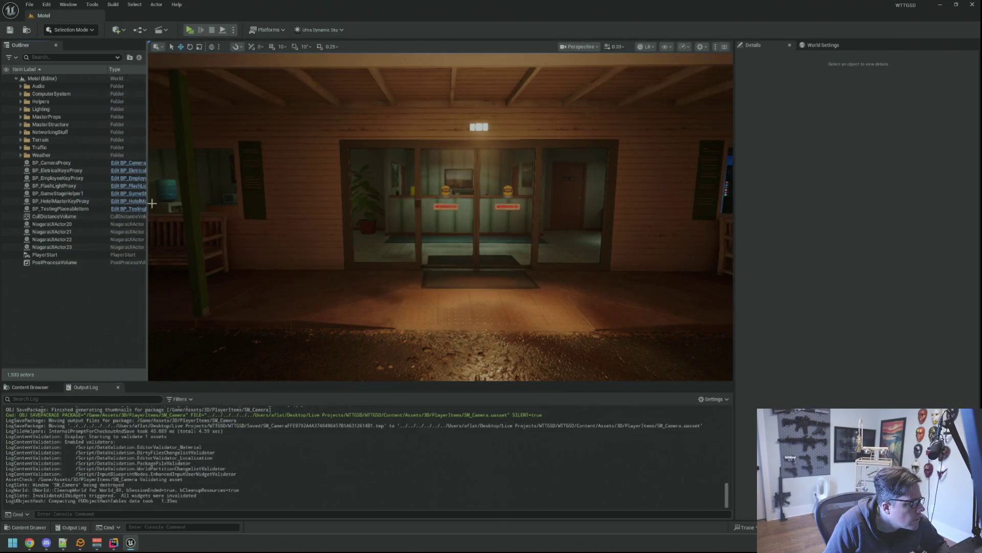
- Play the level, walk (W) to the porch-post camera, crouch to inspect it, then return to the code editor
key("alt+p")
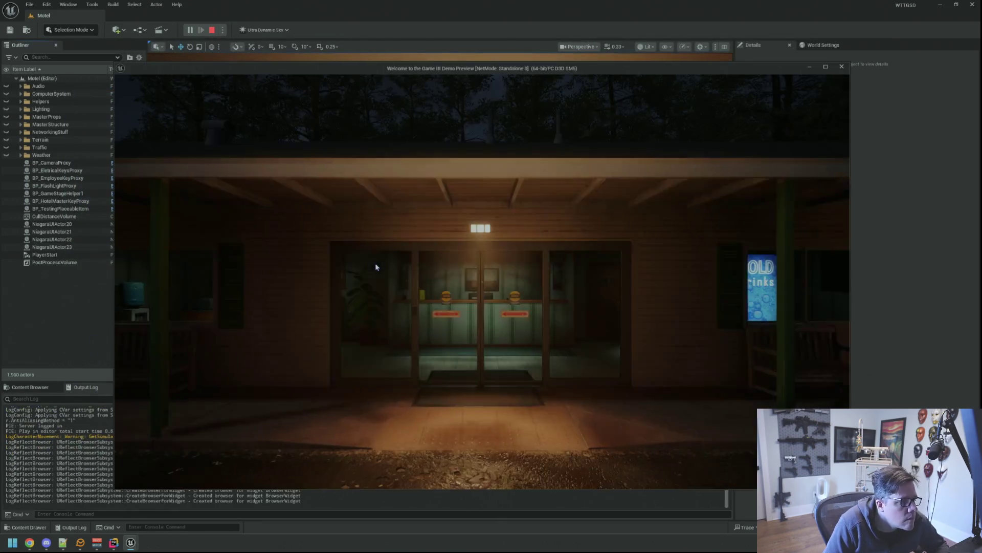
key("w")
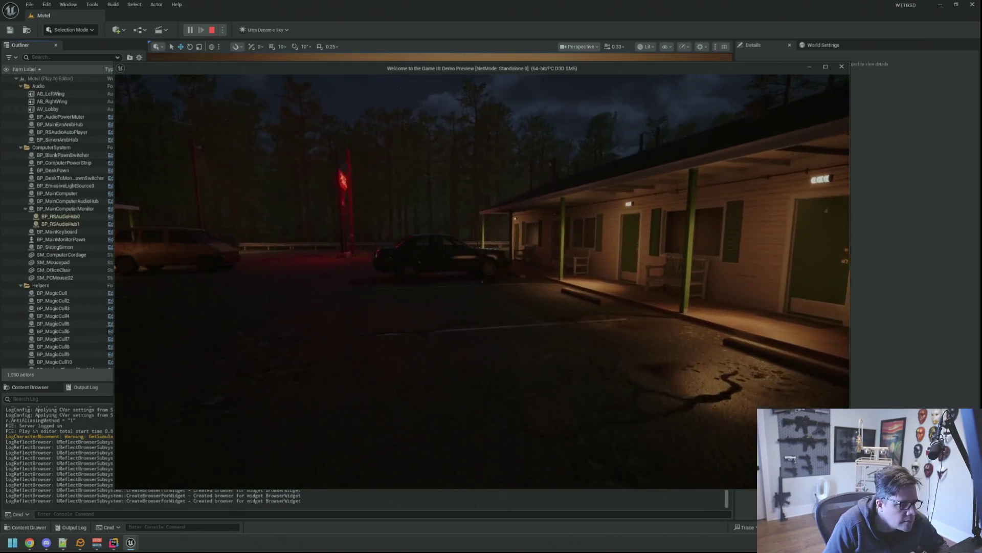
key("w")
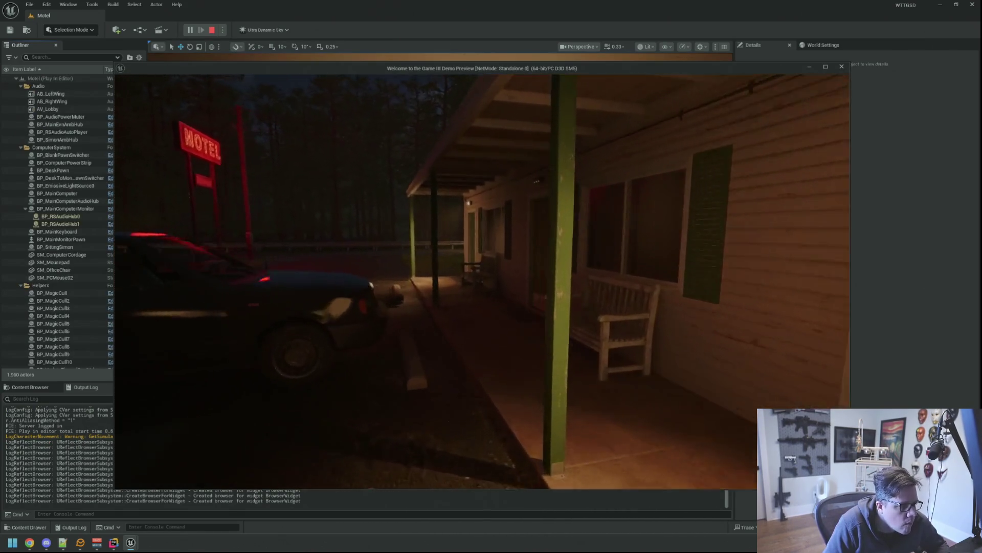
key("w")
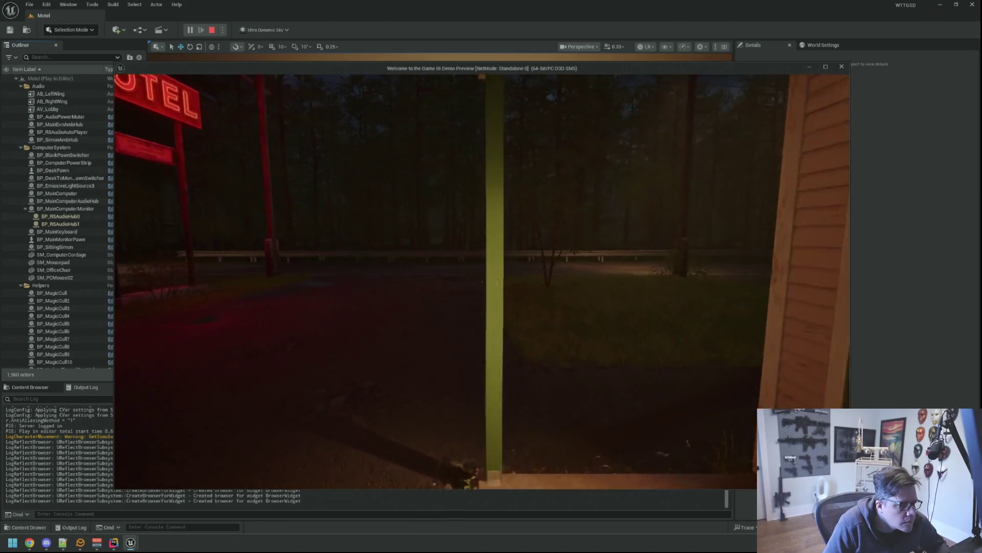
key("w")
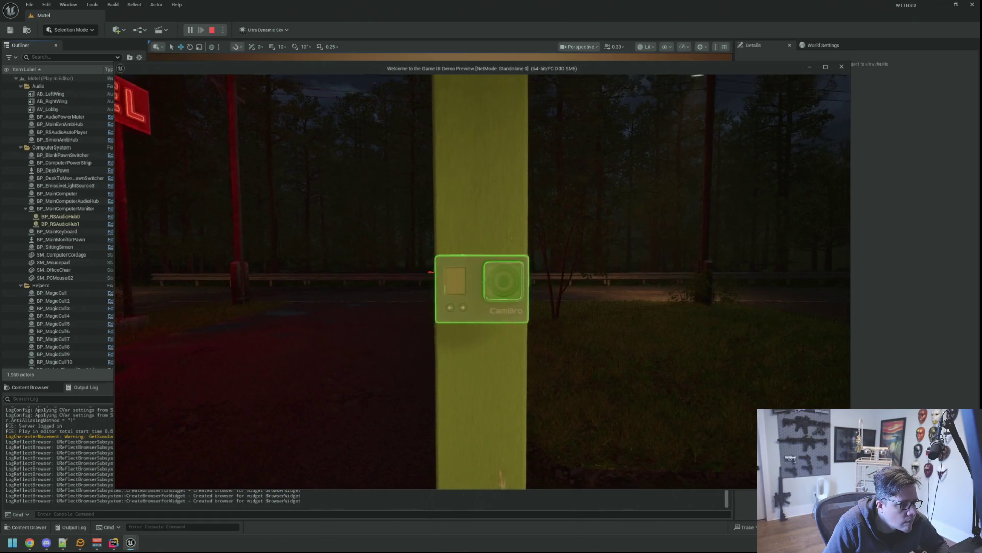
key("c")
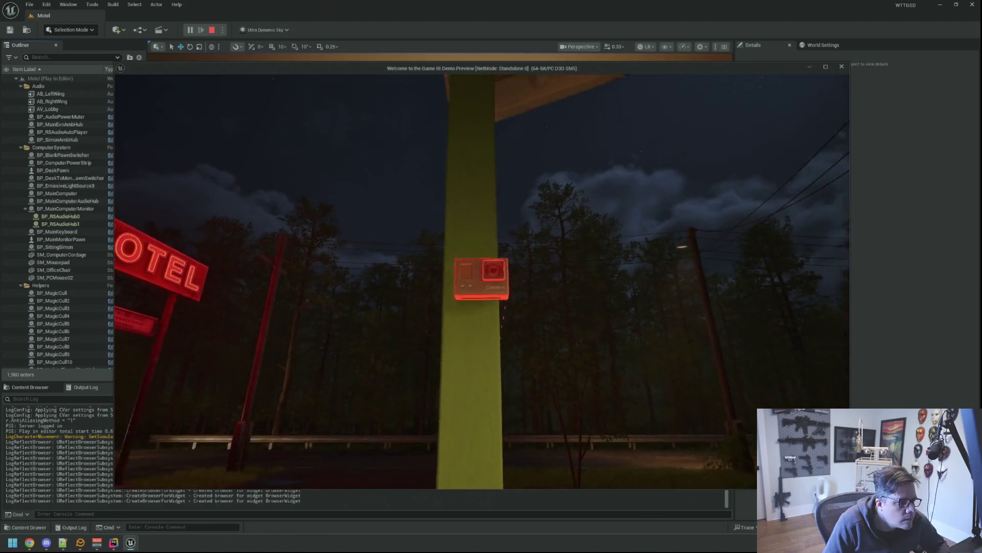
key("alt+Tab")
- Strip the leftover Tick, BeginPlay and 'Called every frame' template comments from GoCameraPlaceable.cpp
key("Delete")
key("Down")
key("Down")
key("Down")
key("Down")
key("shift+Up")
key("Delete")
key("Down")
key("Down")
key("Down")
key("Delete")
key("Down")
key("Down")
key("shift+Up")
key("Delete")
key("Down")
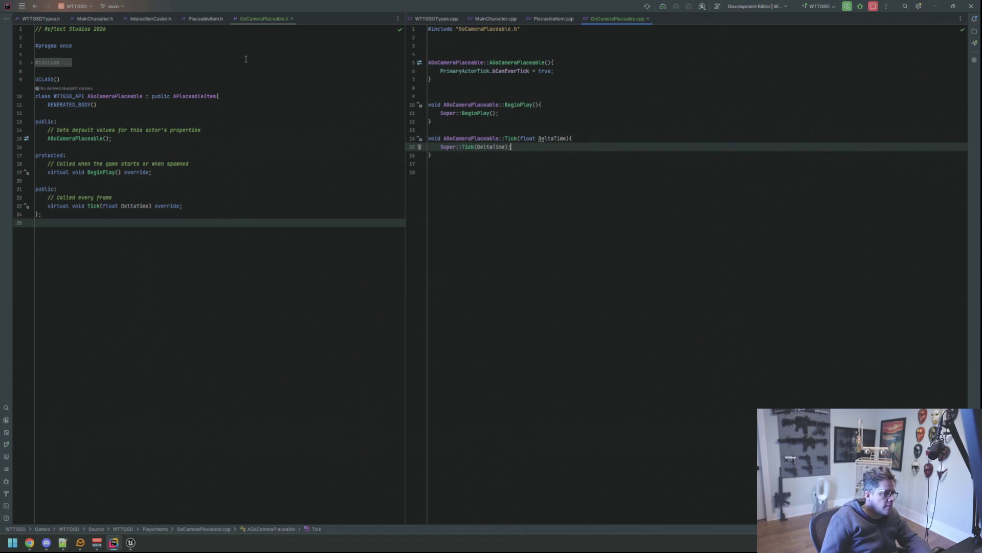
- In GoCameraPlaceable.h remove the copyright comment and blank lines, indenting the public specifier and constructor
left_click(249, 173)
key("Up")
key("Up")
key("Up")
left_click(54, 62)
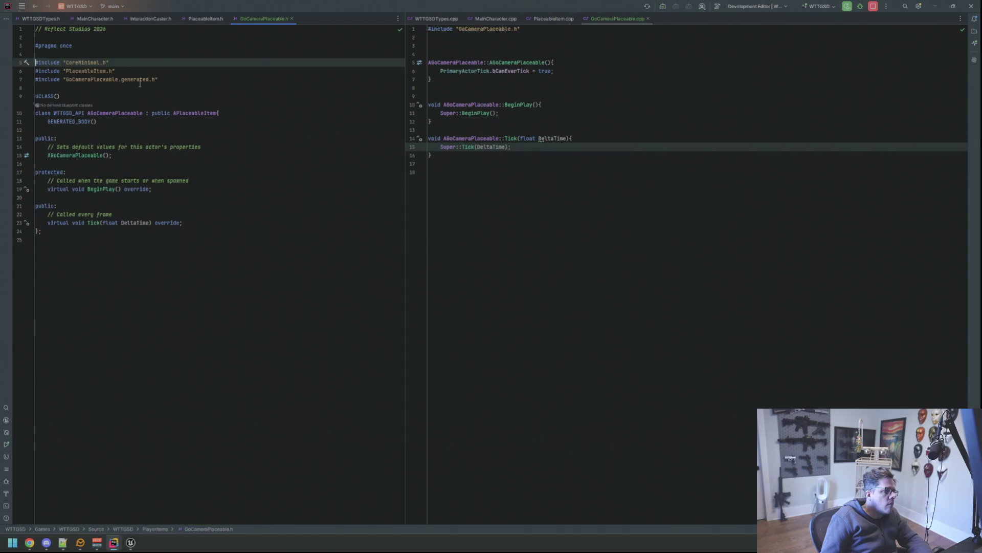
key("Up")
key("Up")
key("Up")
key("Delete")
key("Delete")
key("Delete")
key("Down")
key("Down")
key("Down")
key("Down")
key("Down")
key("Down")
key("Down")
key("Tab")
key("Down")
key("End")
key("Delete")
key("Tab")
key("Down")
key("Down")
key("Down")
- Delete the BeginPlay and Tick comments in the header, indent the protected/public declarations and add room after Tick
key("shift+Down")
key("Delete")
key("Up")
key("Tab")
key("Down")
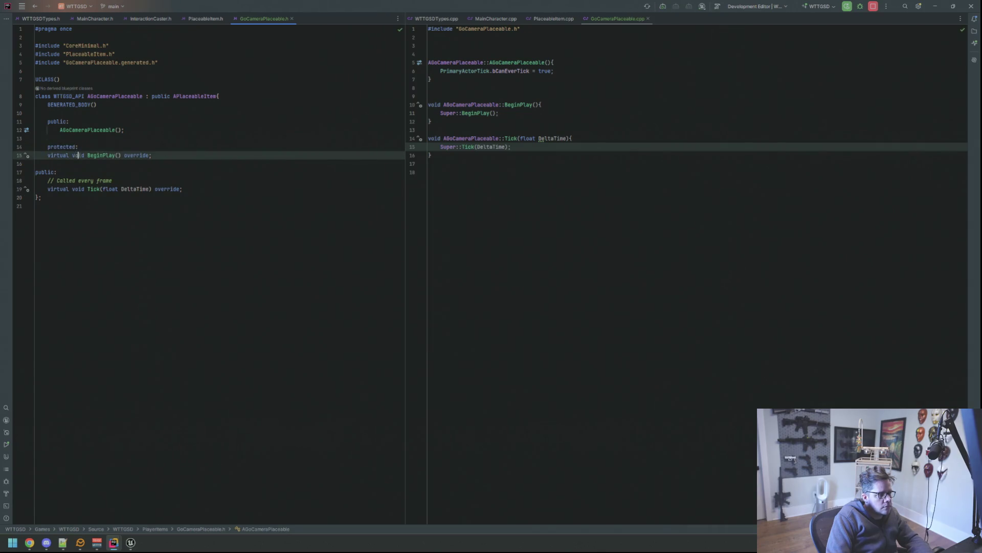
key("Down")
key("Down")
key("Down")
key("Delete")
key("Up")
key("Tab")
key("Down")
key("End")
key("Return")
key("Return")
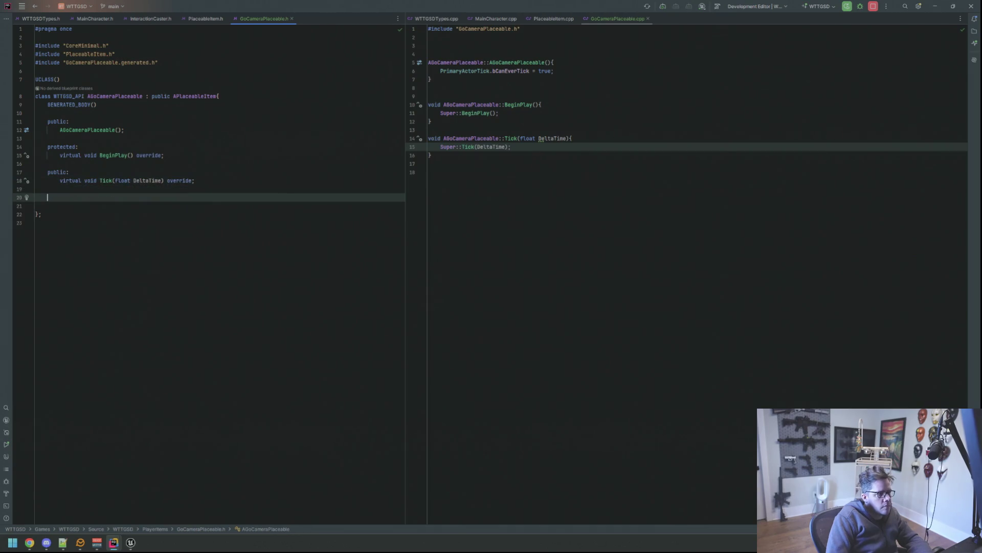
- Refocus the GoCameraPlaceable source and header panes, then bring the Unreal Editor to the front
left_click(502, 209)
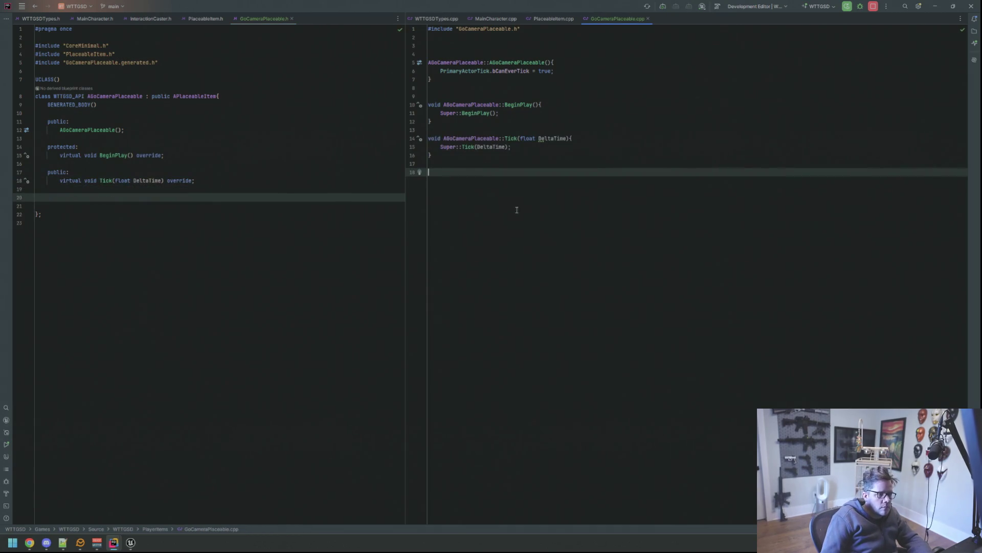
left_click(339, 240)
left_click(131, 543)
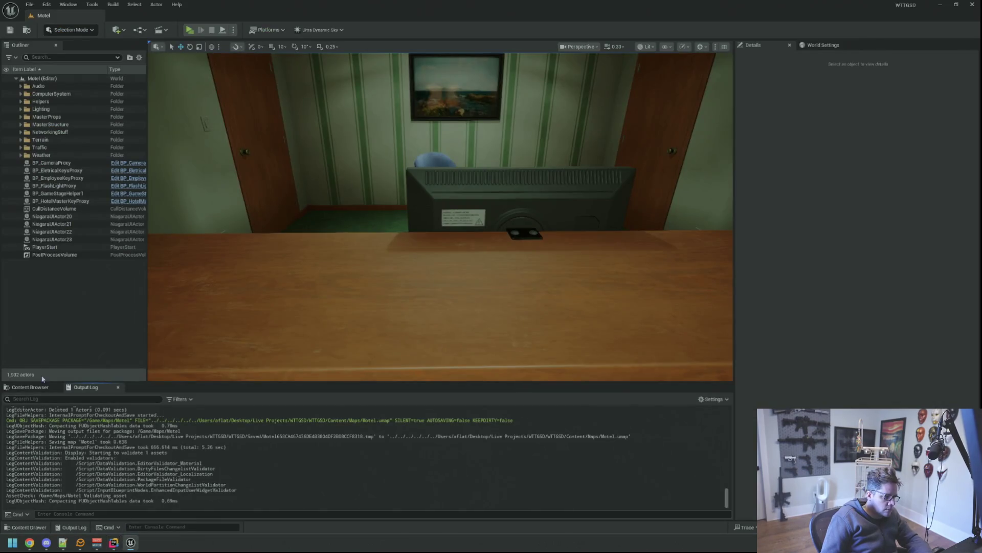
- Show the Content Browser and trigger a Live Coding recompile with Ctrl+Alt+F11
left_click(30, 387)
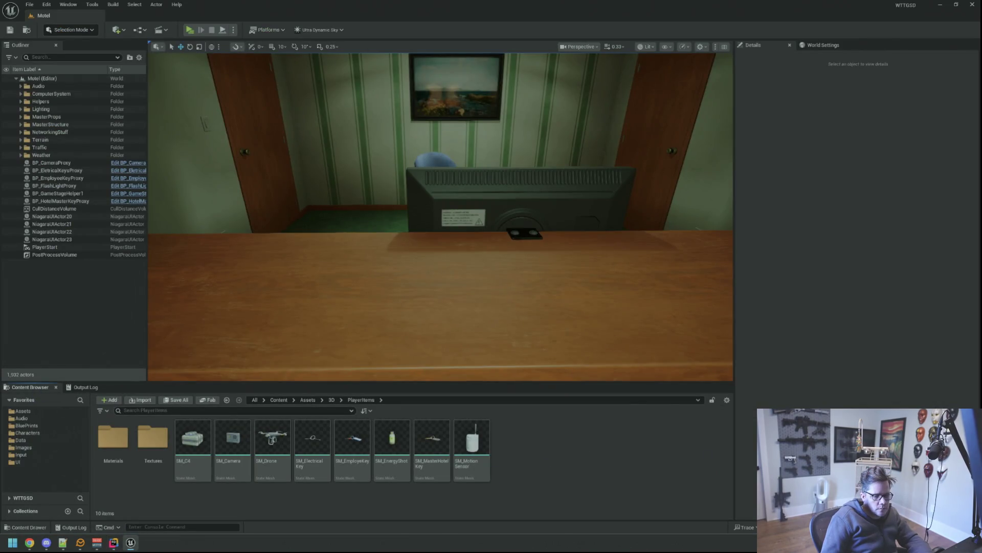
key("ctrl+alt+F11")
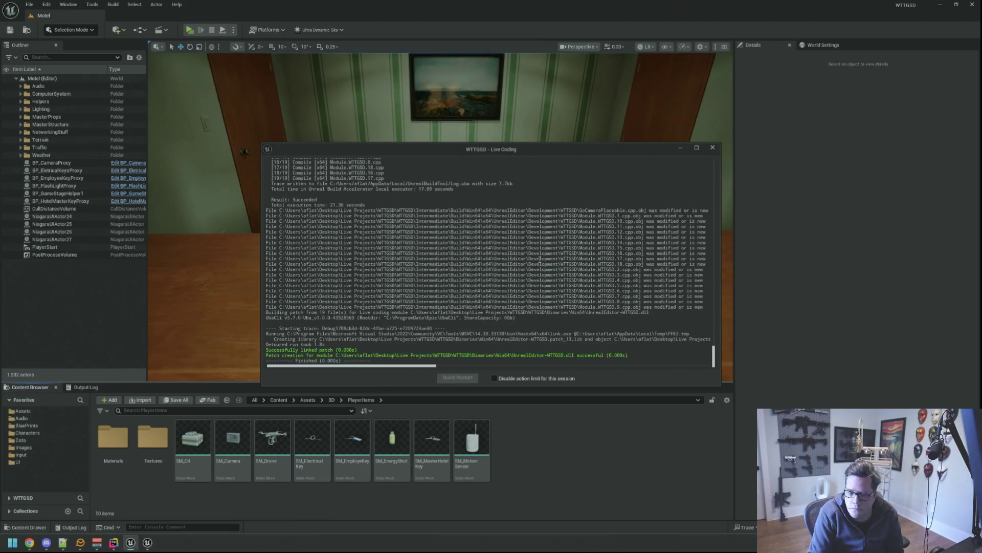
- Close the finished Live Coding log, glance around the motel viewport and Rider, then return to the Unreal Editor
left_click(713, 147)
scroll(466, 217, "down", 3)
scroll(466, 216, "down", 3)
scroll(466, 216, "down", 3)
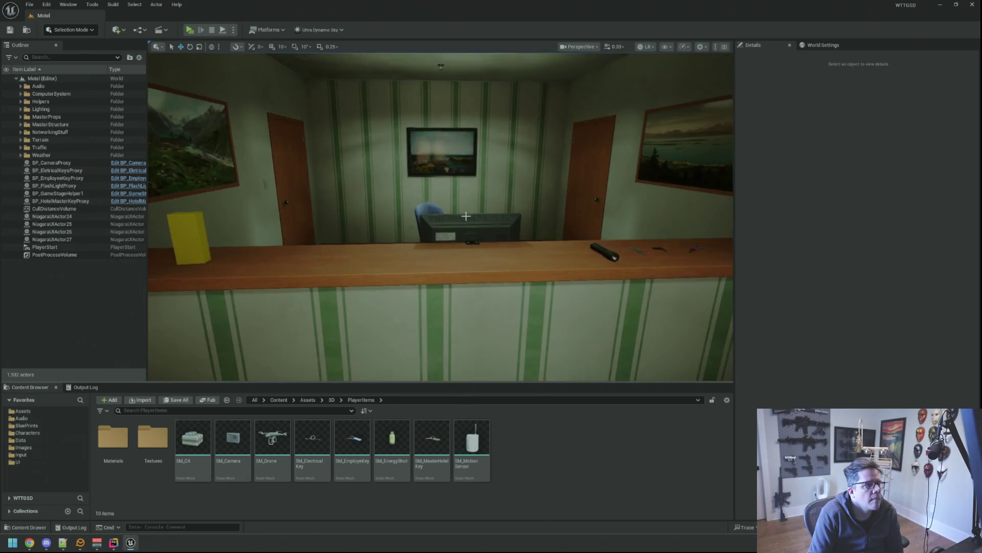
scroll(466, 217, "down", 5)
scroll(466, 216, "down", 3)
scroll(460, 208, "down", 3)
scroll(452, 194, "up", 5)
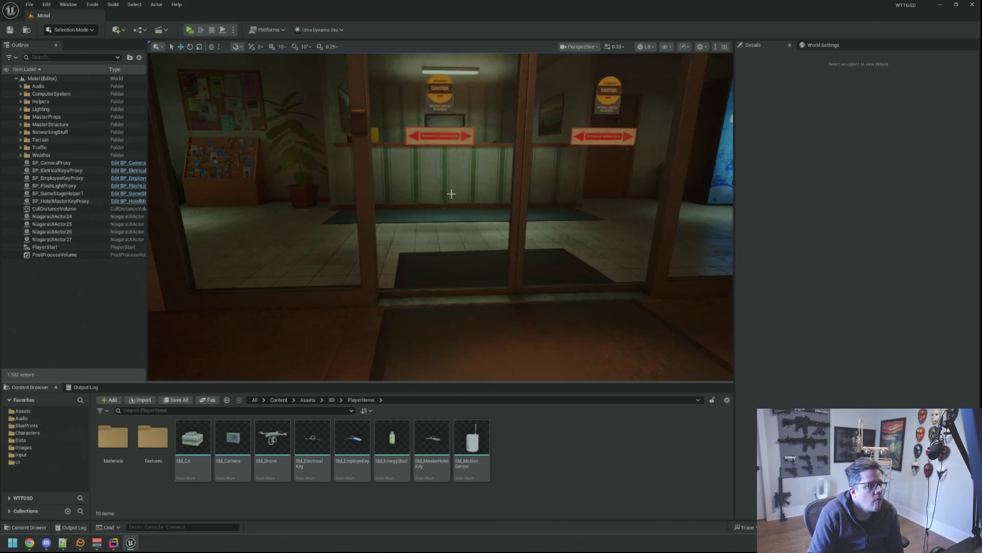
scroll(451, 194, "down", 5)
scroll(451, 194, "down", 5)
left_click_drag(452, 195, 438, 176)
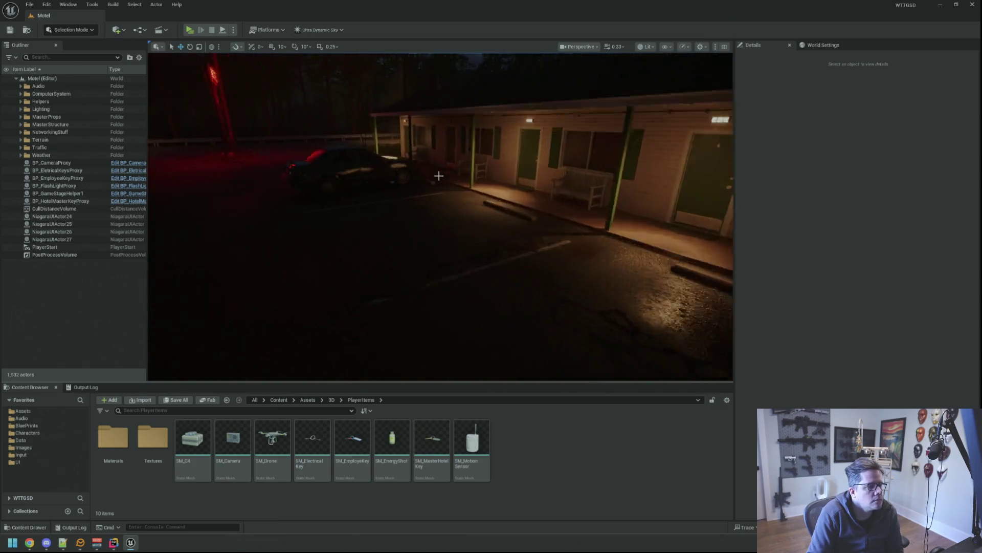
scroll(439, 176, "up", 3)
scroll(443, 172, "up", 3)
scroll(446, 172, "down", 5)
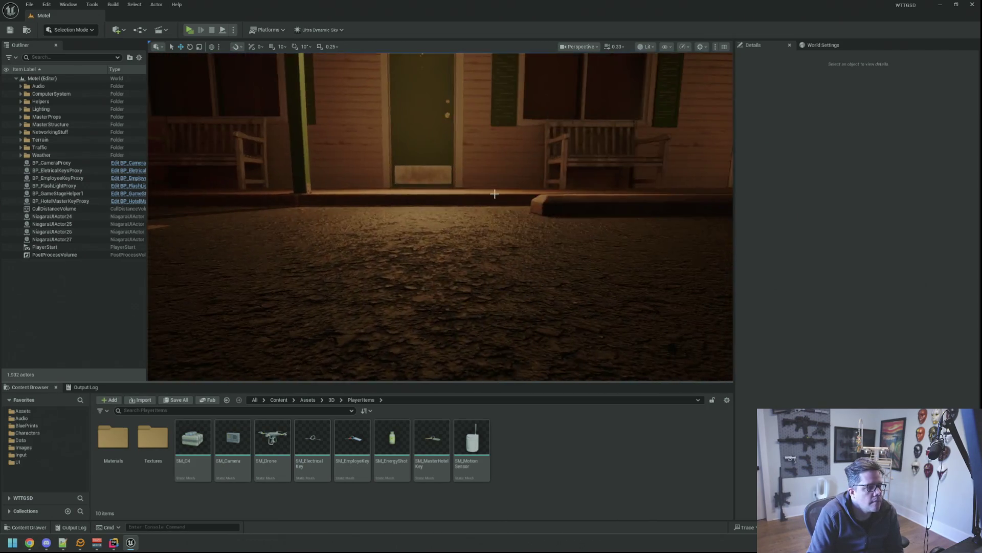
scroll(461, 180, "down", 5)
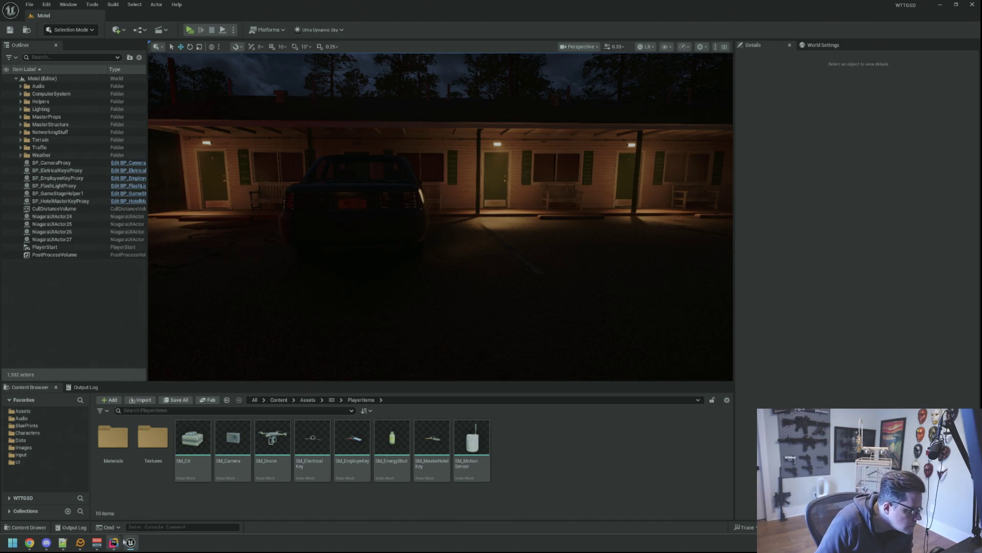
mouse_move(114, 542)
left_click(88, 519)
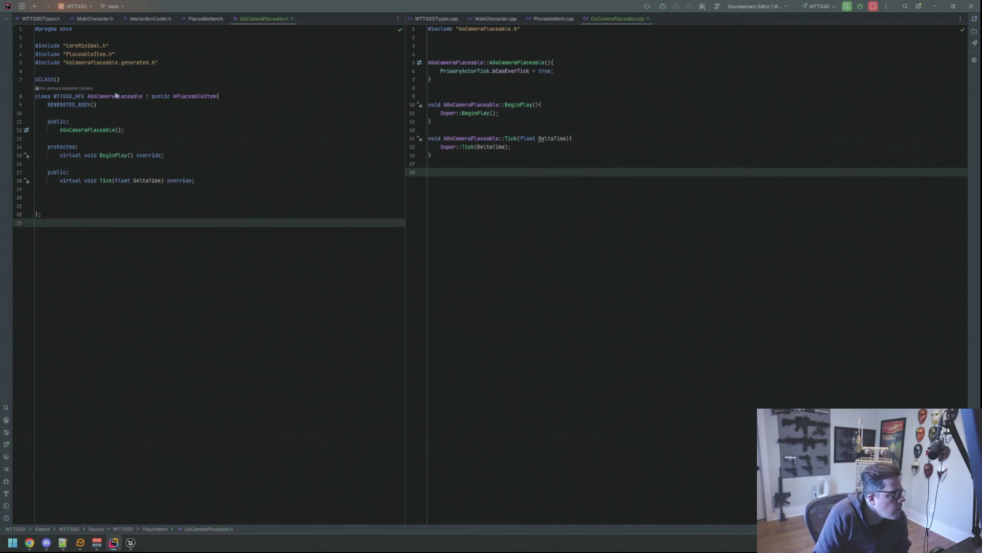
key("alt+Tab")
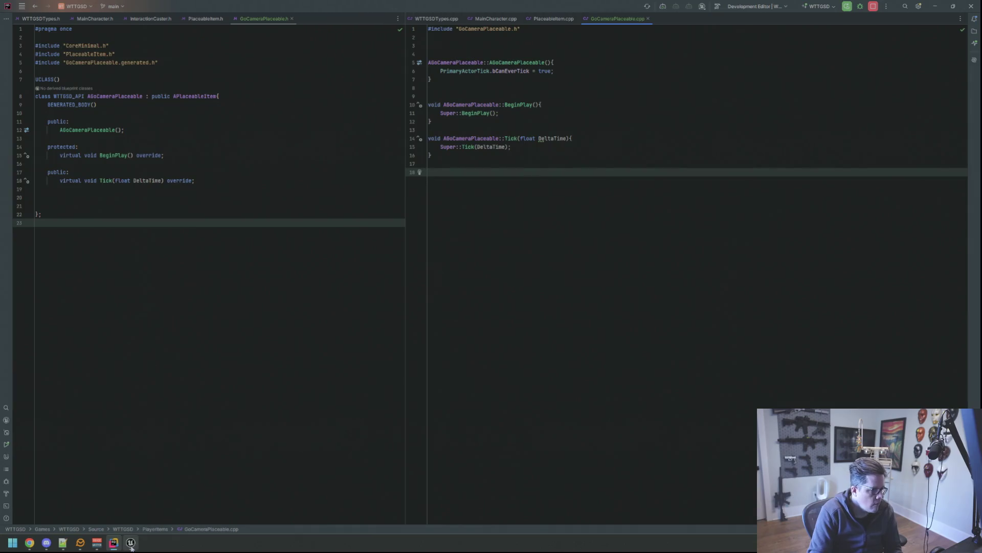
left_click(131, 542)
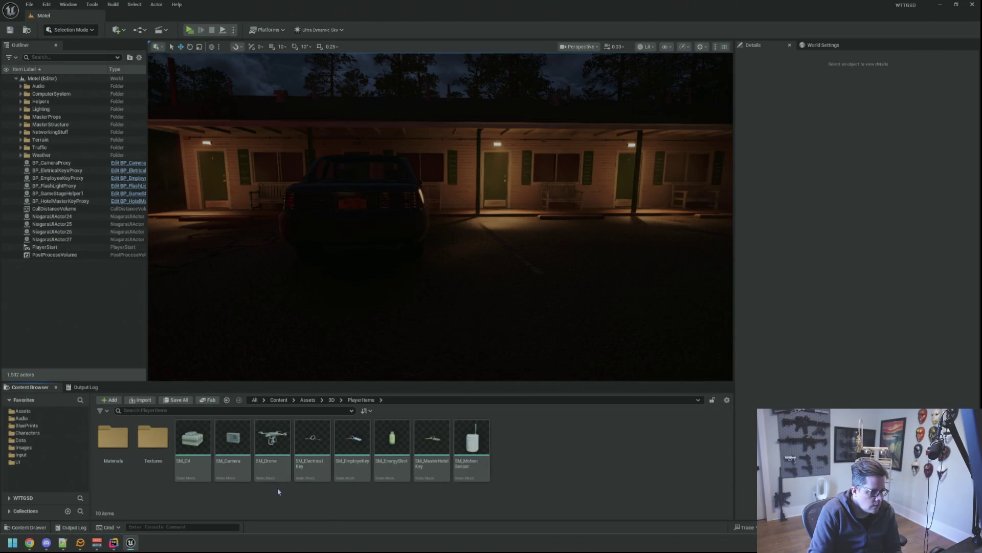
- Open BP_TestingPlaceableItem from Blueprints > Testing for reference and shrink its editor window
left_click(67, 425)
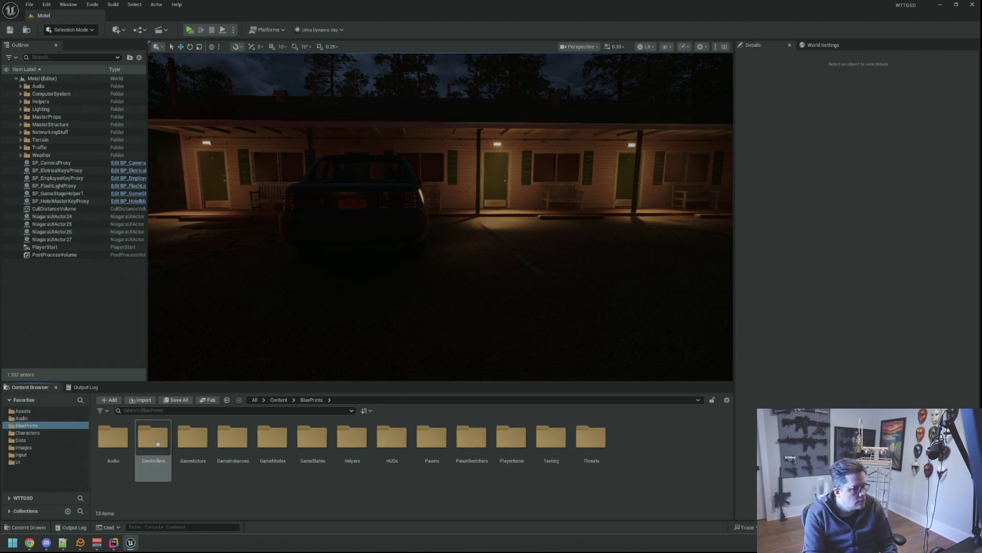
double_click(551, 437)
left_click(197, 422)
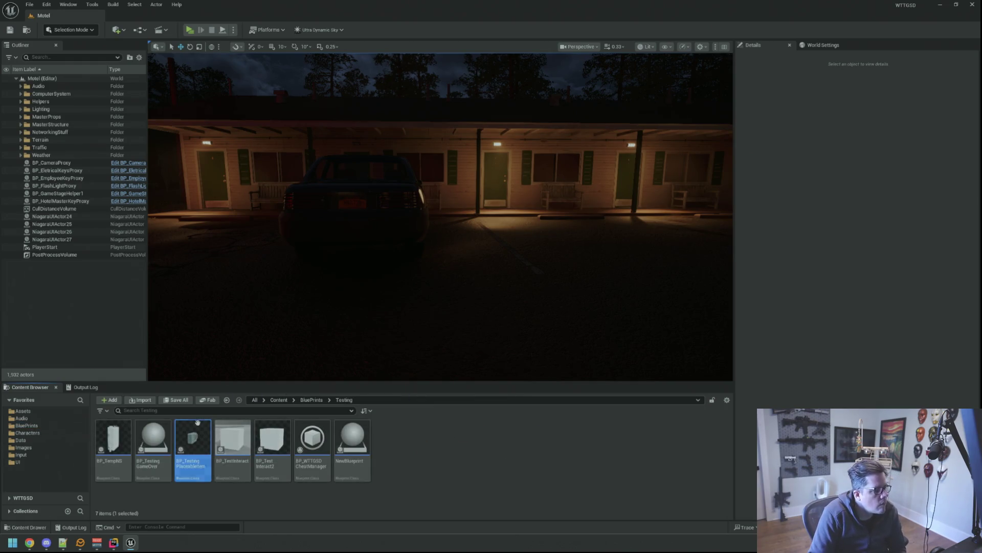
double_click(197, 423)
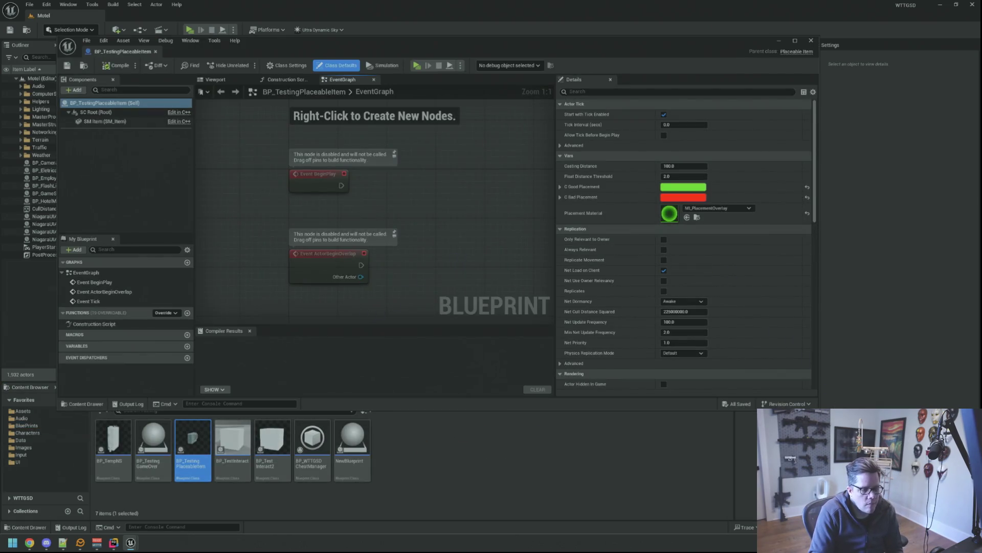
left_click_drag(816, 407, 794, 340)
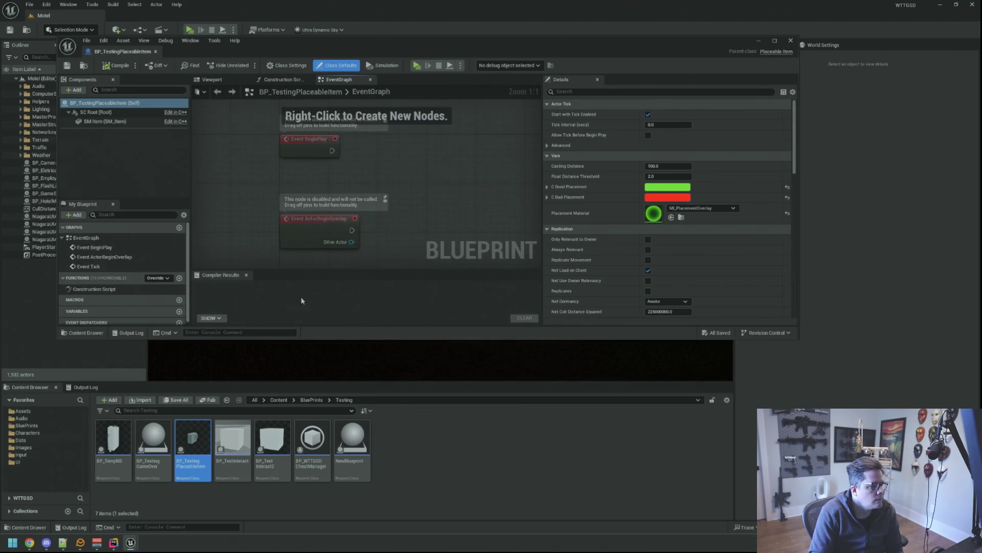
- In the PlayerItems folder start creating a new Blueprint Class from the context menu
left_click(311, 399)
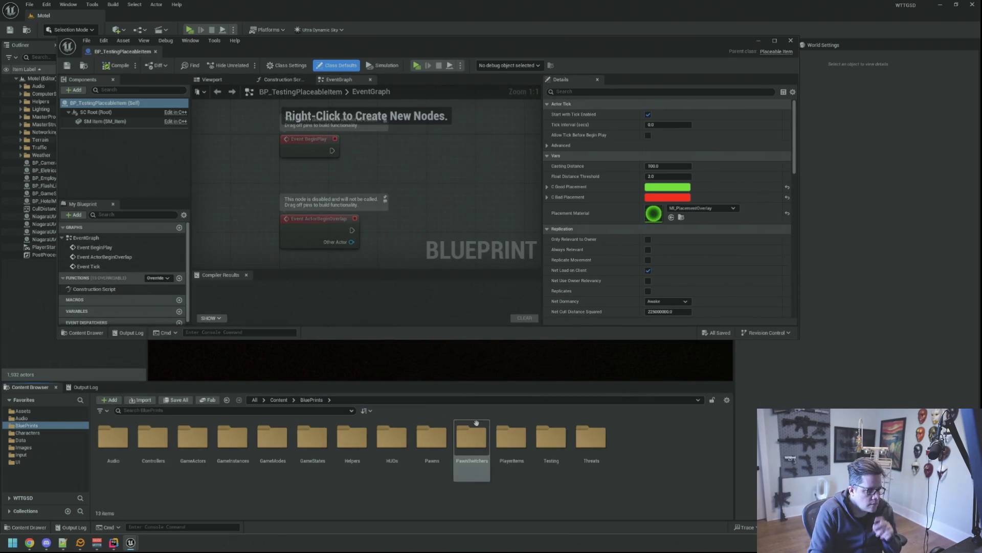
double_click(511, 439)
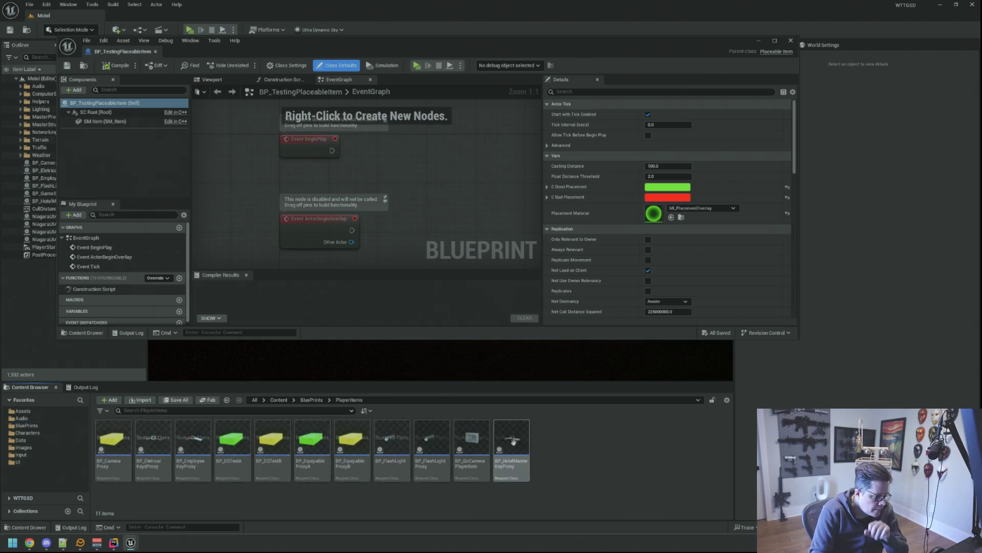
right_click(583, 422)
left_click(611, 181)
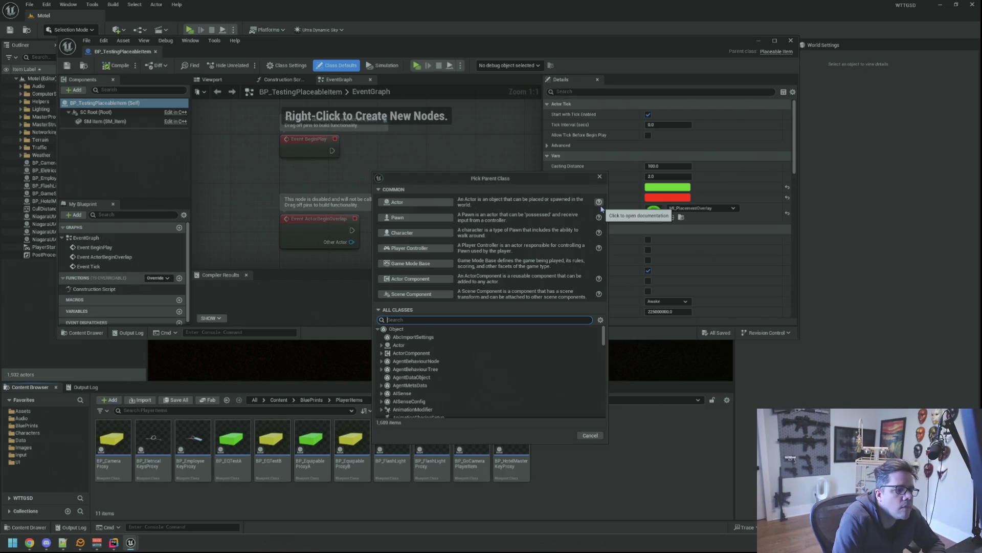
- Pick GoCameraPlaceable as parent, name the Blueprint BP_GoCameraPlaceable and open it for editing
left_click_drag(511, 179, 605, 104)
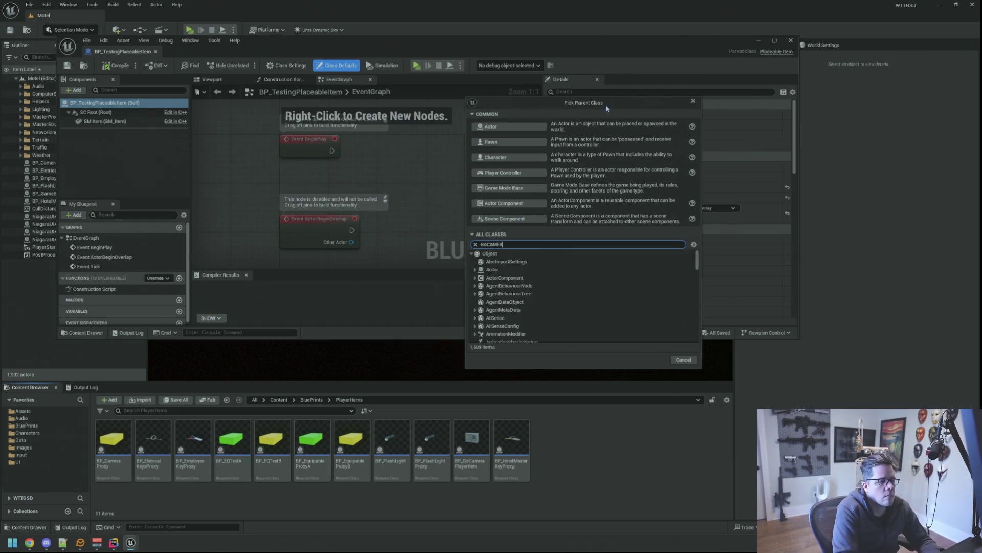
type("A")
left_click(536, 278)
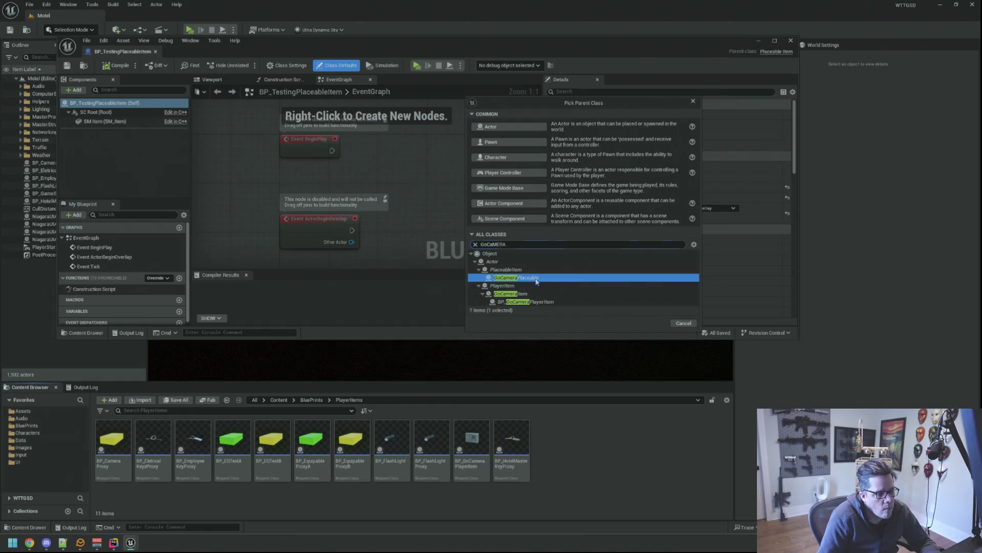
left_click(653, 323)
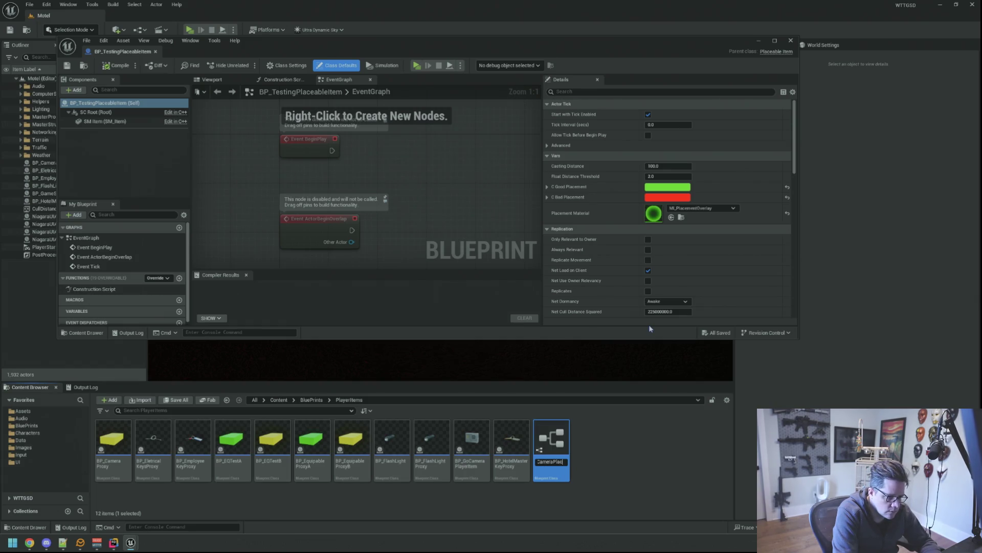
key("Return")
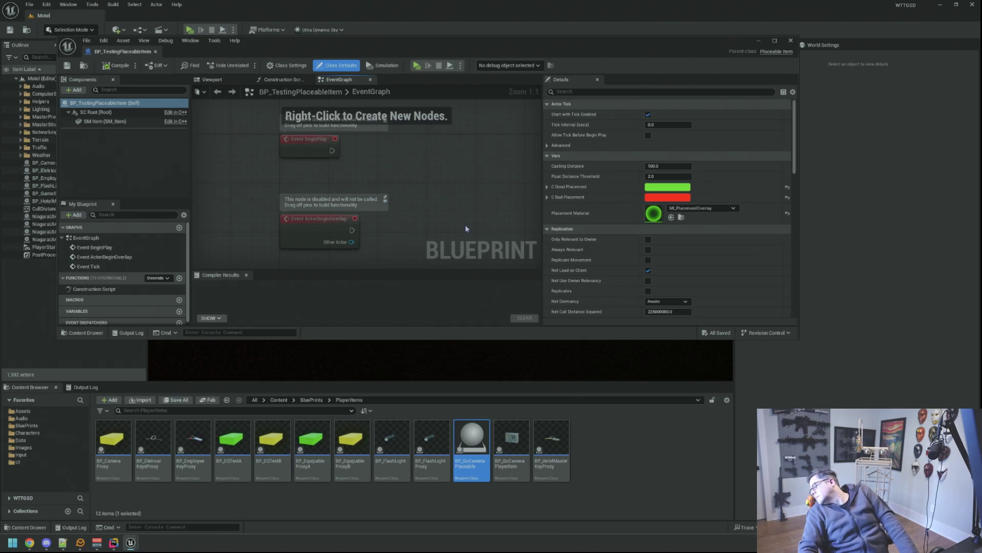
double_click(472, 441)
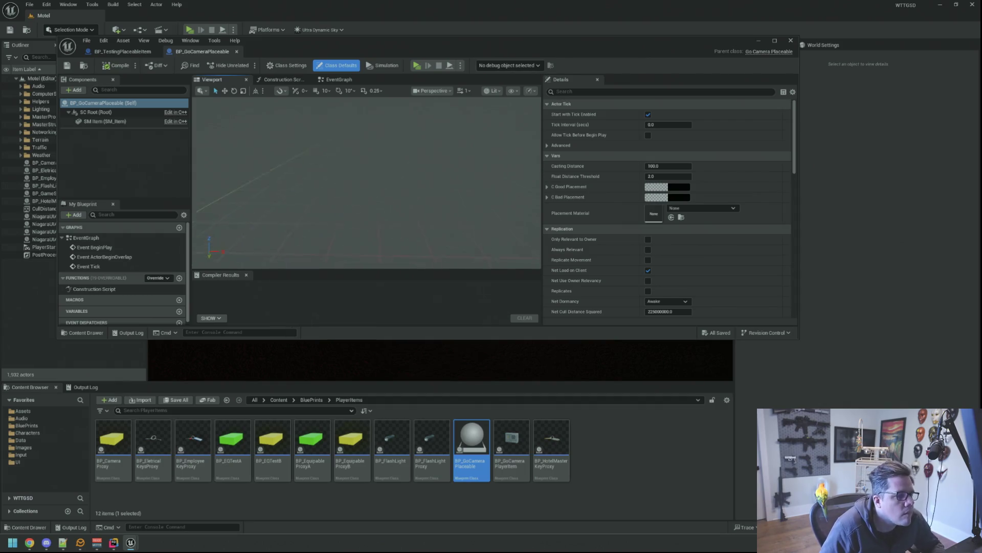
- Compare the SM Item component with the testing item's and assign SM_Camera as BP_GoCameraPlaceable's mesh
left_click(119, 121)
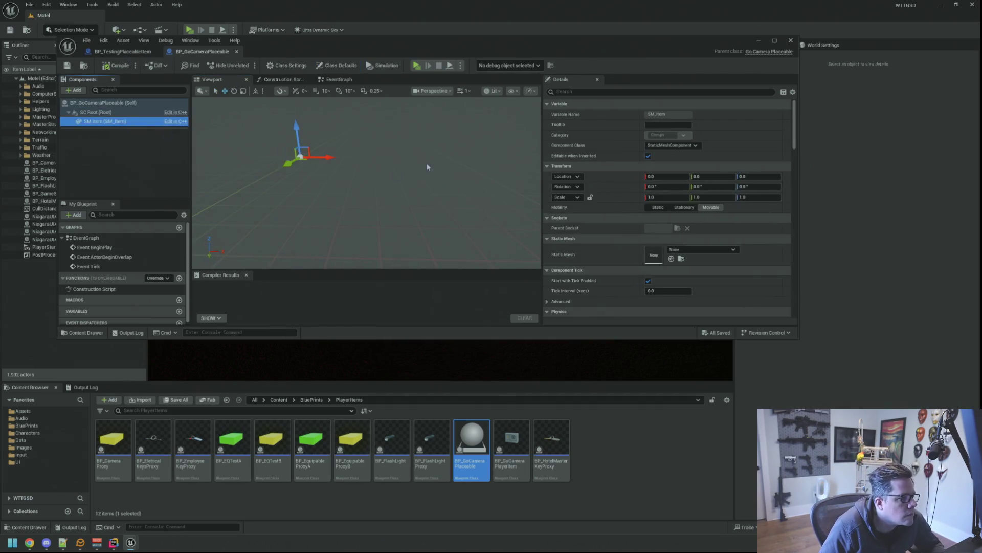
left_click(122, 52)
left_click(115, 121)
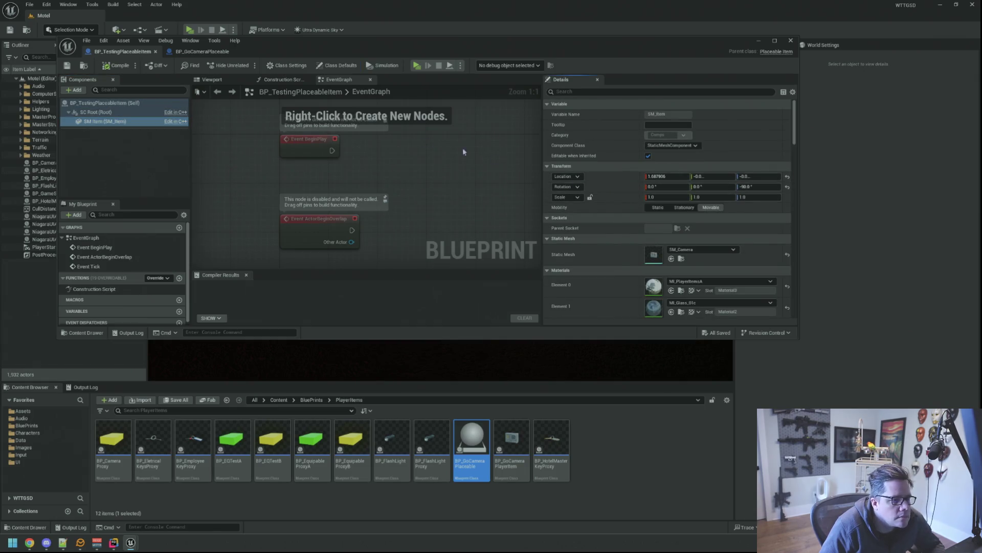
left_click(201, 52)
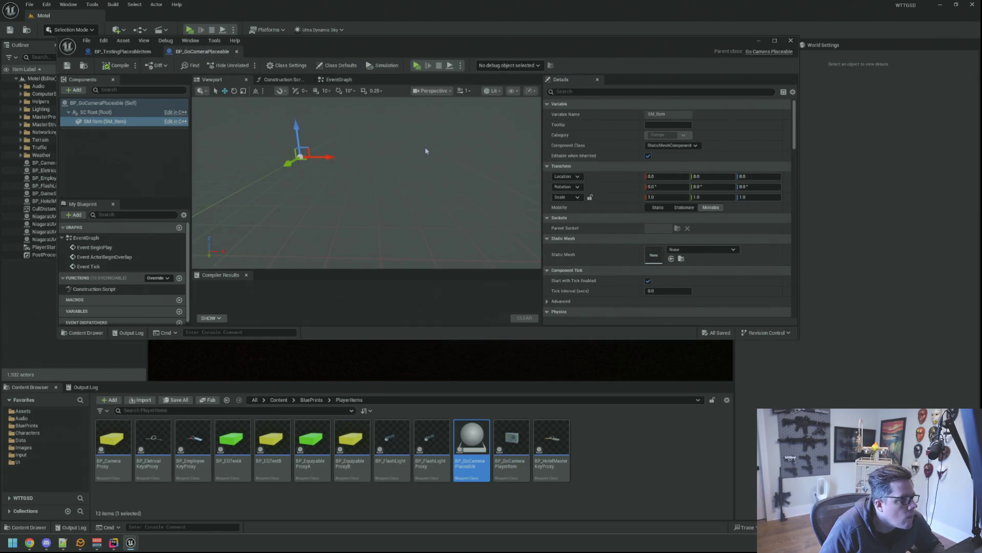
left_click(689, 249)
type("SM_C")
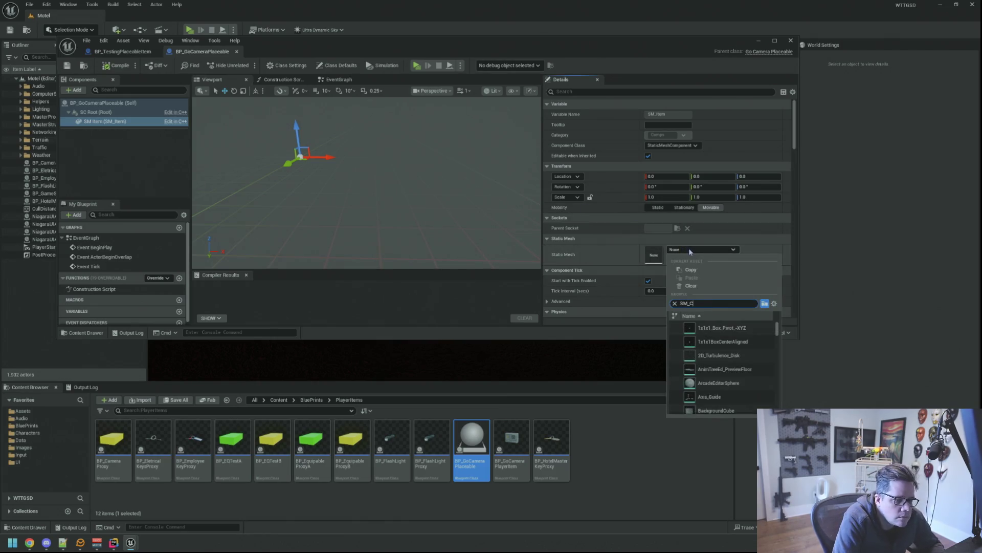
type("a")
left_click(714, 328)
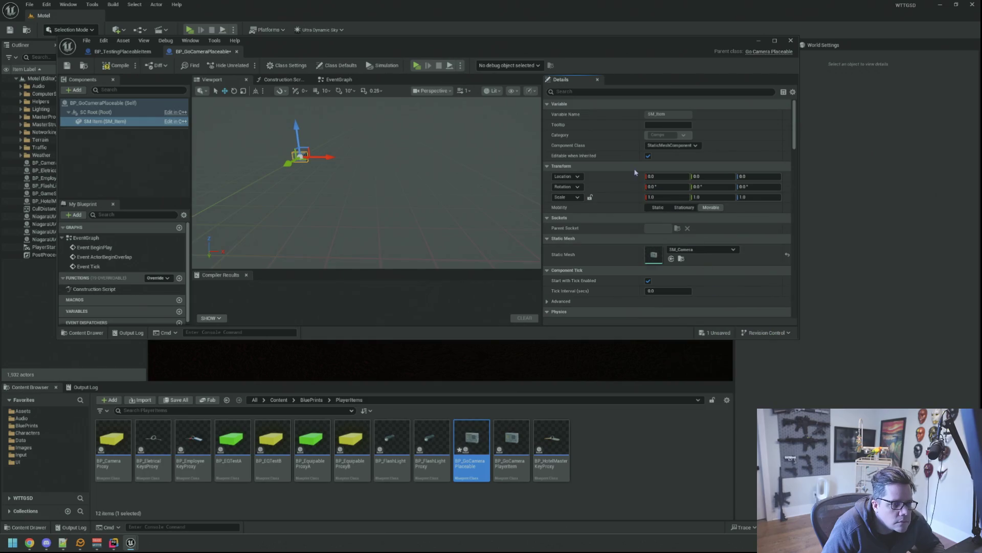
- Paste the testing item's location offset and its -90° Z rotation onto the camera mesh
right_click(619, 174)
left_click(644, 200)
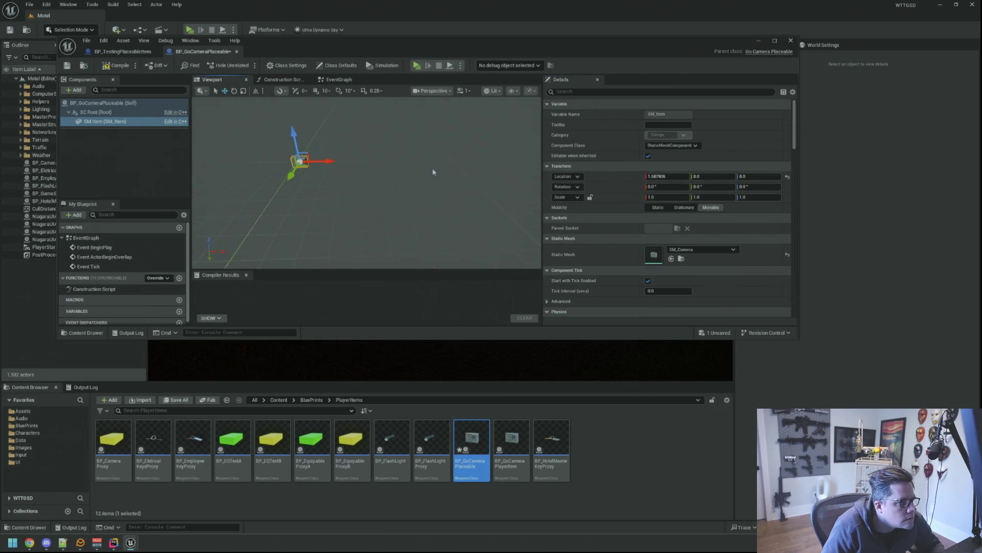
key("f")
left_click(123, 51)
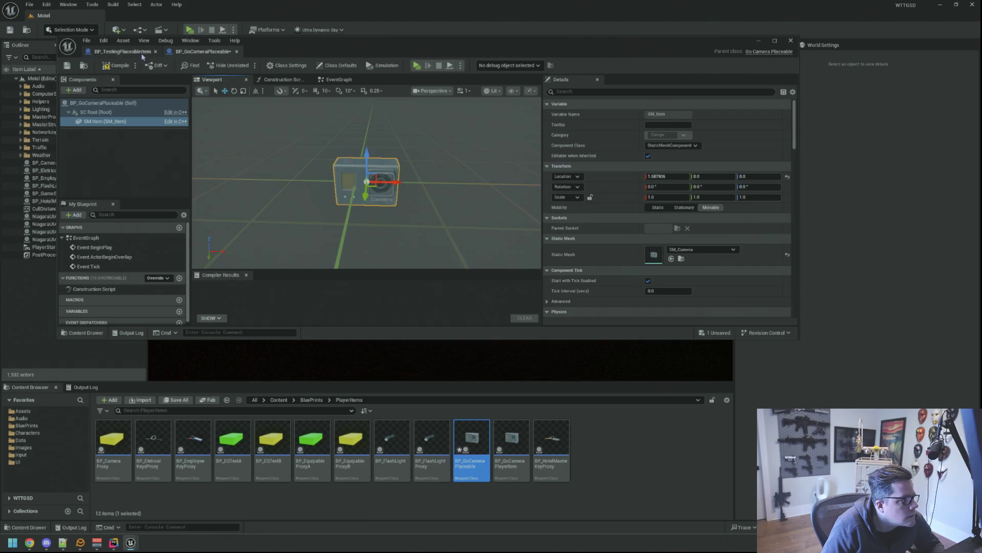
right_click(583, 185)
left_click(653, 202)
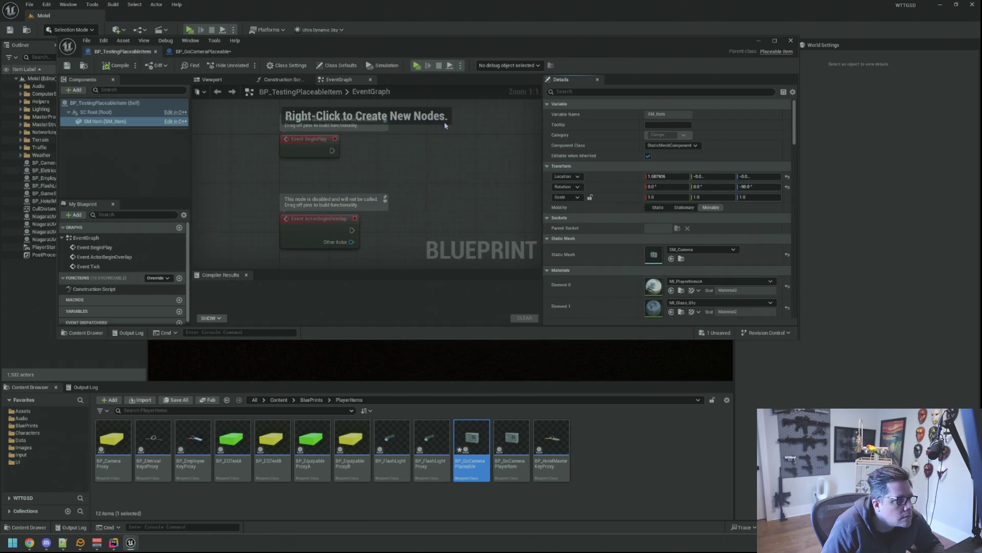
left_click(203, 50)
right_click(626, 186)
left_click(653, 203)
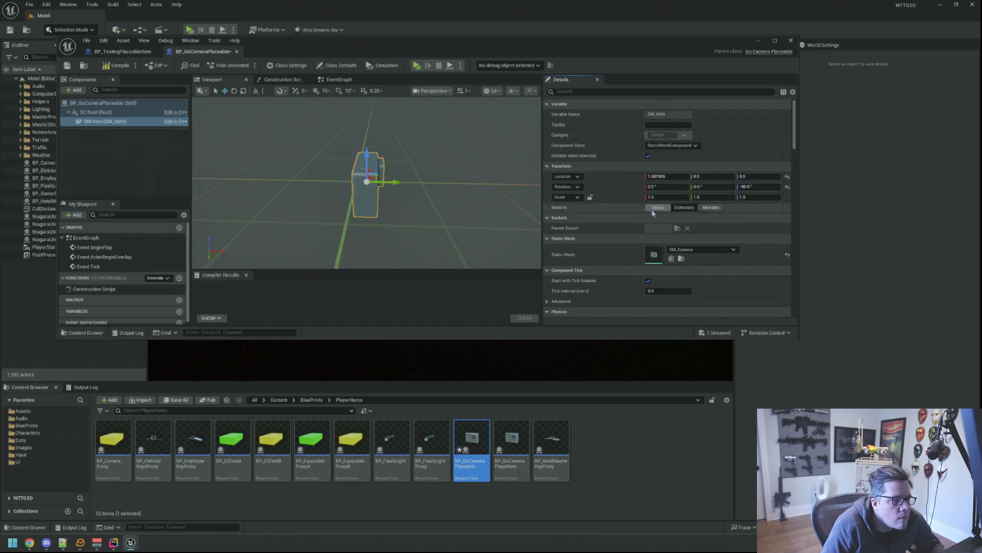
- Flip between BP_TestingPlaceableItem and BP_GoCameraPlaceable to verify the mesh transforms match
left_click(123, 51)
scroll(609, 183, "down", 3)
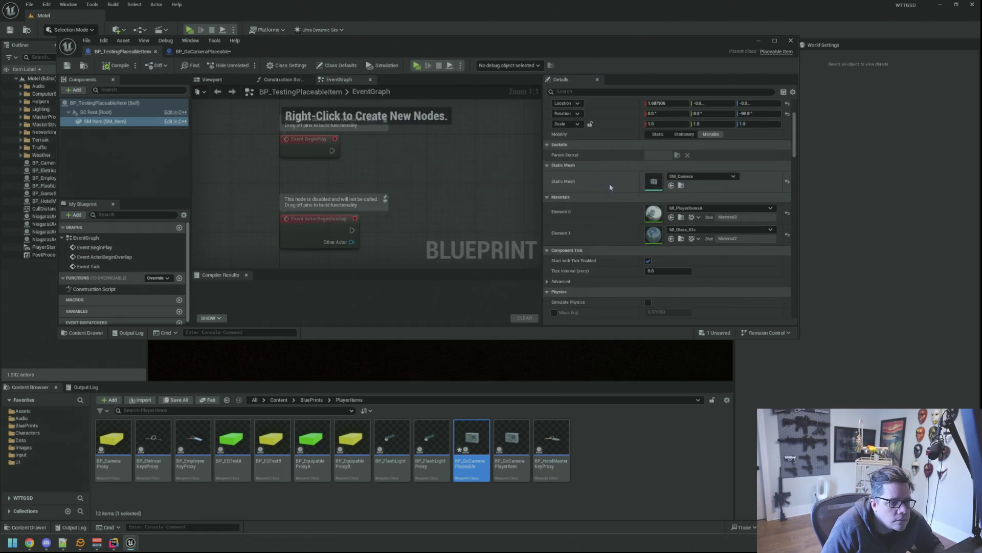
left_click(203, 51)
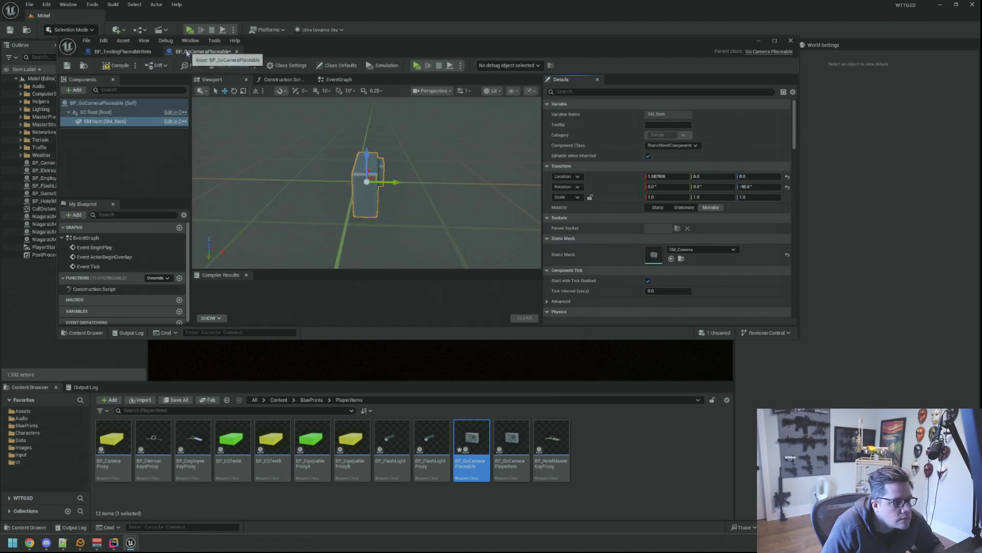
scroll(592, 175, "down", 3)
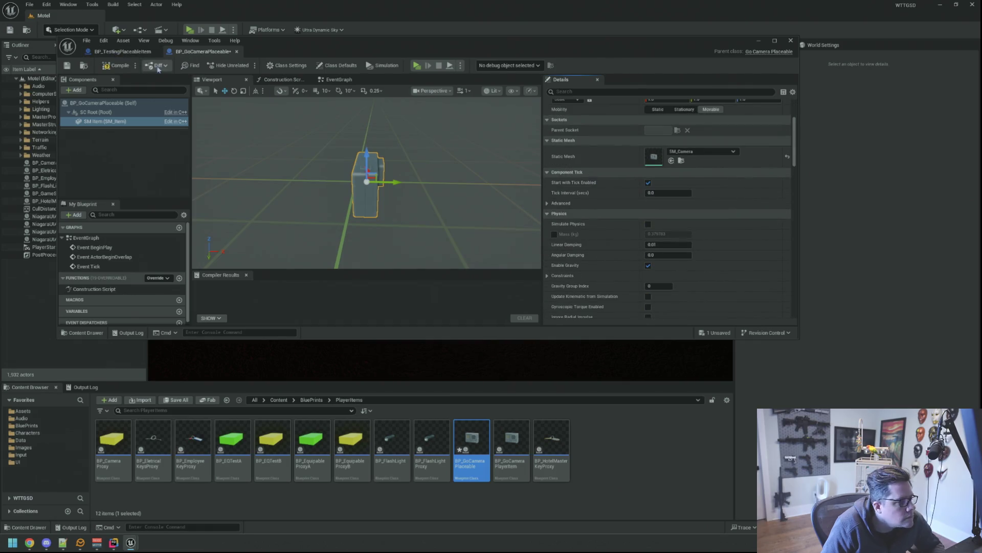
left_click(123, 51)
scroll(617, 171, "down", 2)
scroll(616, 171, "down", 2)
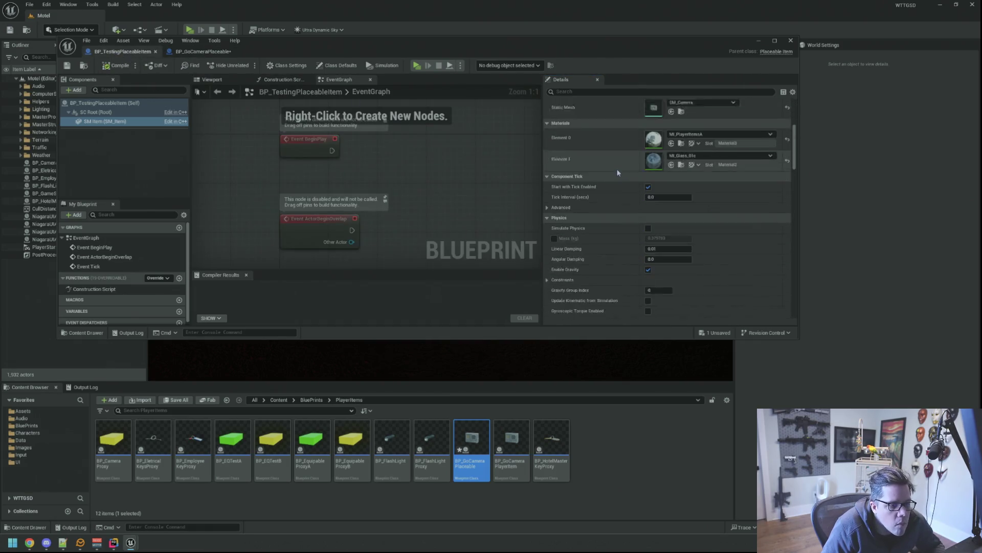
scroll(616, 171, "down", 2)
scroll(616, 168, "down", 3)
scroll(620, 170, "down", 3)
scroll(625, 172, "down", 3)
scroll(625, 176, "down", 3)
scroll(625, 176, "up", 3)
scroll(624, 176, "up", 3)
scroll(625, 176, "up", 3)
scroll(625, 176, "up", 3)
scroll(626, 177, "up", 3)
scroll(625, 176, "up", 3)
scroll(625, 177, "up", 3)
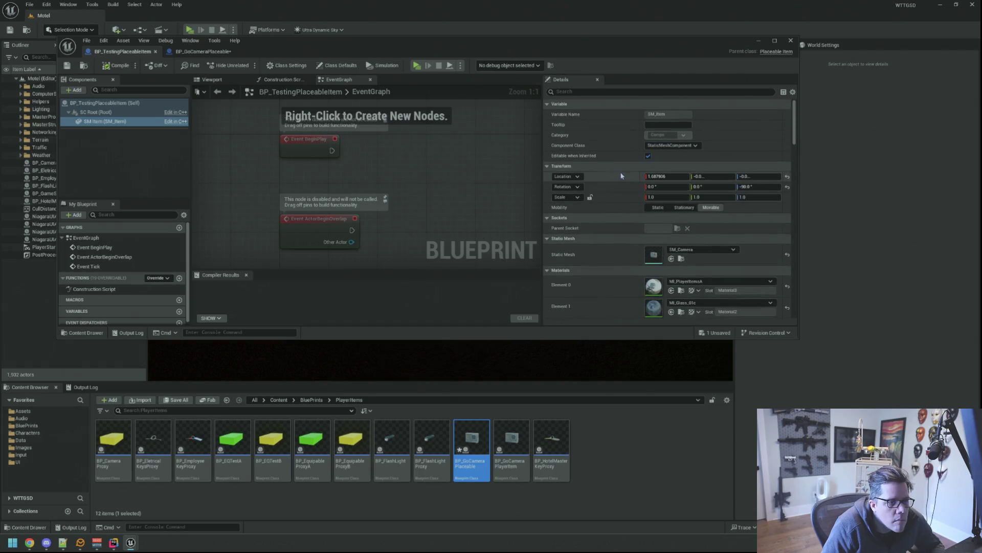
left_click(202, 51)
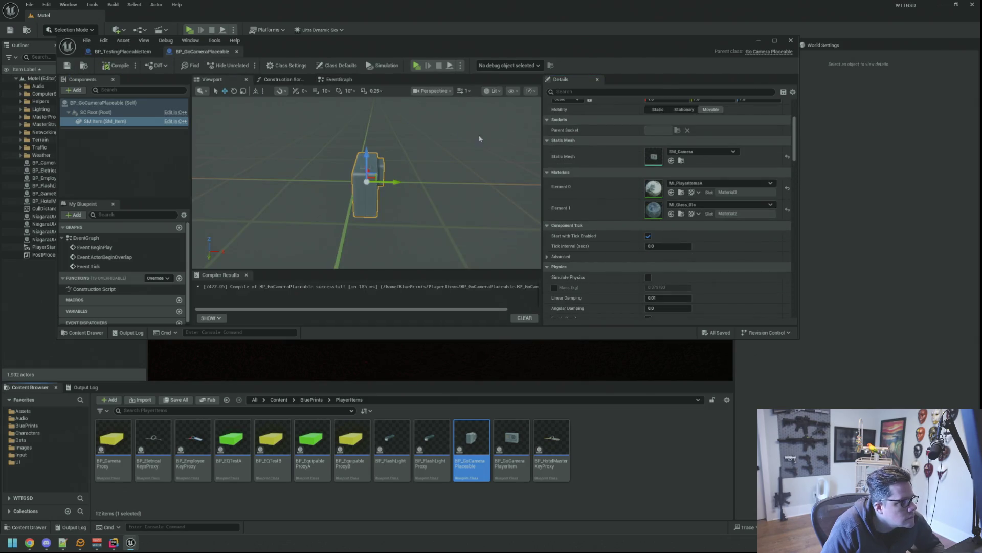
- Copy all Vars category properties from BP_TestingPlaceableItem's Class Defaults into BP_GoCameraPlaceable
left_click(104, 102)
scroll(640, 165, "down", 5)
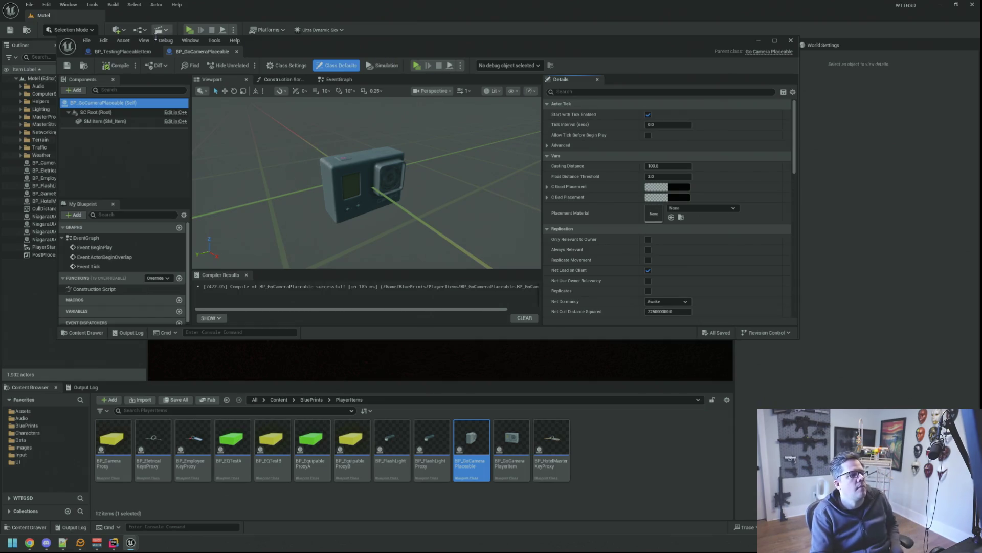
left_click(122, 51)
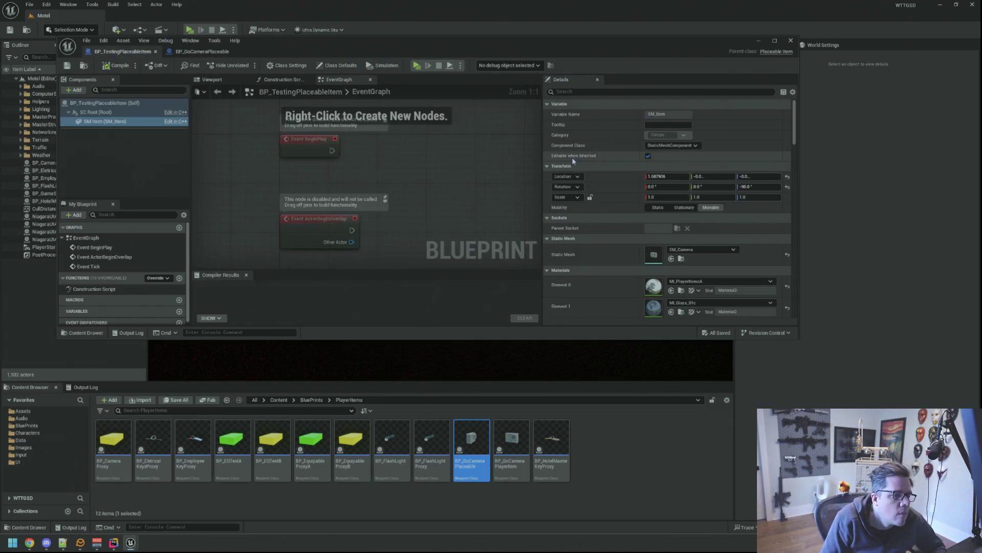
left_click(122, 103)
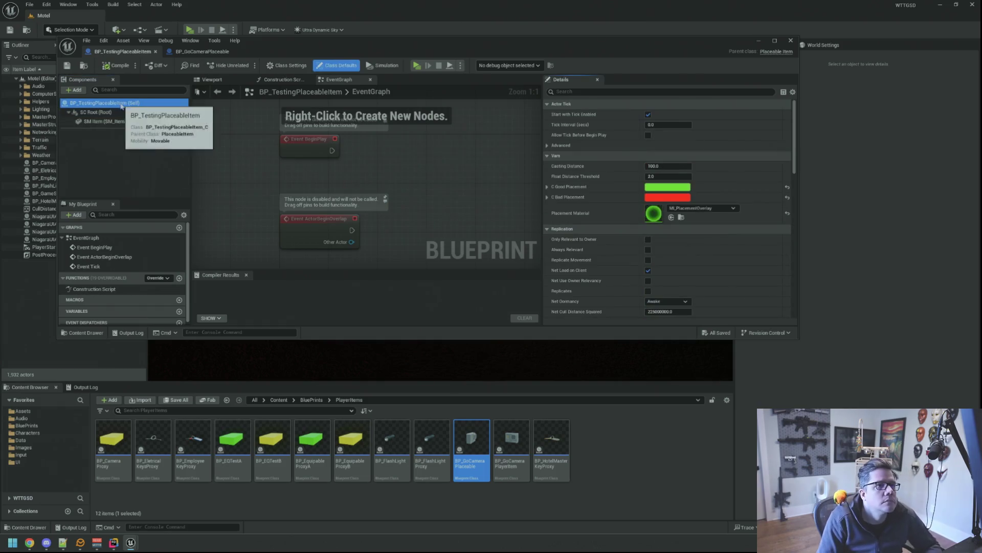
right_click(585, 160)
left_click(639, 201)
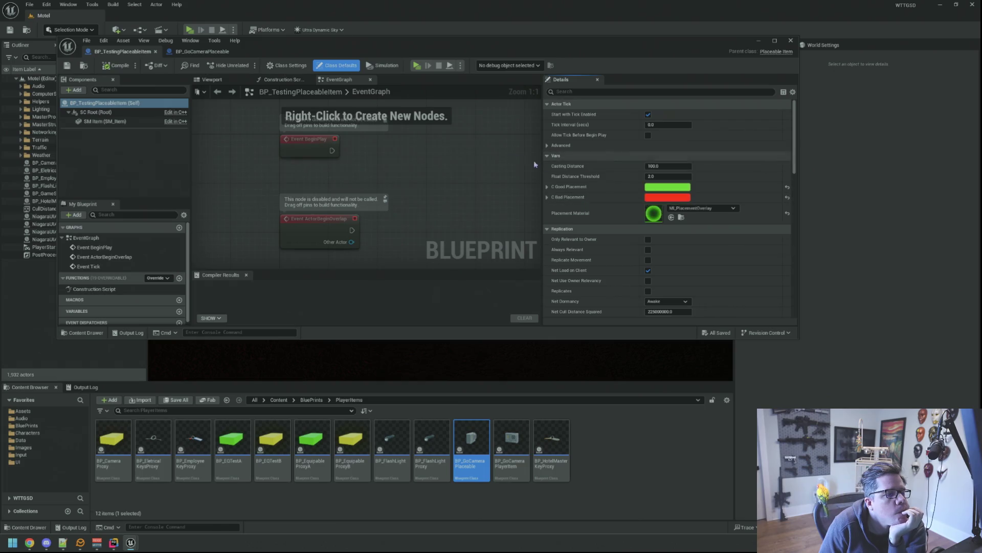
key("ctrl+Tab")
right_click(588, 159)
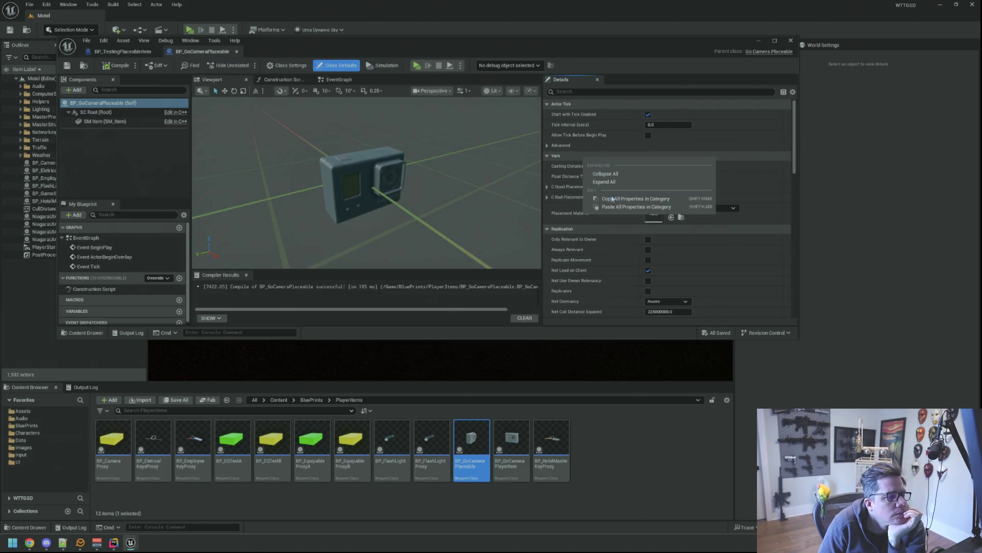
left_click(630, 206)
- Compile and save BP_GoCameraPlaceable, check the camera preview, then switch to the code editor
left_click(116, 65)
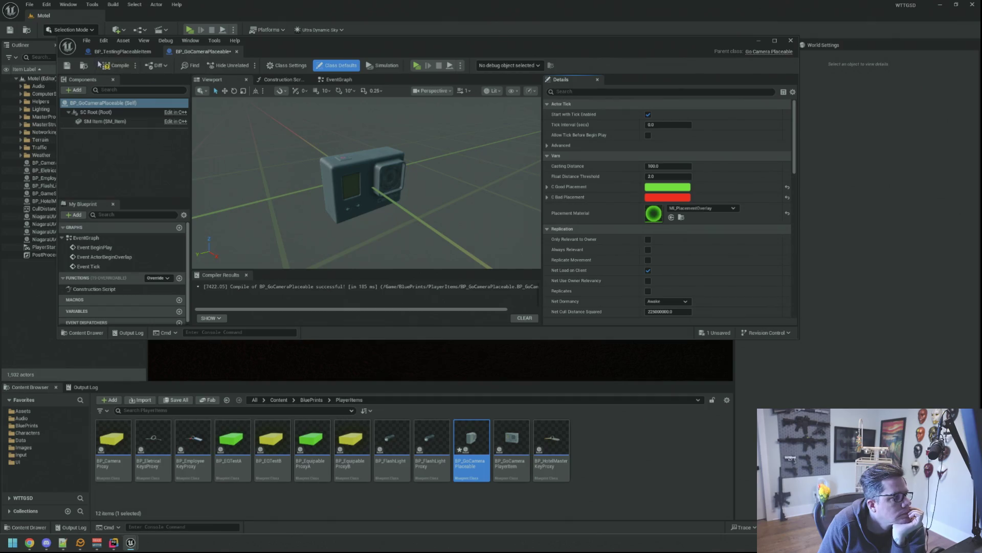
left_click(66, 65)
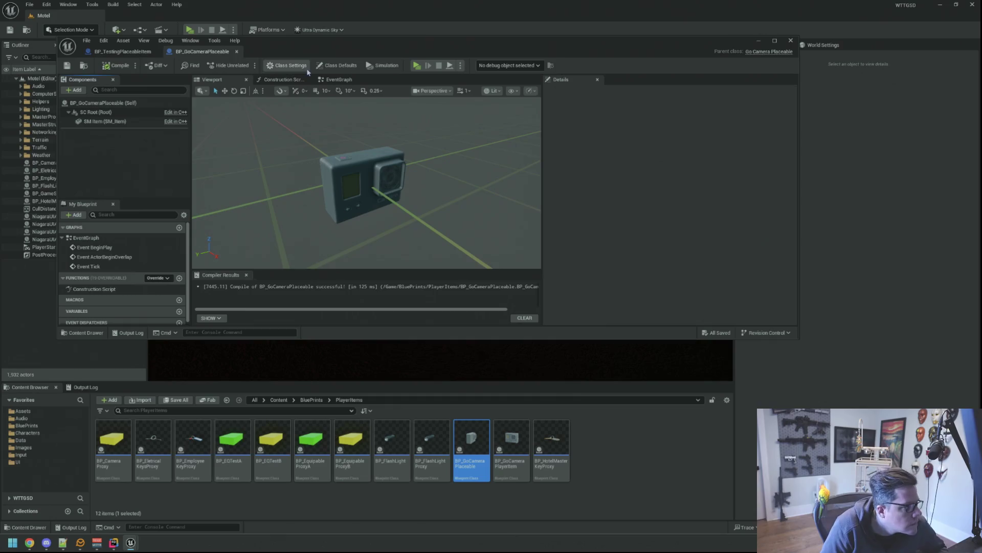
left_click_drag(370, 160, 330, 130)
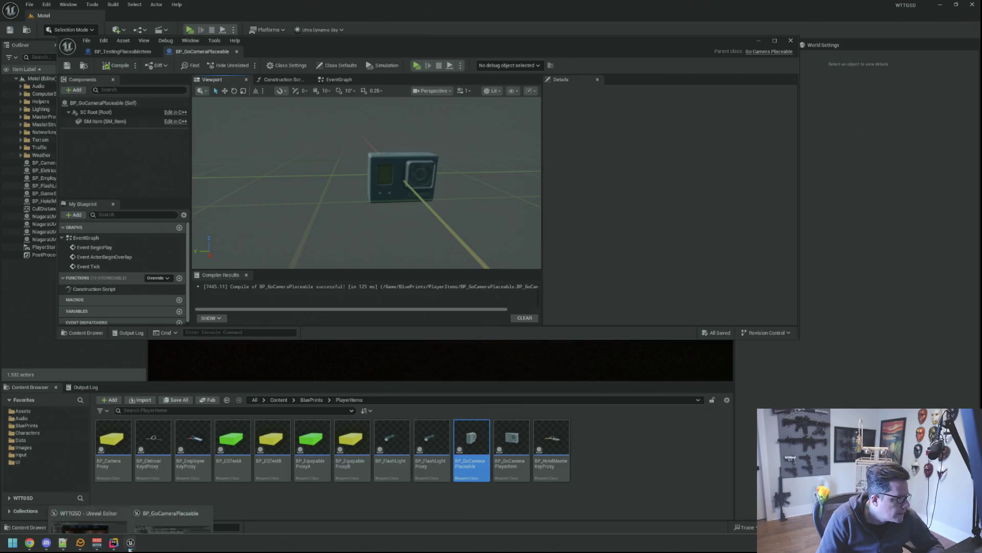
left_click(114, 542)
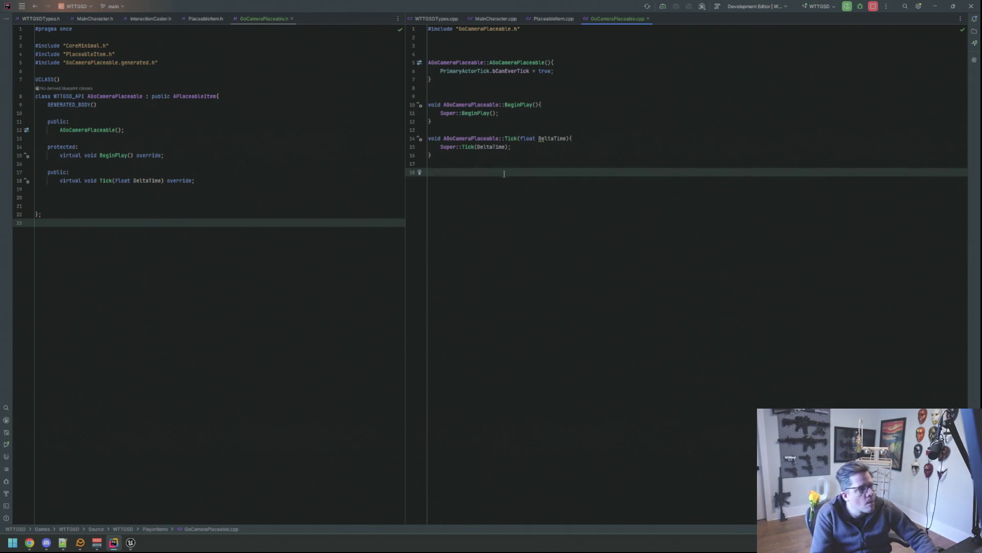
- Split Rider into panes showing PlaceableItem.h and PlaceableItem.cpp below InteractionCaster.h and GoCameraPlaceable.cpp
left_click_drag(206, 18, 240, 473)
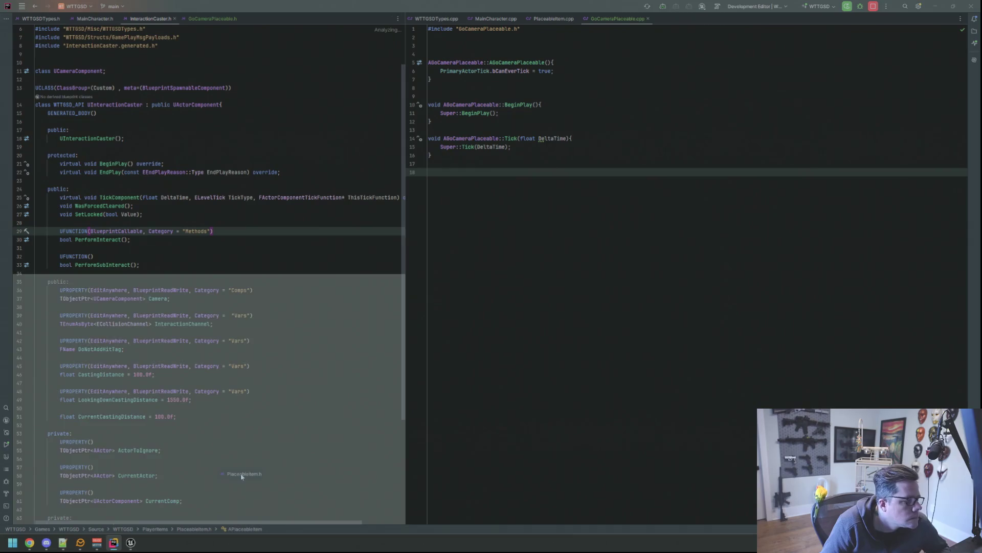
left_click(546, 21)
left_click_drag(570, 458, 570, 459)
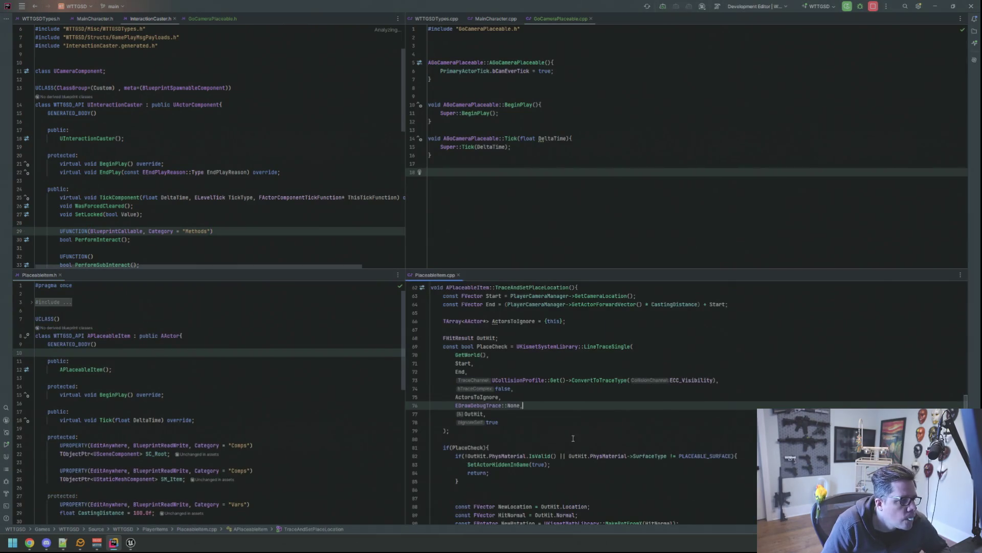
left_click(308, 170)
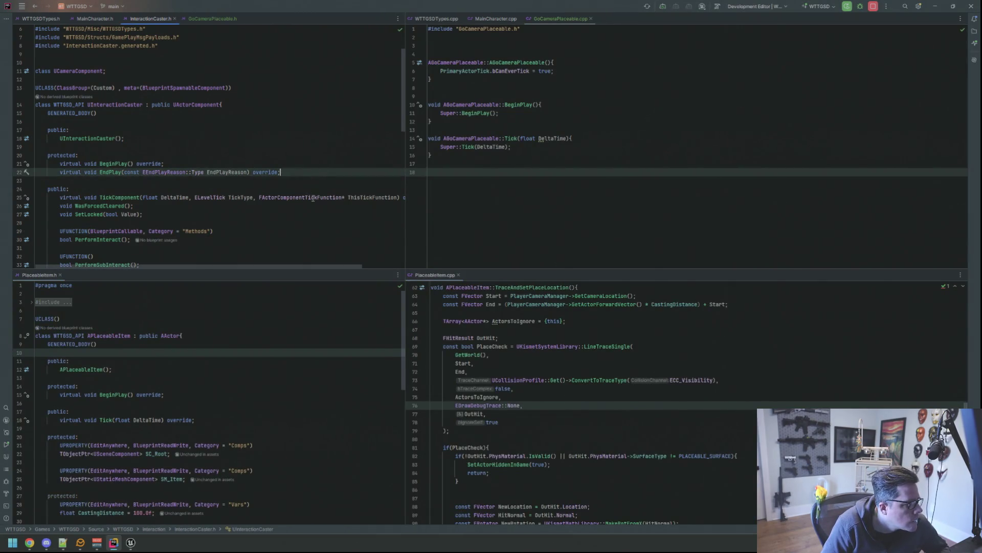
scroll(280, 329, "down", 3)
left_click(281, 328)
left_click(314, 223)
left_click(338, 147)
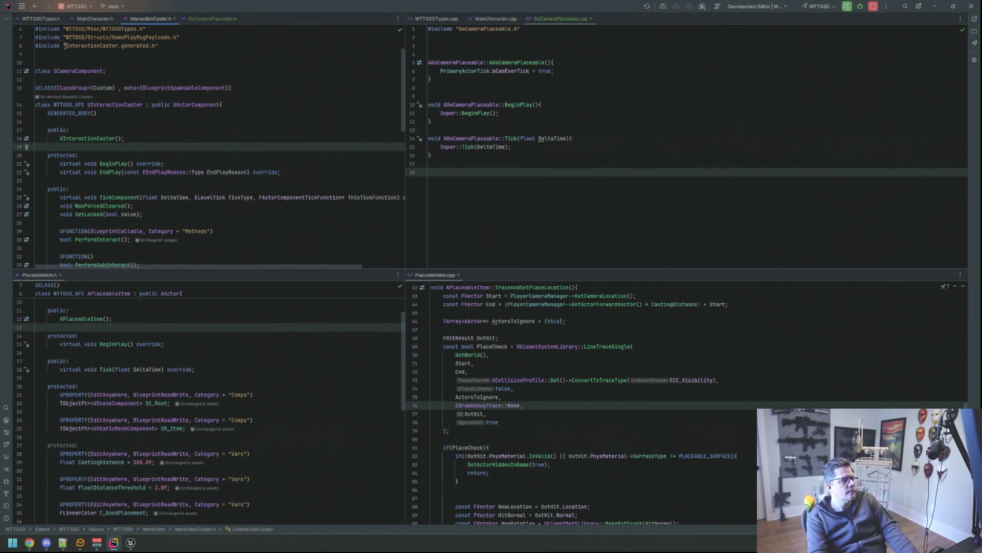
left_click(292, 181)
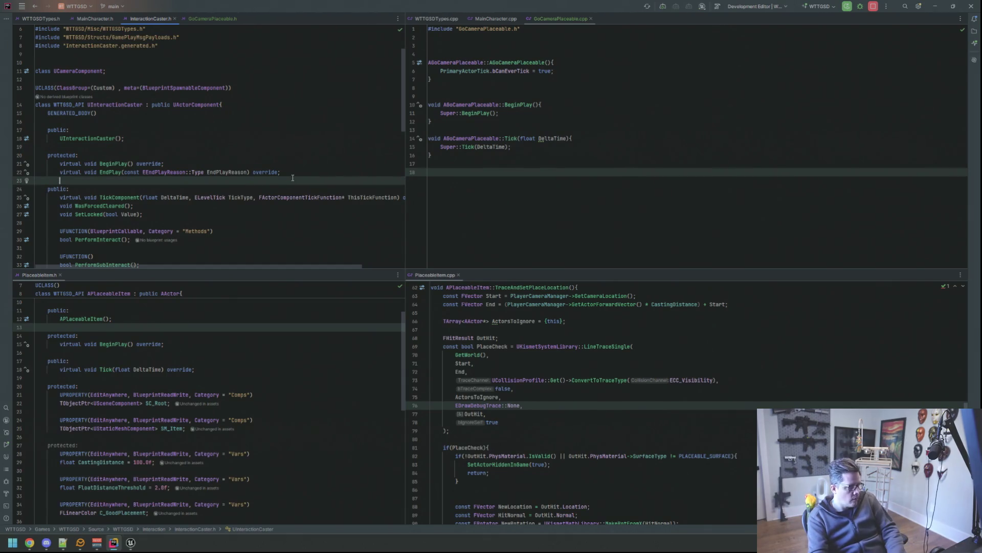
scroll(285, 412, "down", 3)
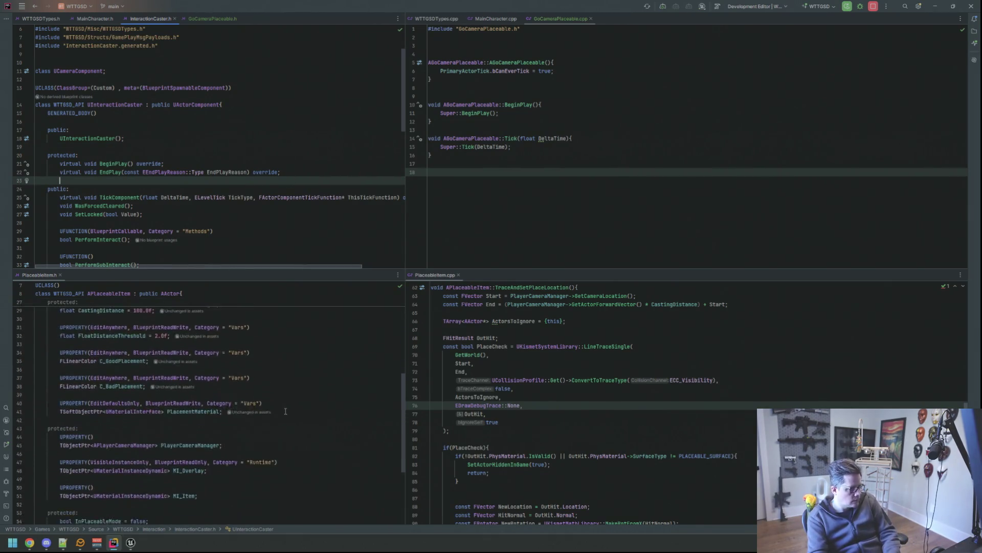
left_click(294, 377)
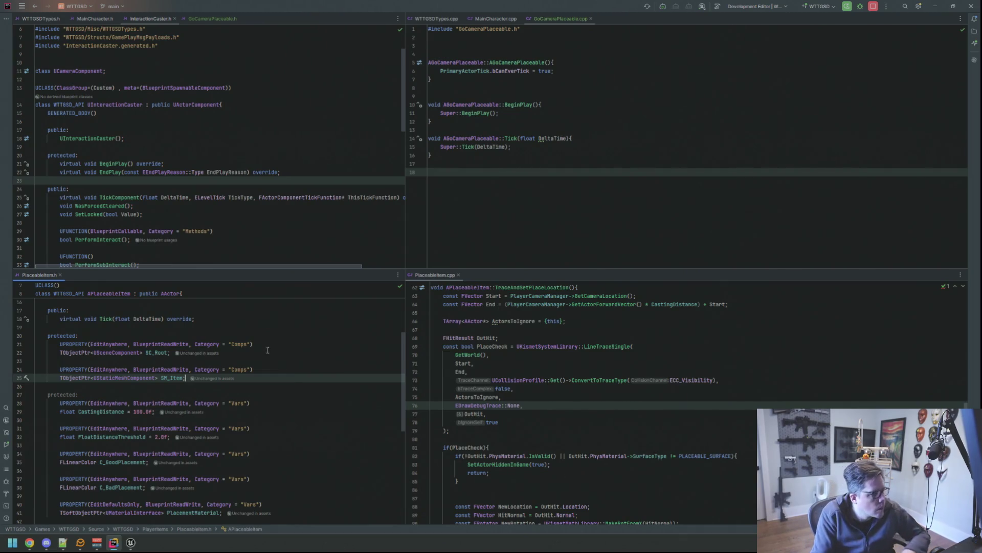
left_click(284, 140)
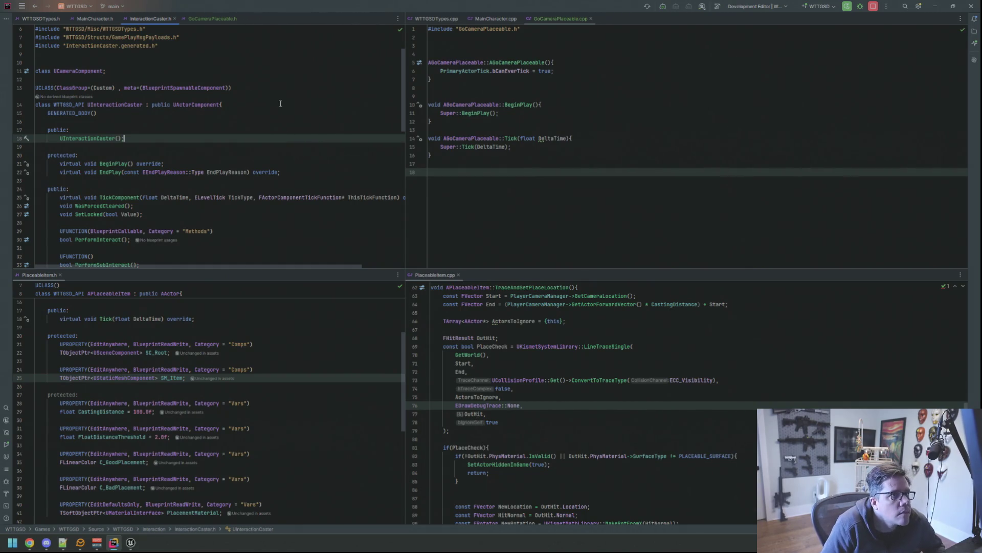
scroll(125, 42, "down", 3)
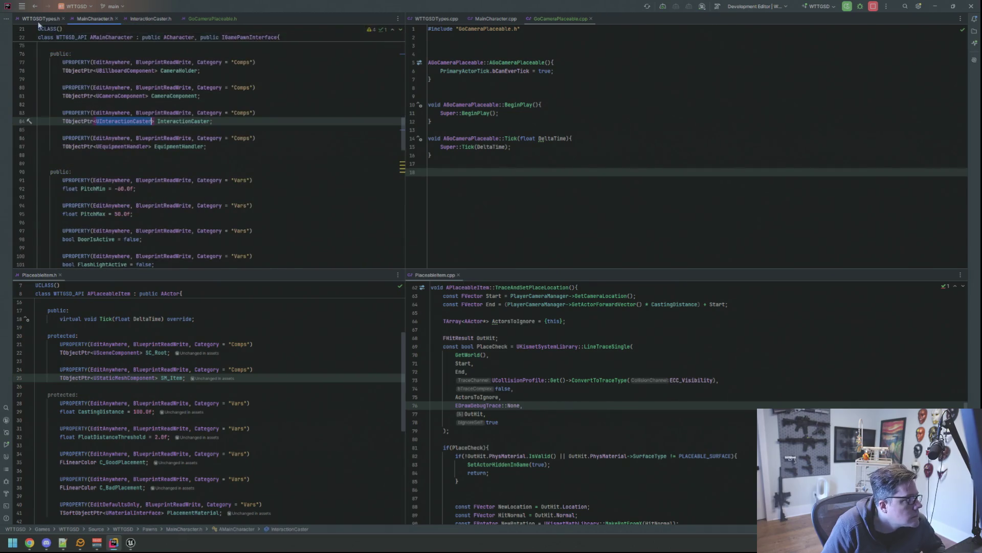
- Show WTTGSDTypes.h's GameItem gameplay tags in the upper-left pane and move to the end of SM_Item in PlaceableItem.h
left_click(153, 118, "ctrl")
scroll(244, 116, "up", 10)
scroll(254, 123, "up", 10)
scroll(294, 125, "up", 10)
scroll(285, 142, "up", 10)
scroll(285, 143, "up", 5)
scroll(269, 177, "down", 3)
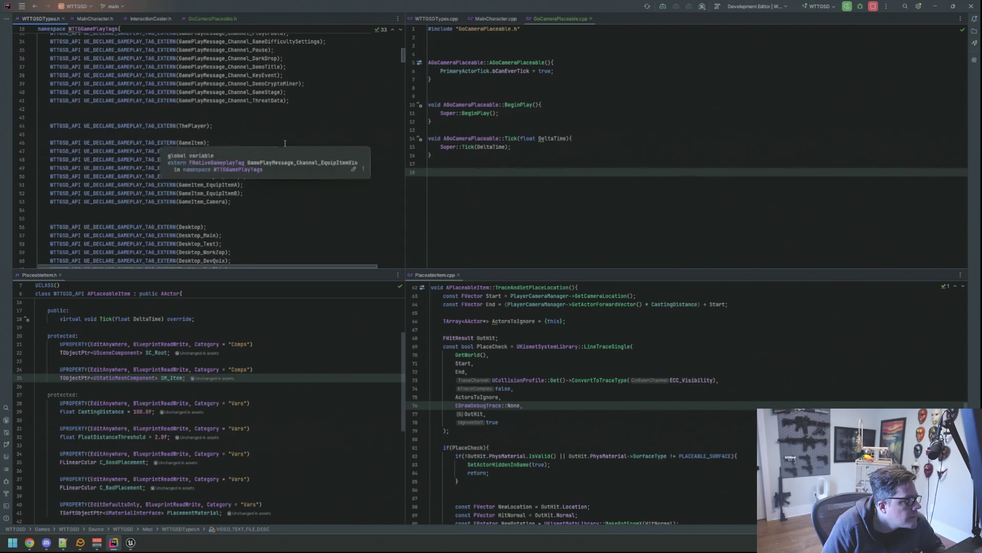
left_click(266, 199)
key("Down")
key("Down")
key("Down")
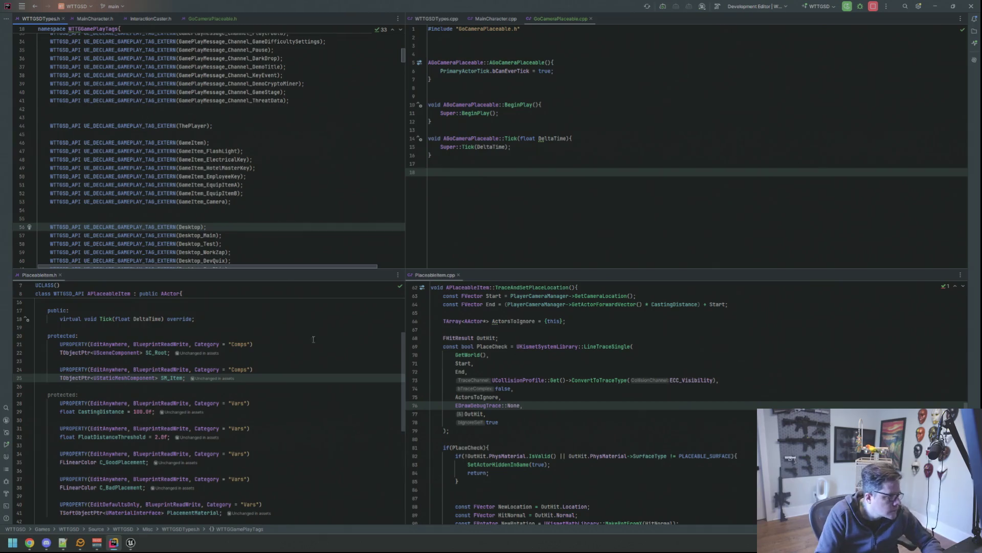
scroll(298, 367, "down", 2)
scroll(296, 372, "down", 2)
scroll(294, 380, "down", 2)
scroll(294, 387, "down", 1)
scroll(294, 387, "up", 3)
left_click(286, 416)
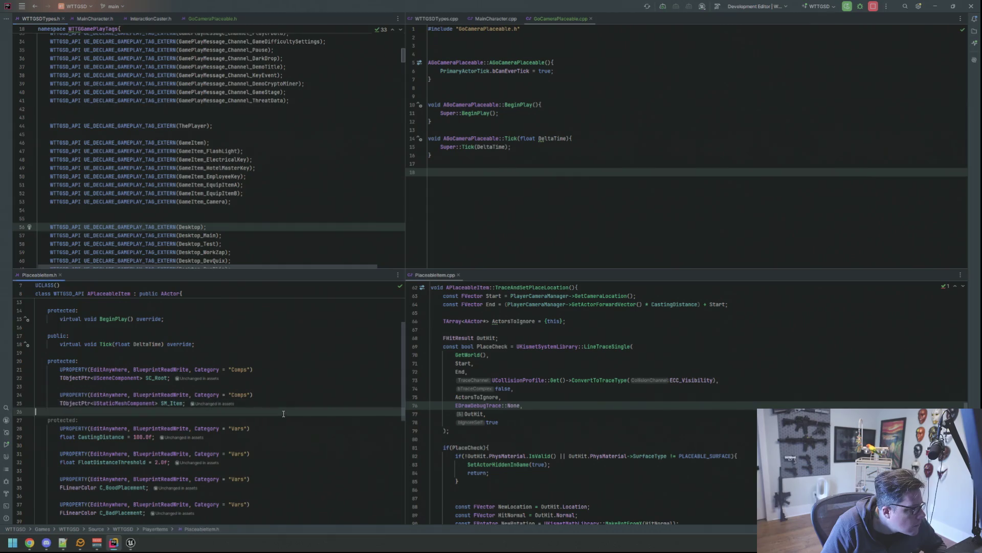
- Below SM_Item add UPROPERTY(EditAnywhere, BlueprintReadWrite, Category = "Vars") via autocomplete, followed by a blank line
key("Return")
key("Return")
key("Up")
type("UPROPERTY")
key("Return")
type("EditAnywhere, Blueprint")
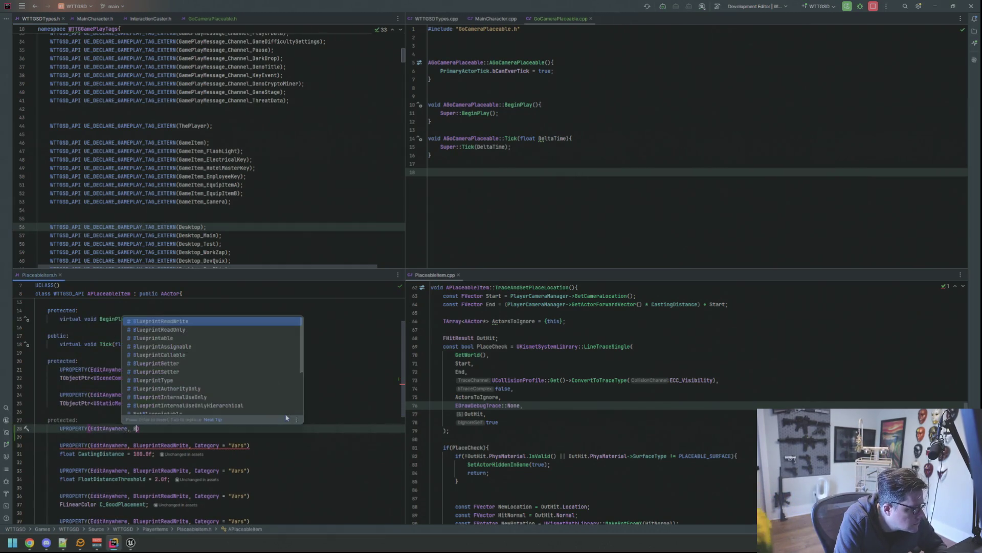
key("Return")
type(", Category = \"Vars")
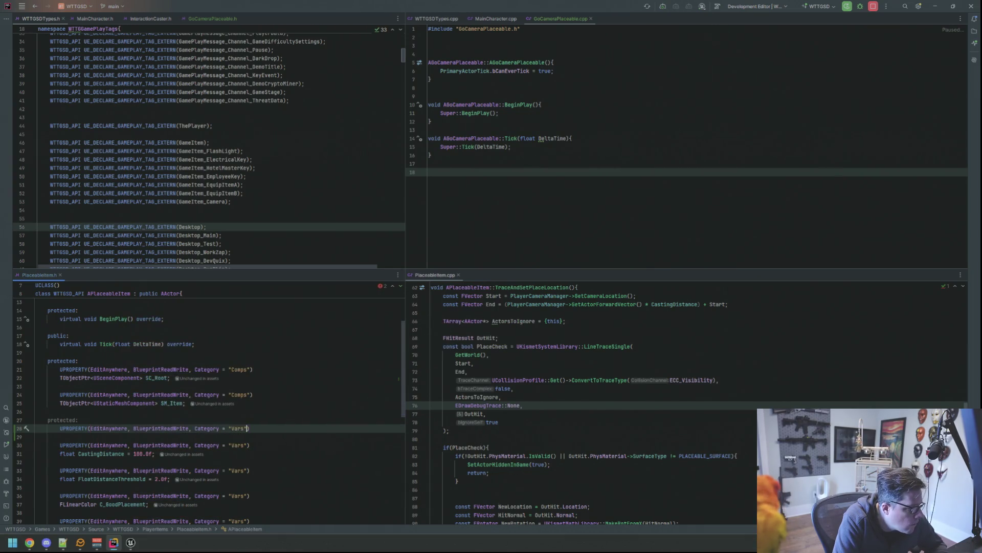
key("End")
key("Return")
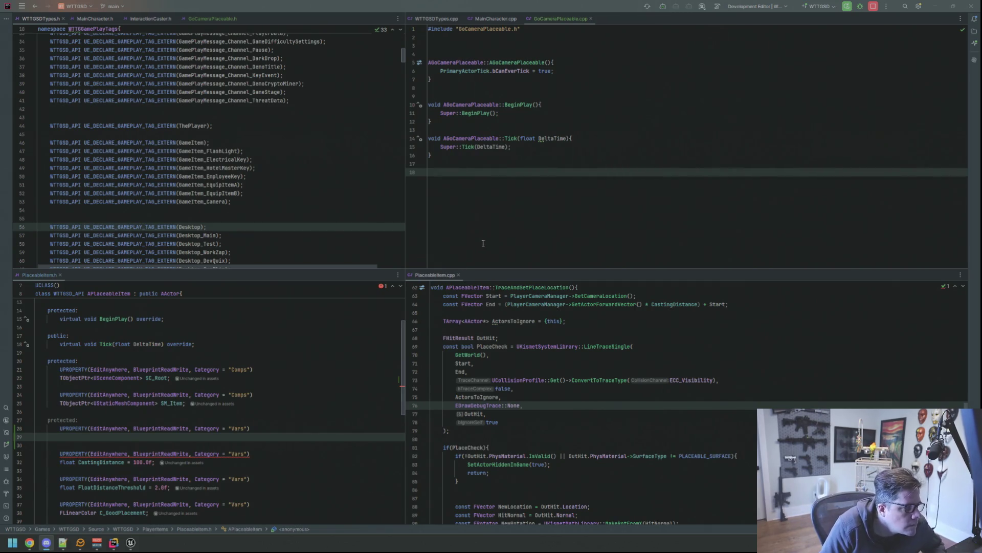
left_click(283, 426)
- Declare 'FGameplayTag GameItem;' under the Vars specifier and add the gameplay tag #include via the quick fix
left_click(285, 434)
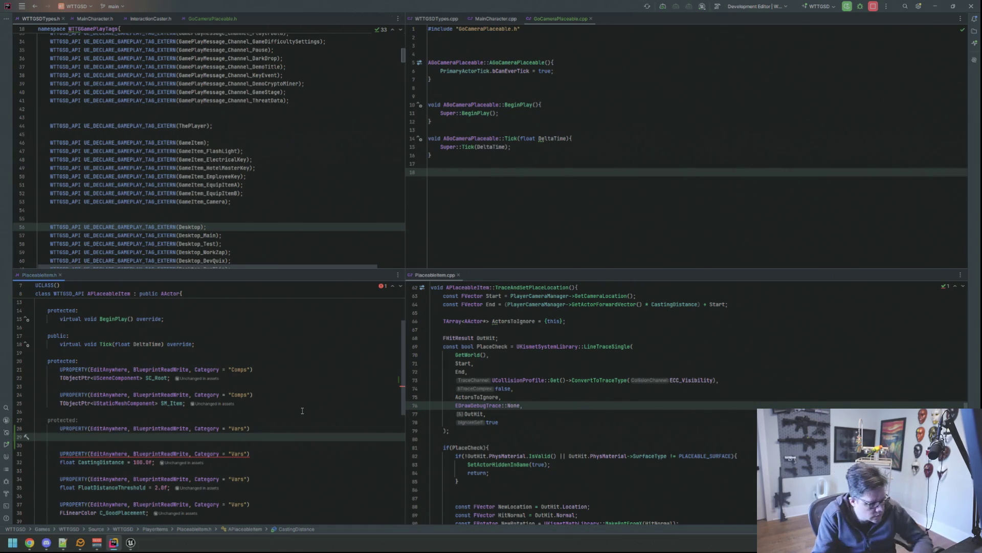
type("Fgamep")
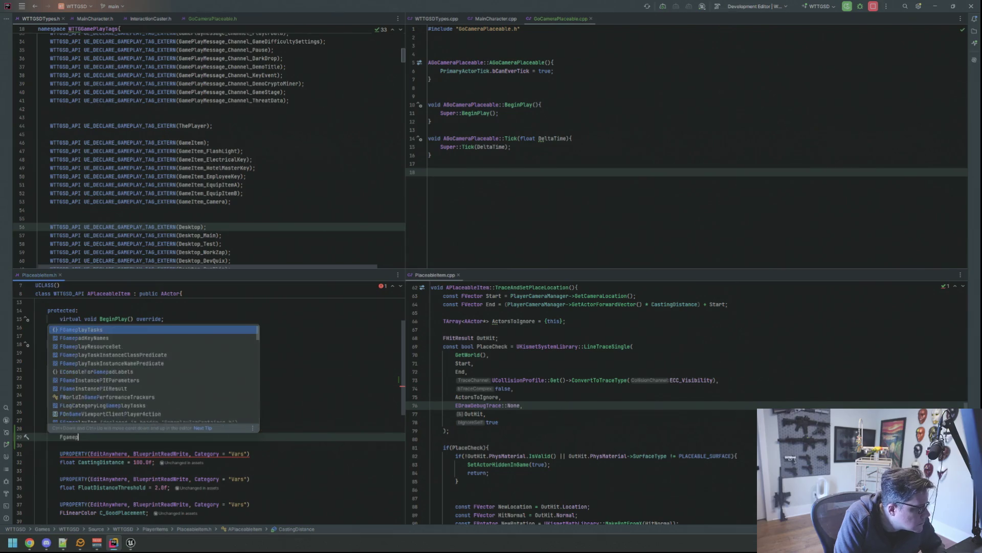
type("laytag")
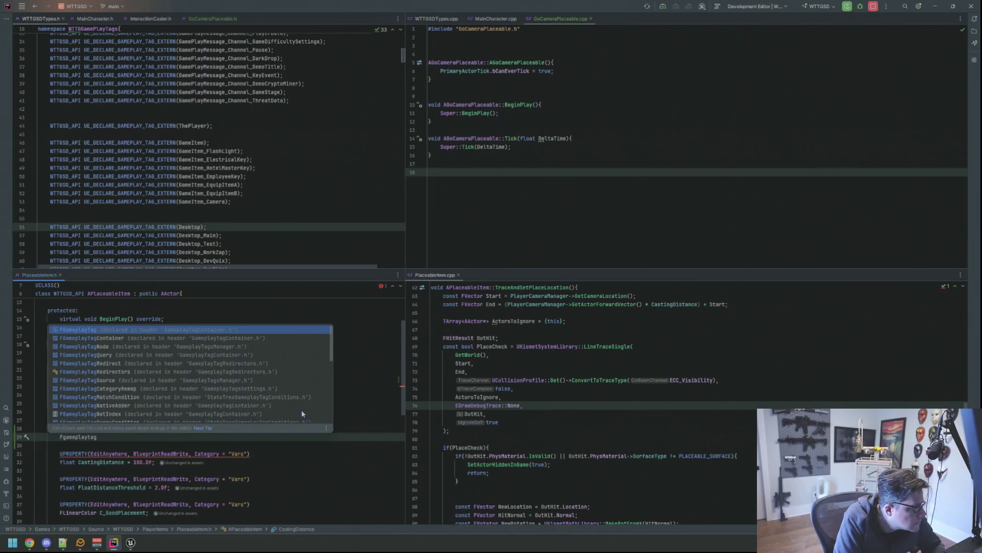
key("alt+Return")
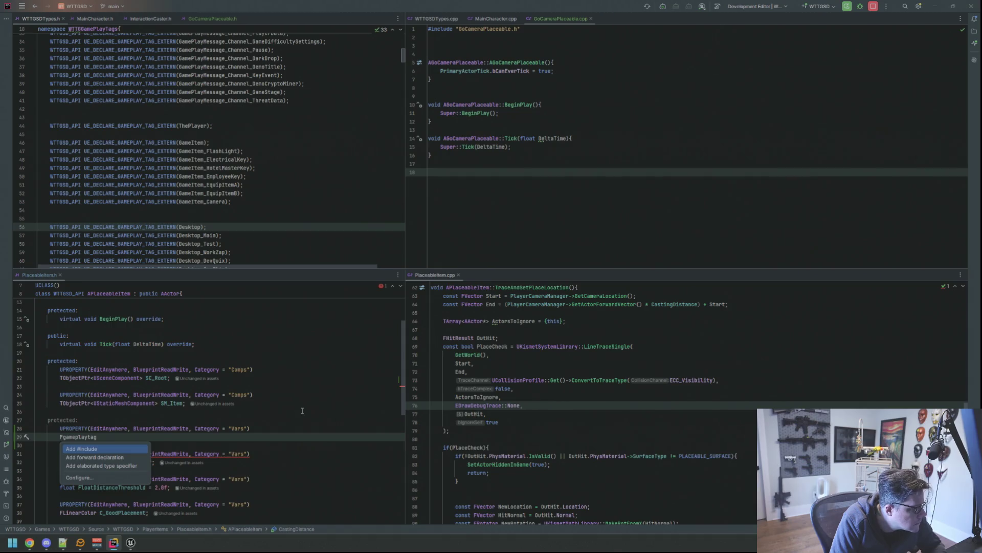
key("Return")
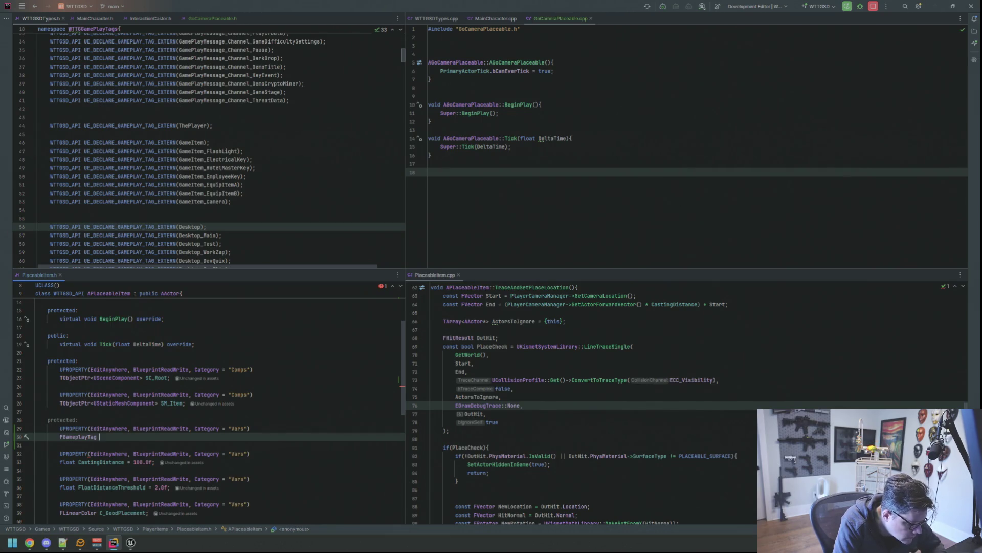
type("Ga")
key("BackSpace")
key("BackSpace")
type("G")
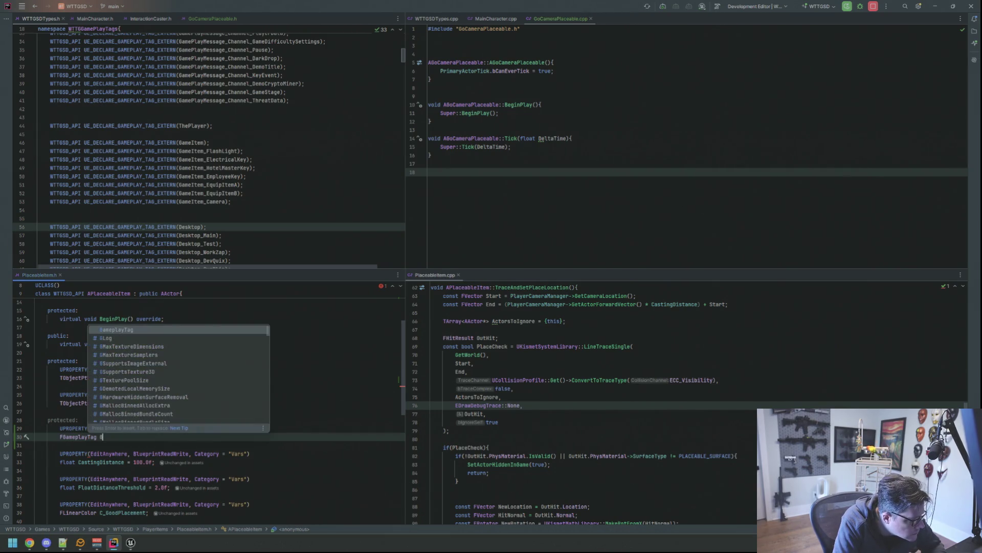
type("ame")
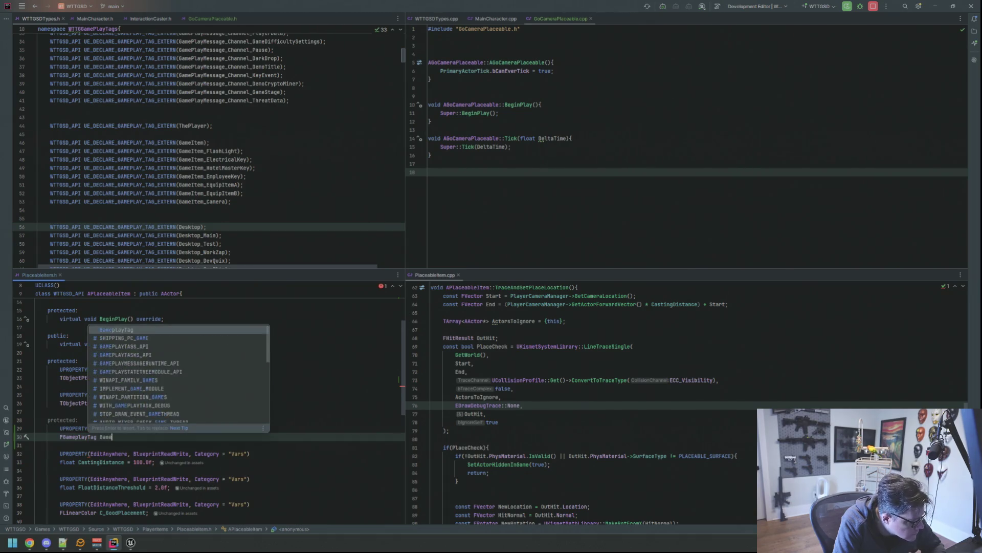
type("Item;")
key("Up")
key("Up")
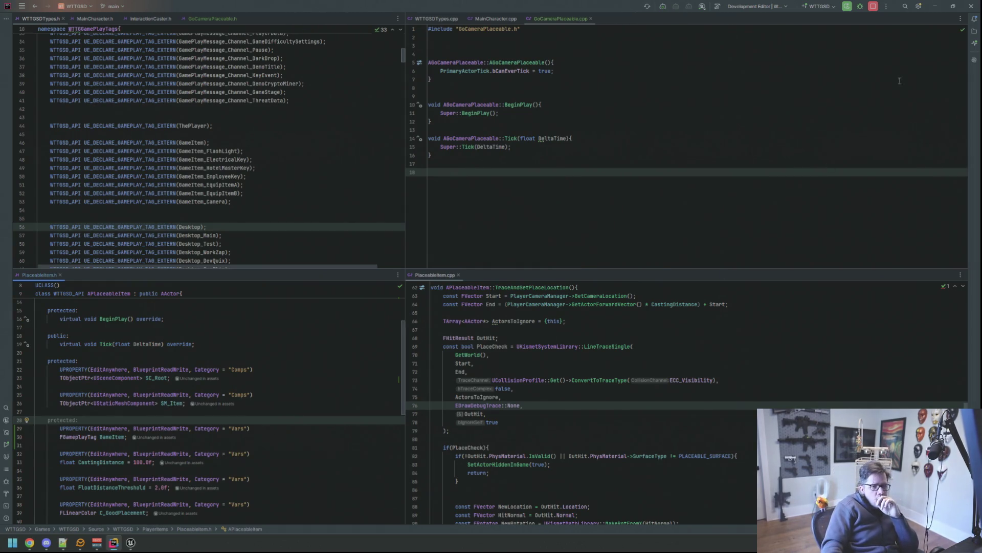
left_click(970, 40)
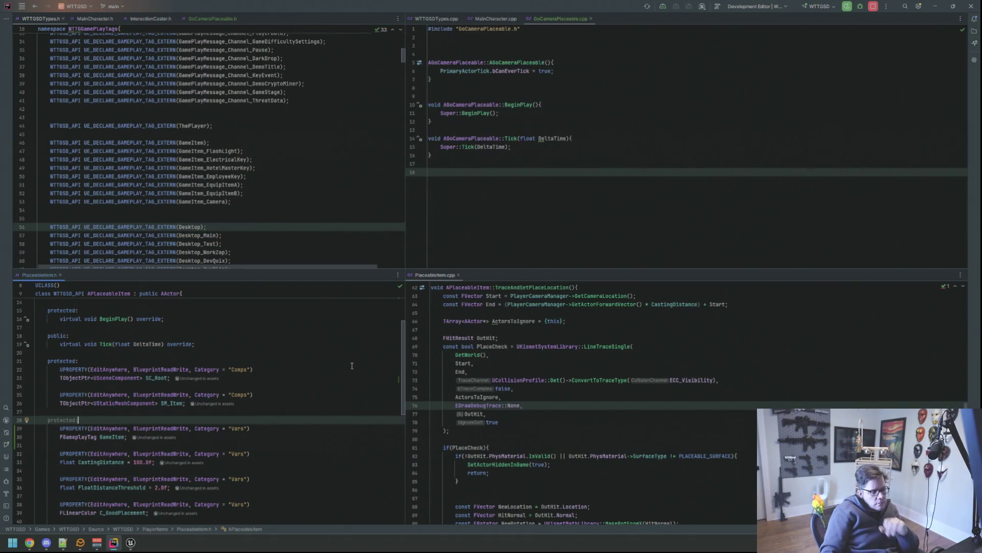
left_click(352, 376)
key("shift")
key("shift")
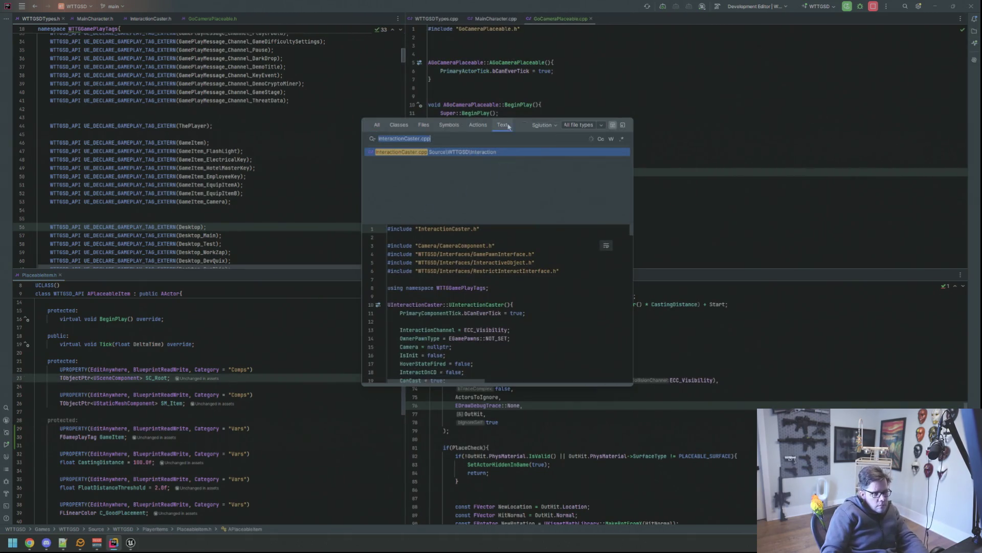
left_click(504, 125)
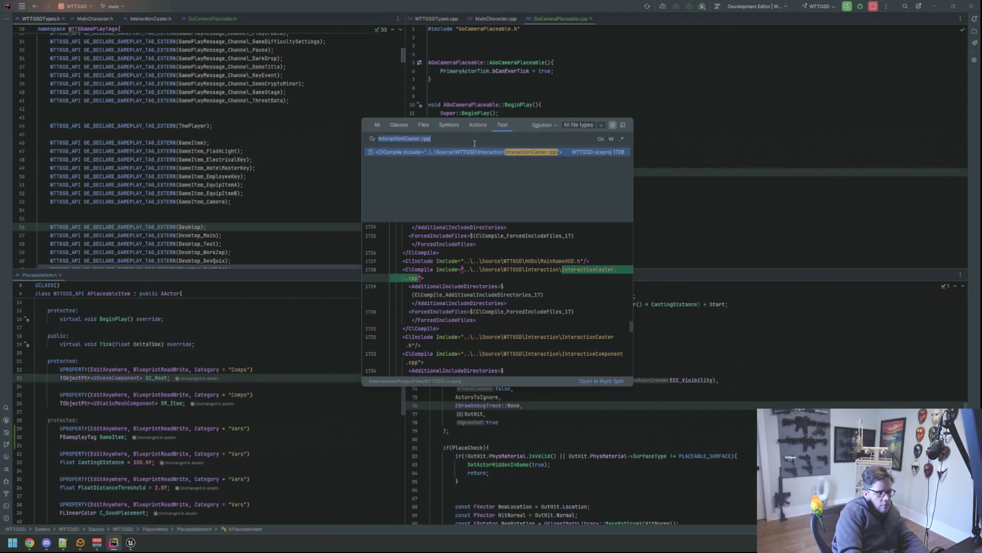
type("meta=(")
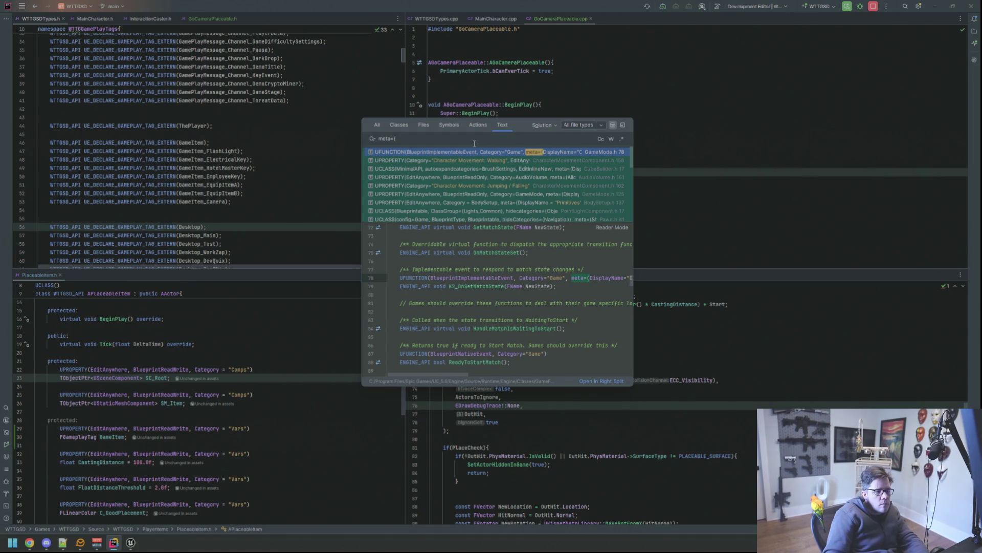
scroll(516, 168, "down", 2)
scroll(519, 168, "down", 2)
scroll(520, 167, "down", 2)
scroll(524, 168, "down", 2)
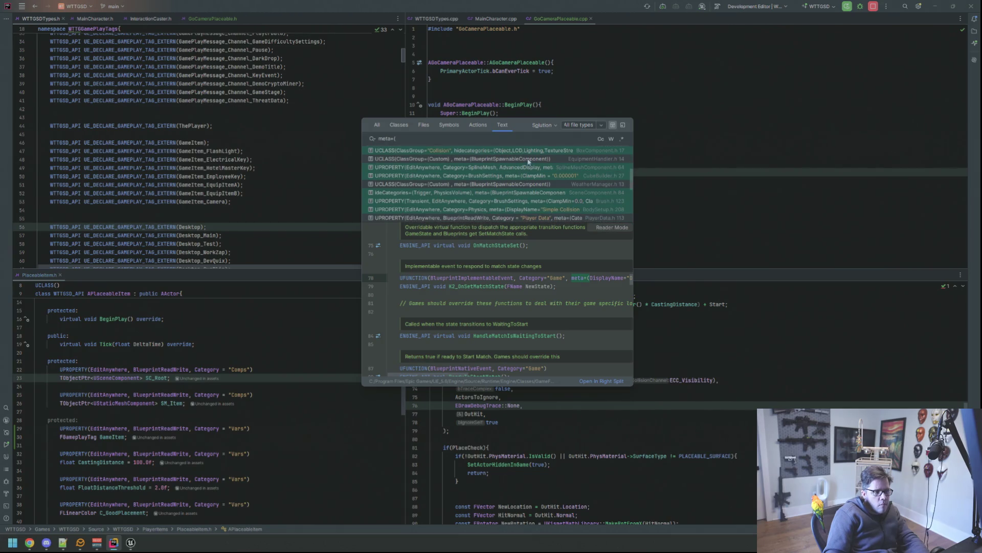
scroll(530, 187, "down", 2)
scroll(530, 187, "down", 2)
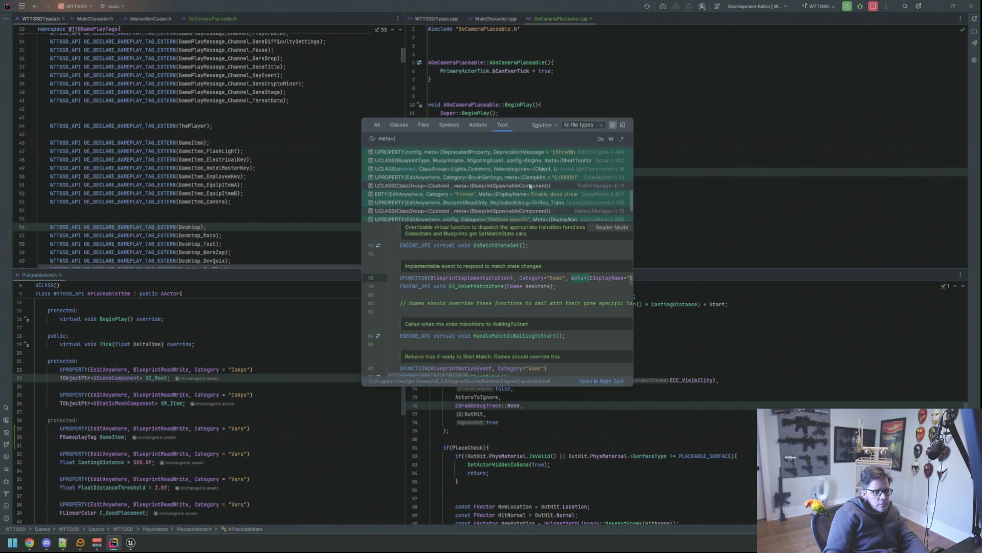
scroll(530, 185, "down", 2)
scroll(537, 183, "up", 2)
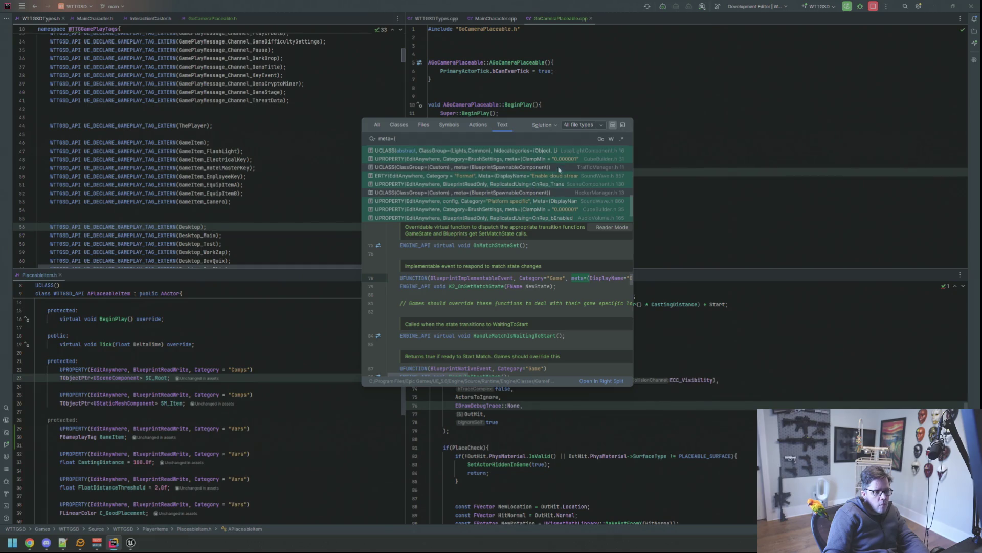
scroll(559, 168, "down", 2)
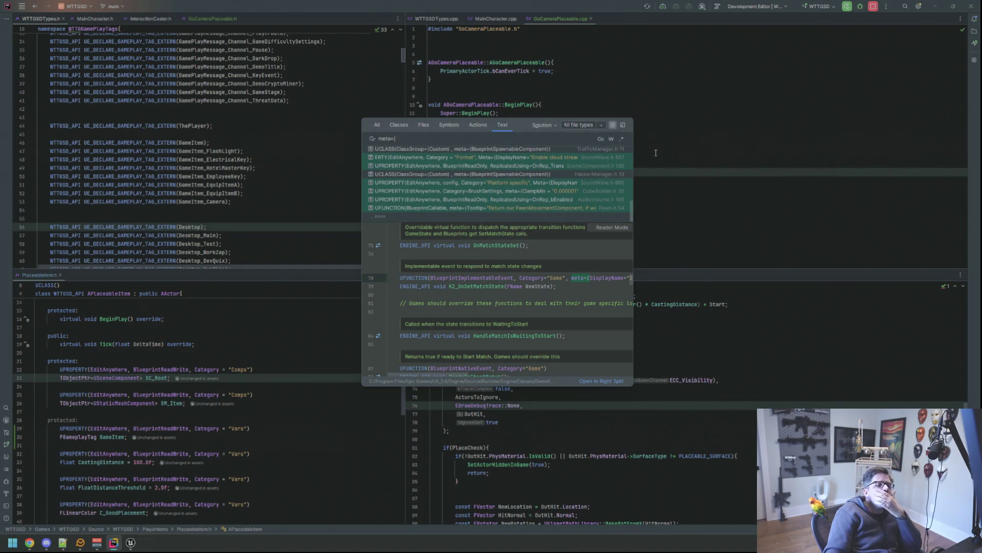
key("Escape")
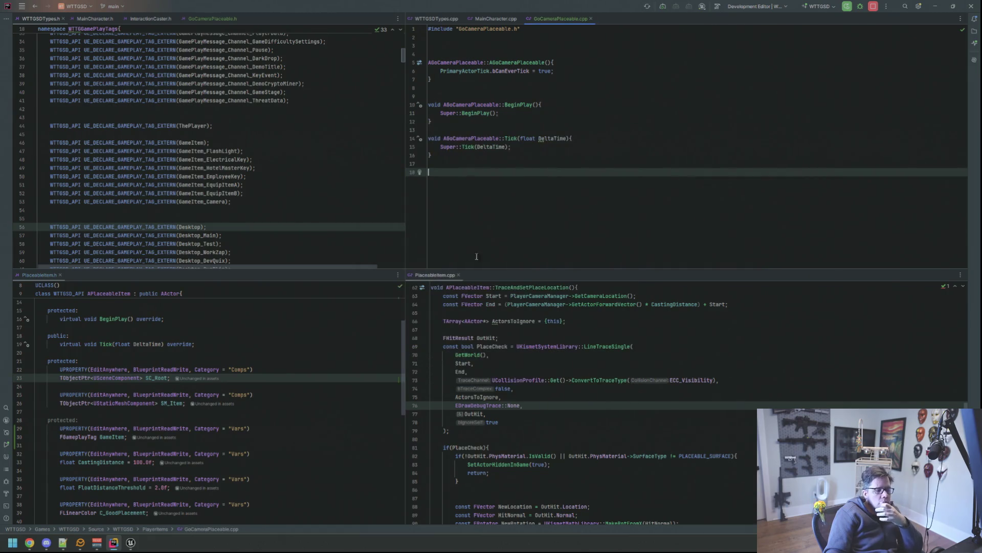
key("ctrl+Tab")
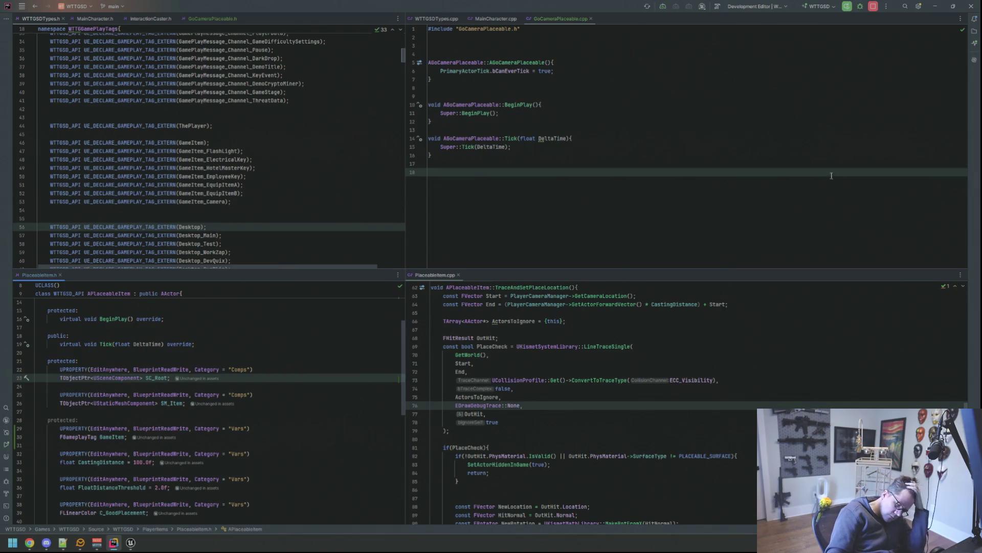
- Show the solution tree, peek at RSAudioHubActor.h from the Audio folder, then close it
left_click(974, 33)
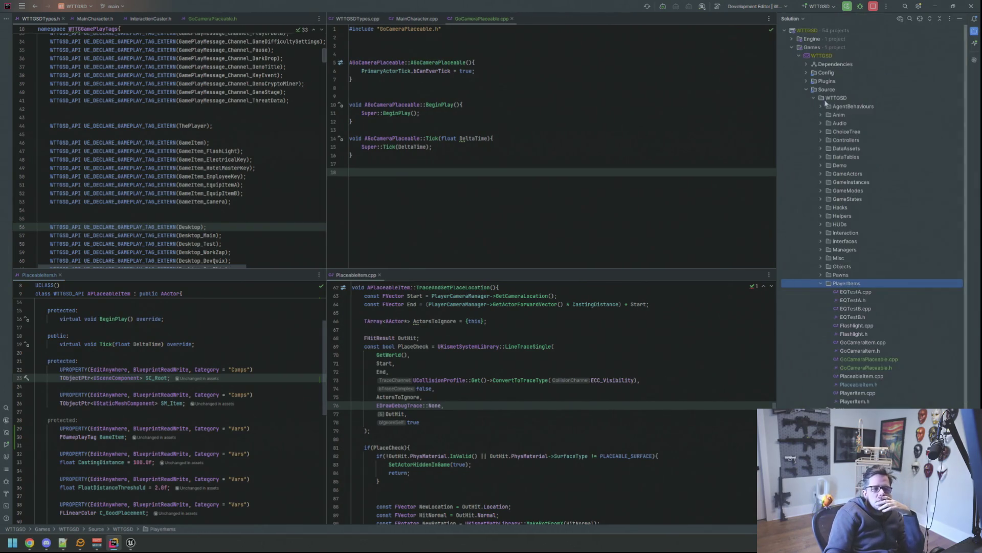
left_click(825, 127)
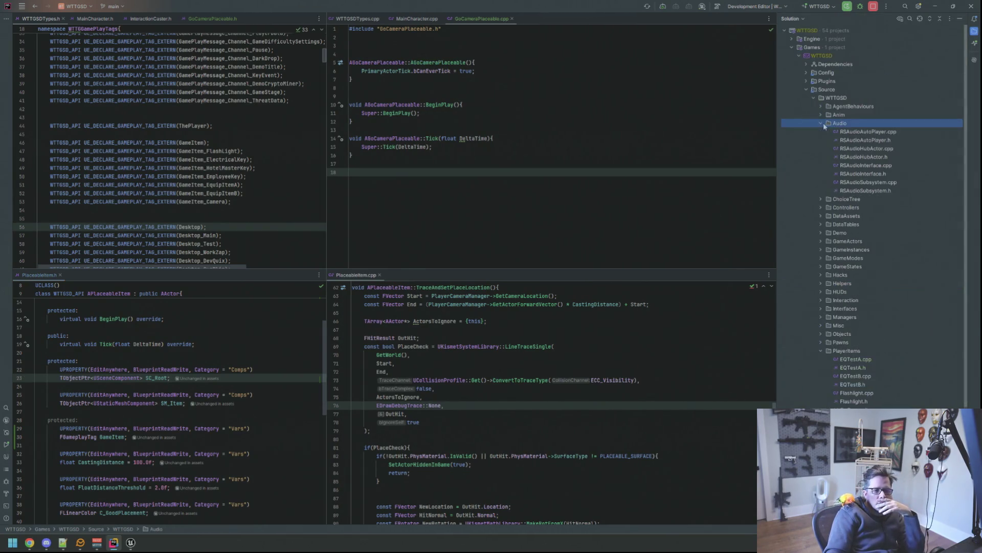
double_click(868, 156)
scroll(252, 367, "down", 3)
scroll(252, 366, "down", 3)
scroll(252, 367, "down", 4)
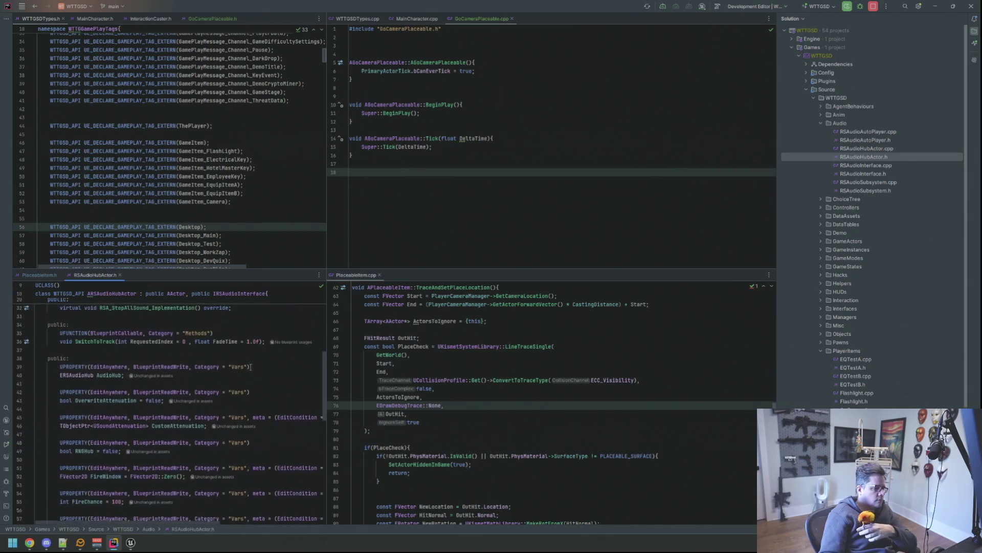
scroll(252, 366, "down", 1)
scroll(252, 366, "down", 2)
scroll(251, 365, "down", 2)
scroll(251, 366, "down", 2)
scroll(251, 365, "down", 2)
scroll(251, 367, "down", 2)
scroll(250, 366, "down", 2)
middle_click(93, 275)
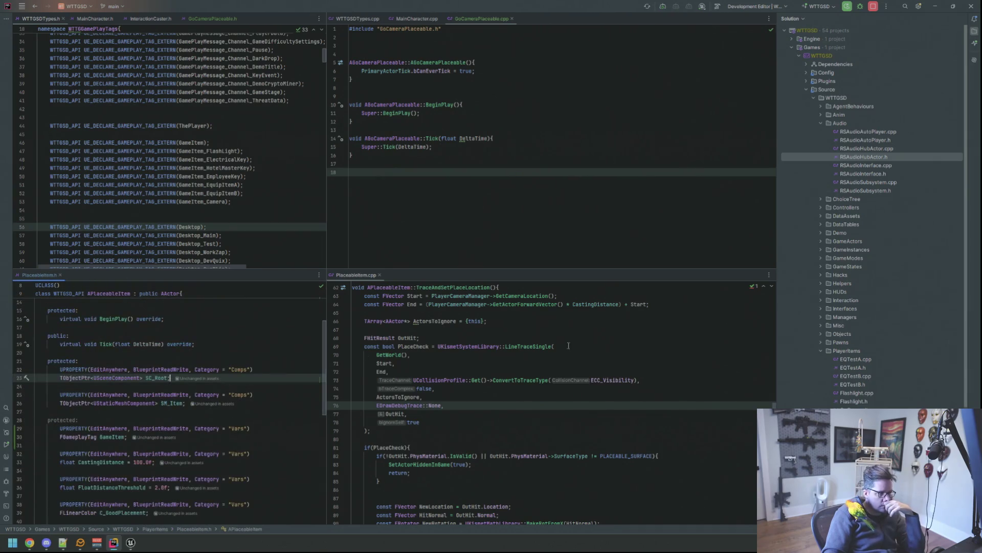
scroll(834, 321, "down", 3)
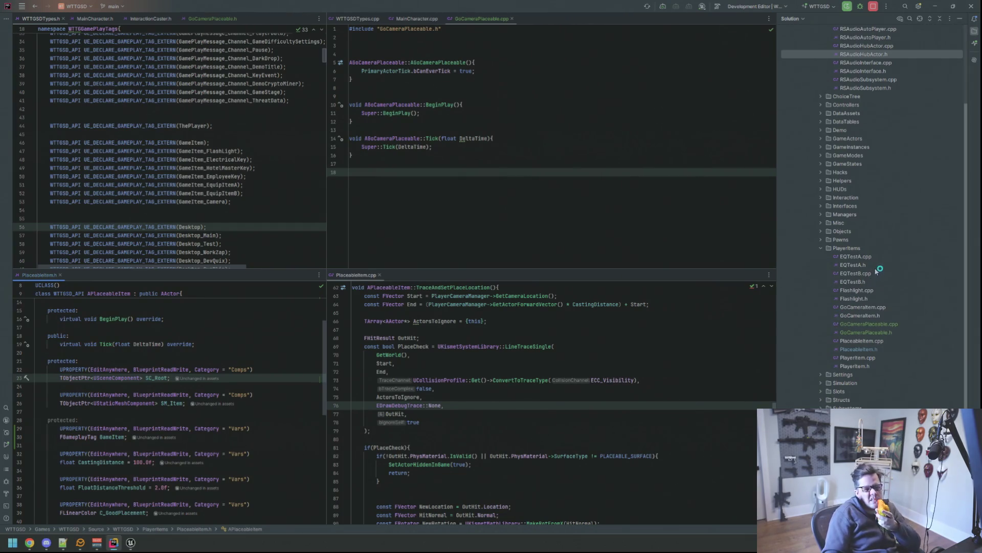
scroll(875, 276, "up", 3)
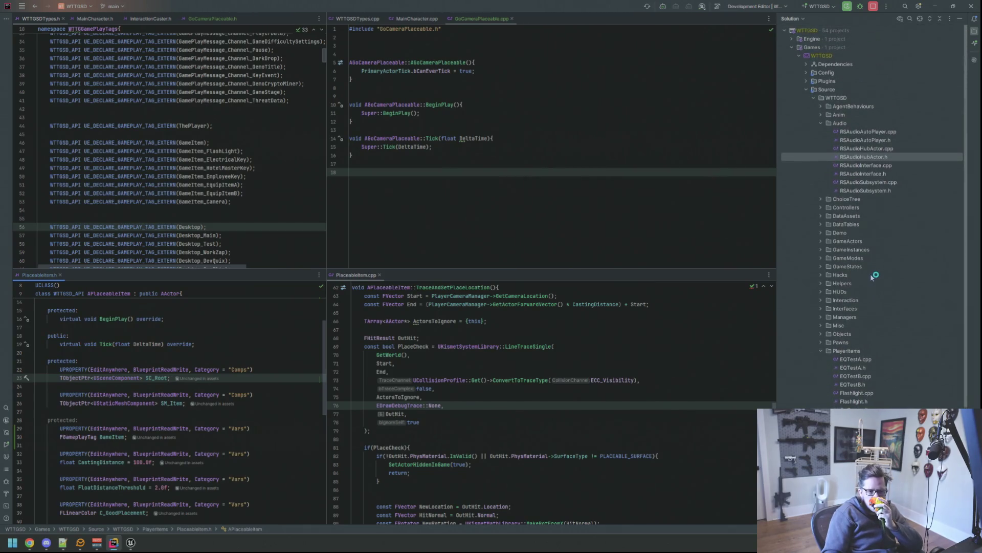
- Expand GameActors and open DemoGameWinTrigger.h for reference
left_click(822, 241)
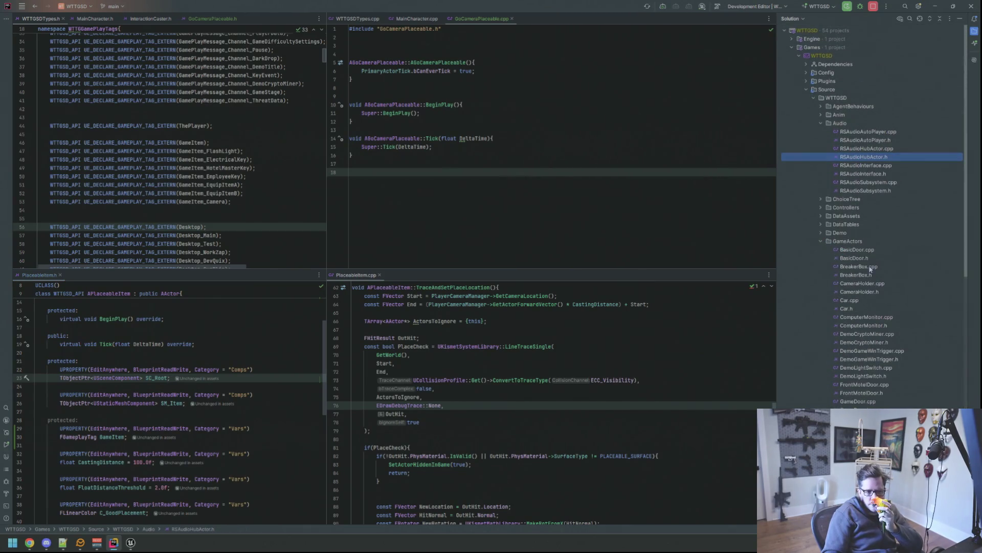
scroll(871, 267, "down", 3)
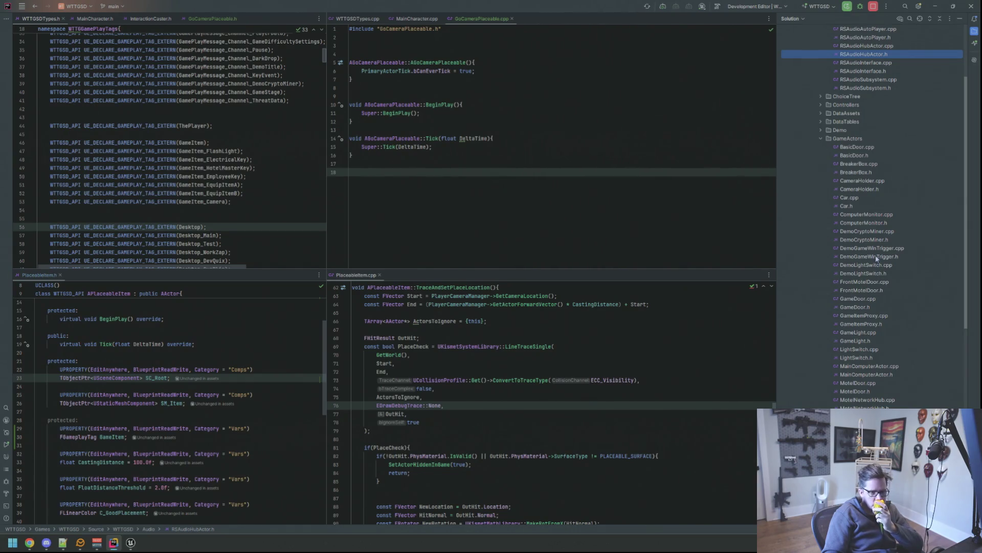
double_click(875, 256)
scroll(252, 359, "down", 3)
scroll(252, 358, "down", 3)
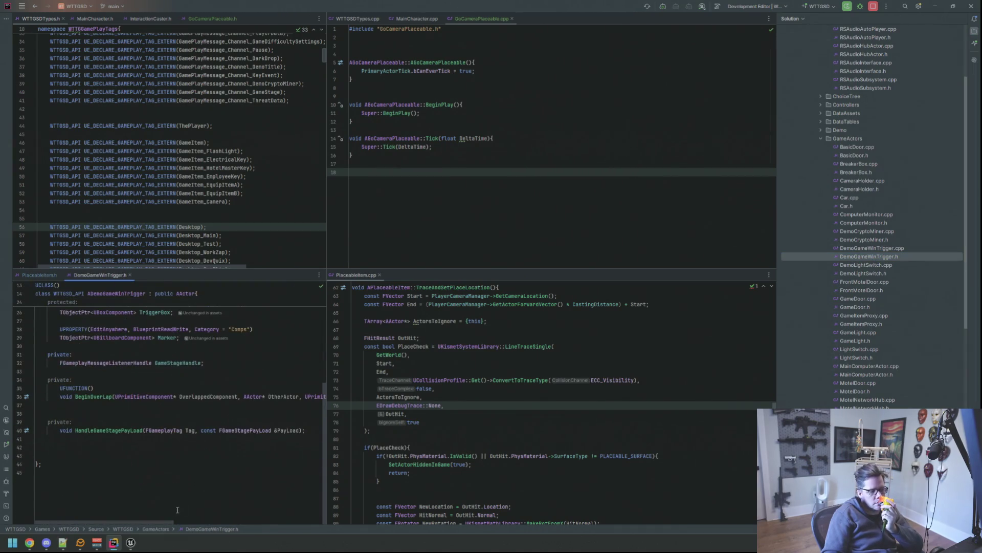
scroll(177, 460, "down", 2)
scroll(153, 400, "up", 2)
left_click(109, 307)
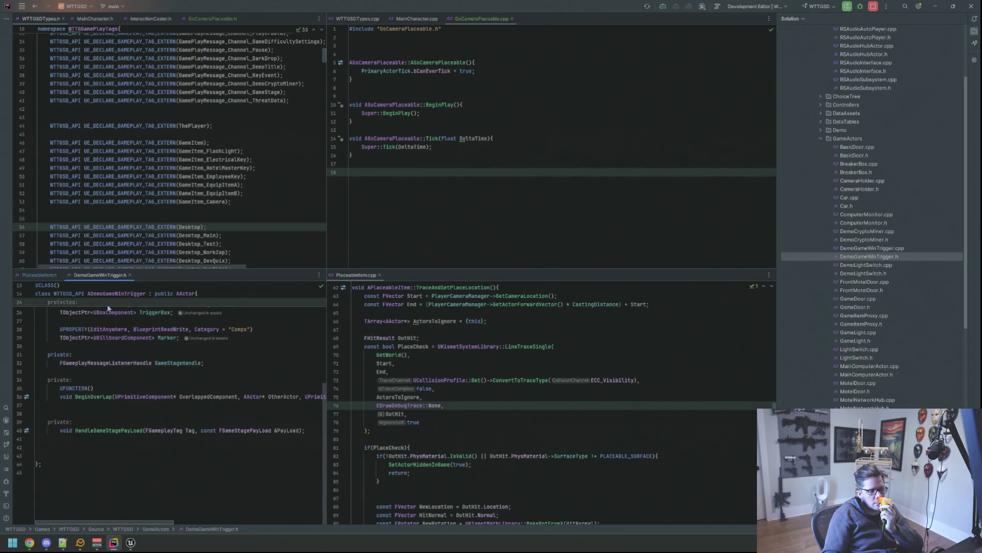
- Close the DemoGameWinTrigger.h tab so PlaceableItem's header is visible again
key("ctrl+F4")
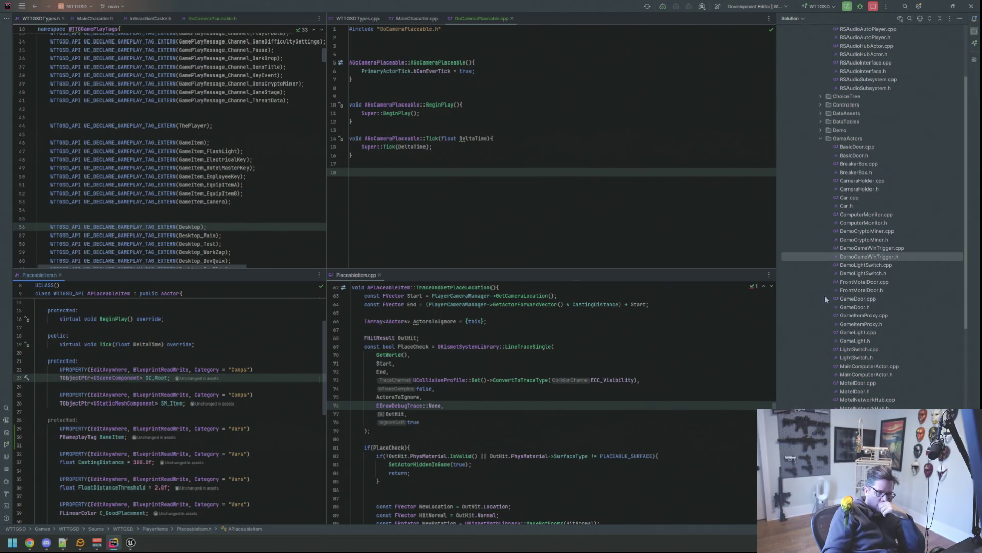
scroll(876, 364, "down", 5)
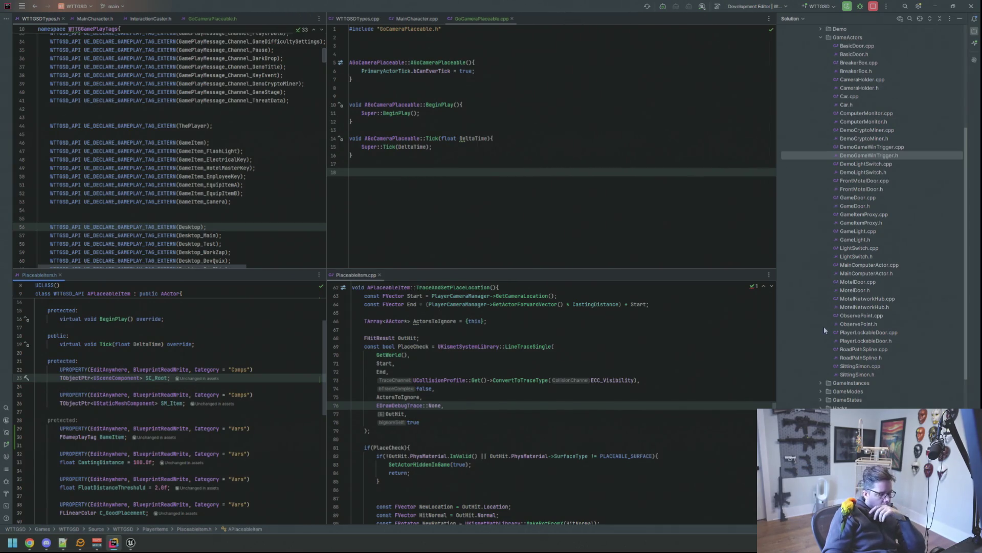
scroll(825, 330, "down", 6)
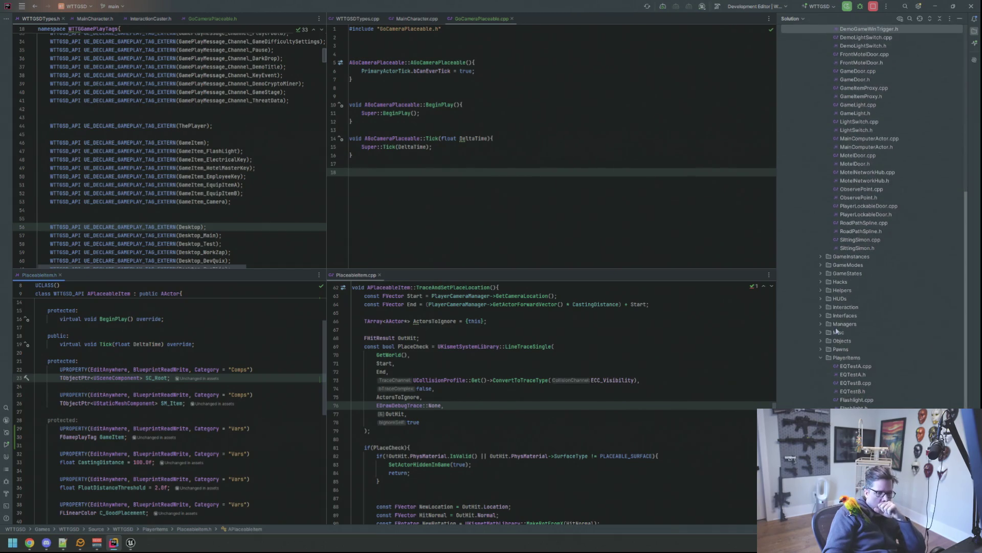
scroll(836, 331, "down", 4)
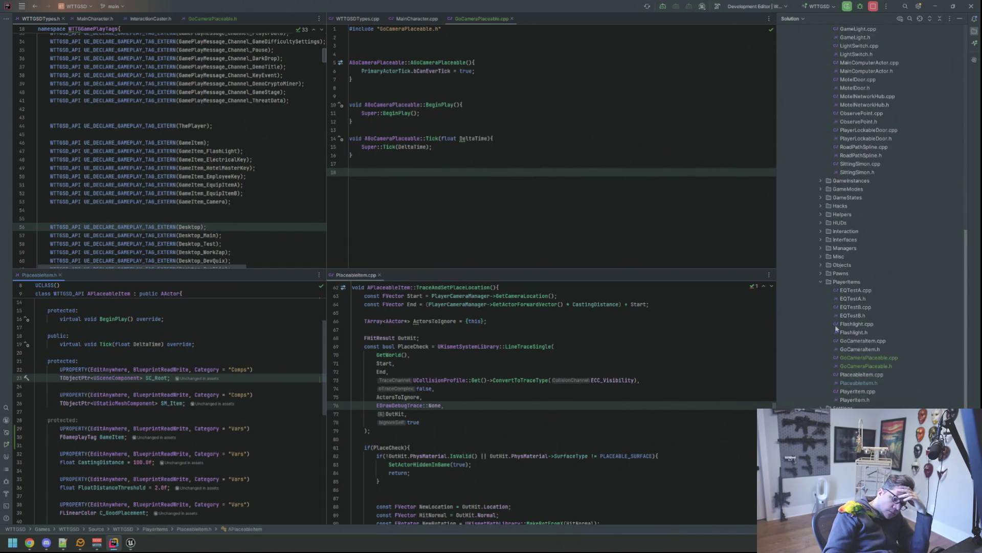
scroll(835, 328, "down", 4)
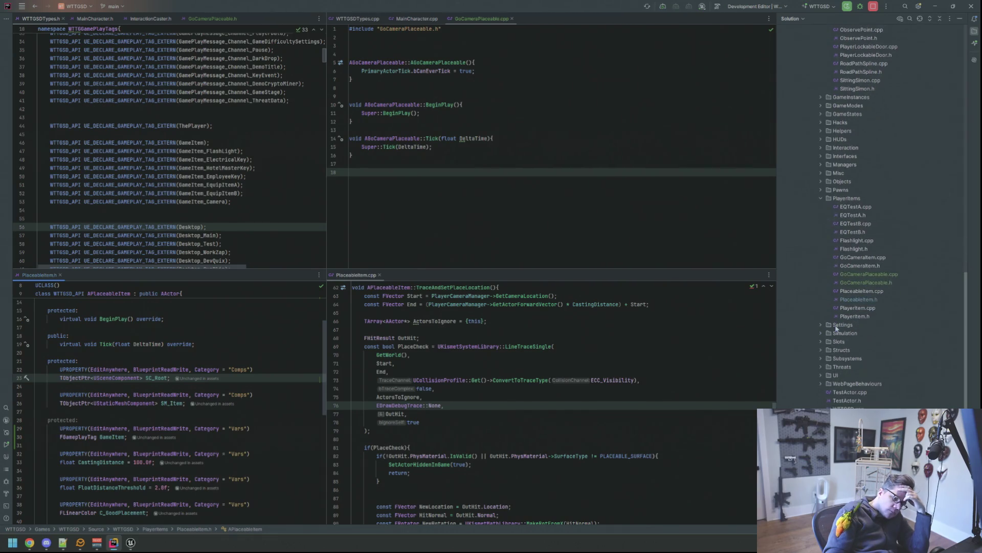
scroll(838, 325, "up", 10)
scroll(848, 320, "up", 10)
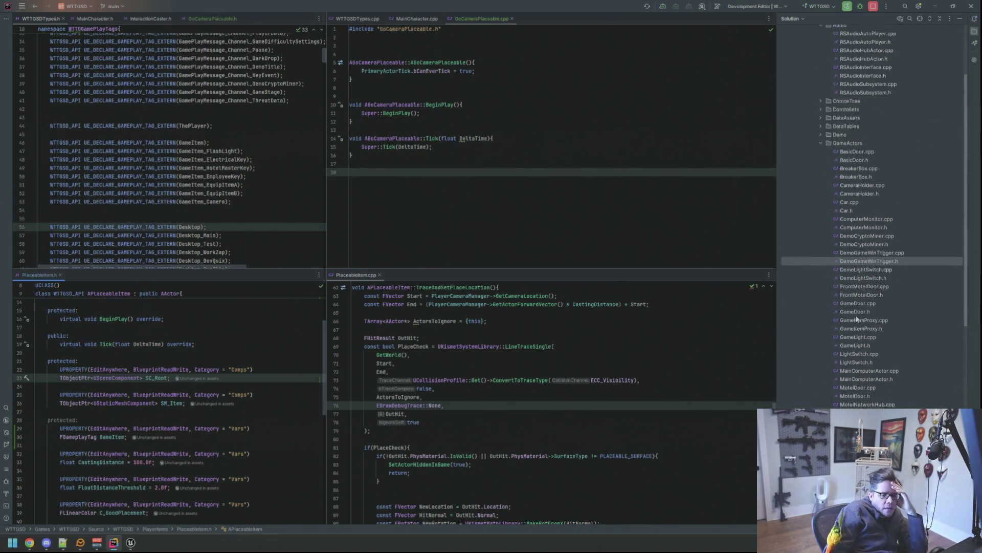
scroll(857, 319, "up", 10)
- Collapse GameActors, expand Pawns, hide the solution tree and put the caret at the end of the GameItem macro line
left_click(822, 241)
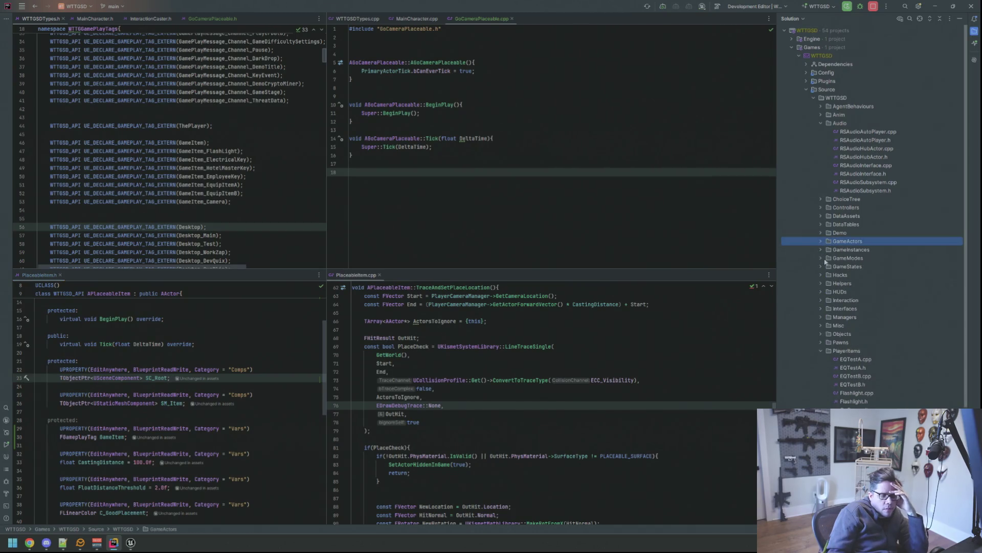
left_click(819, 352)
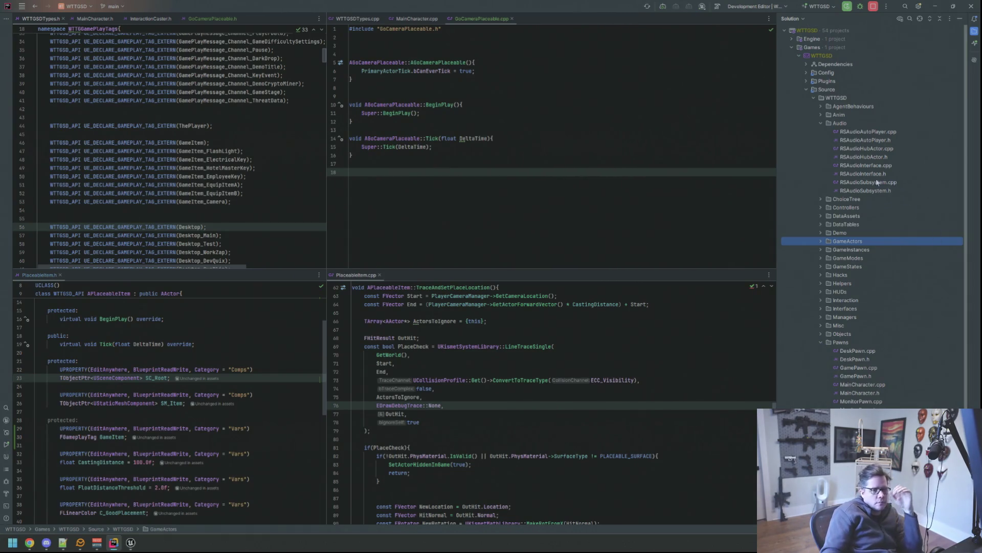
left_click(960, 18)
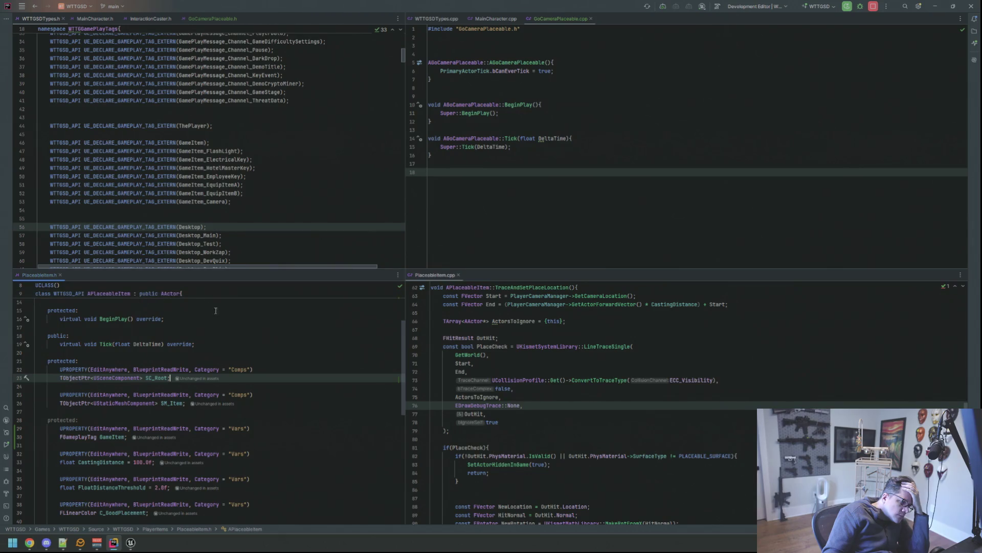
scroll(238, 346, "down", 2)
left_click(248, 378)
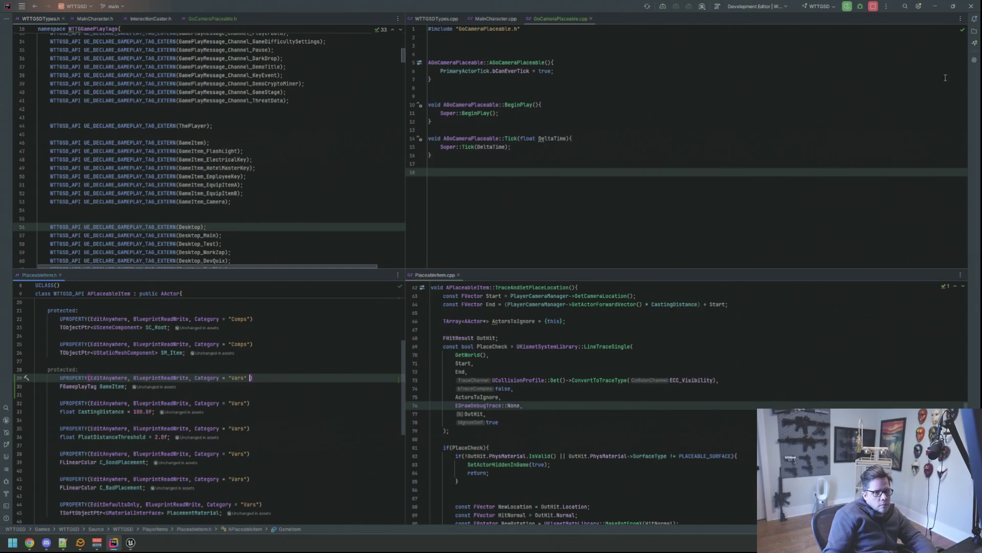
- Ask the AI Assistant in a new chat which meta tag limits an FGameplayTag to certain categories, then return the caret to line 29
left_click(973, 62)
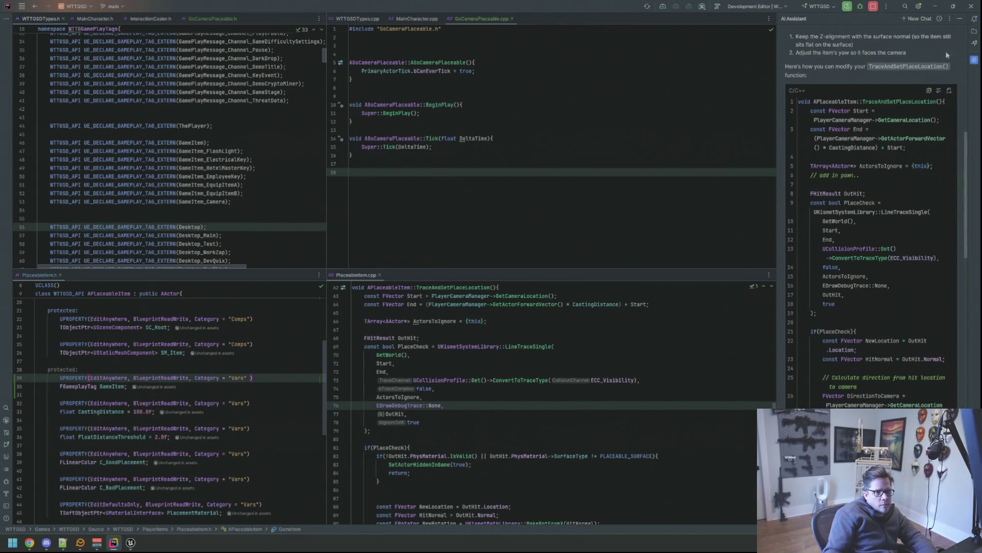
left_click(920, 19)
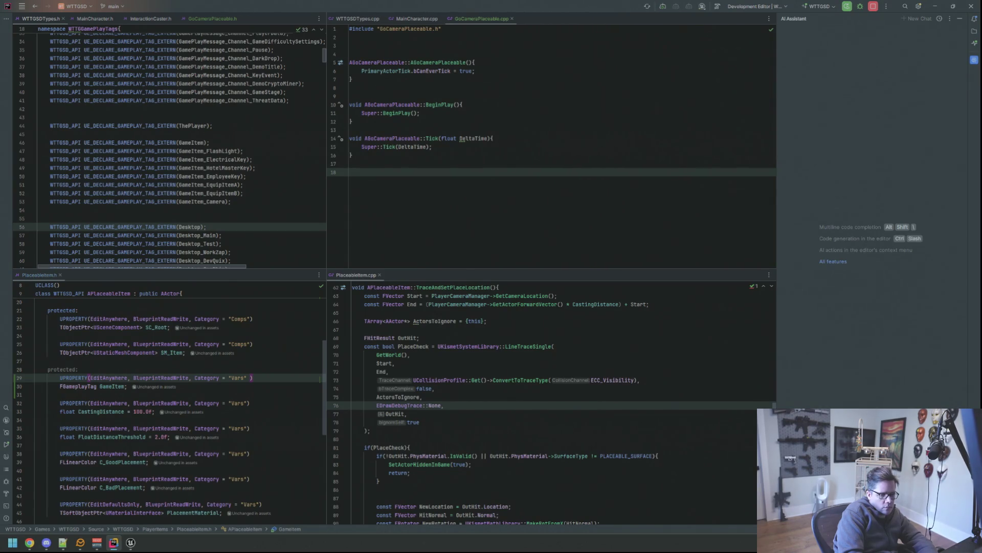
key("Return")
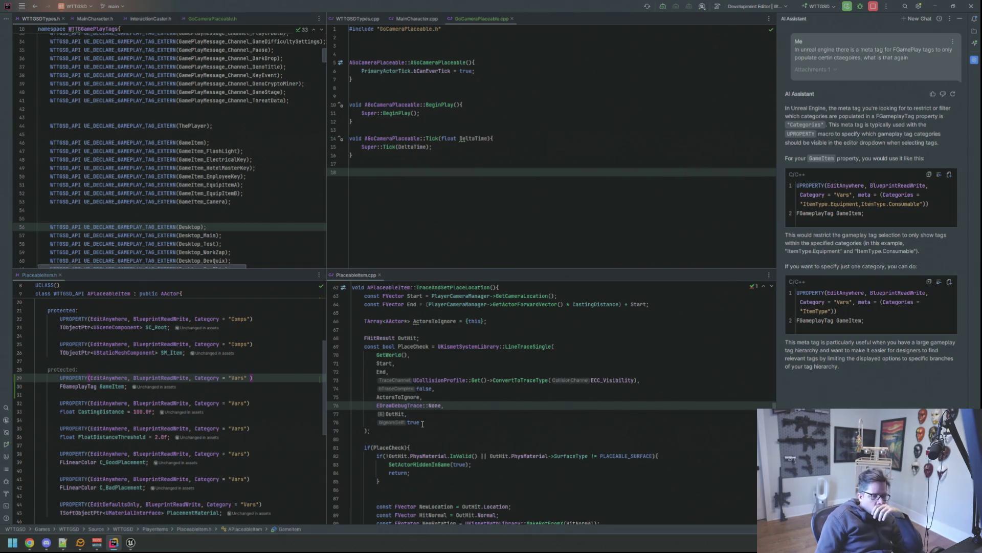
key("Down")
key("Up")
left_click(254, 378)
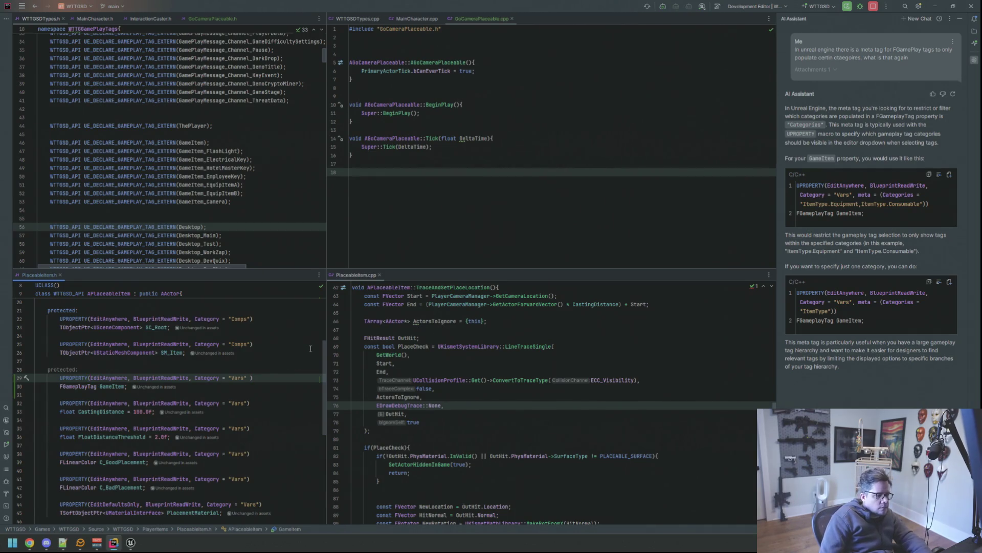
- Text-search the project for 'meta=(Cate' and open the PlayerData.h match
key("shift")
key("shift")
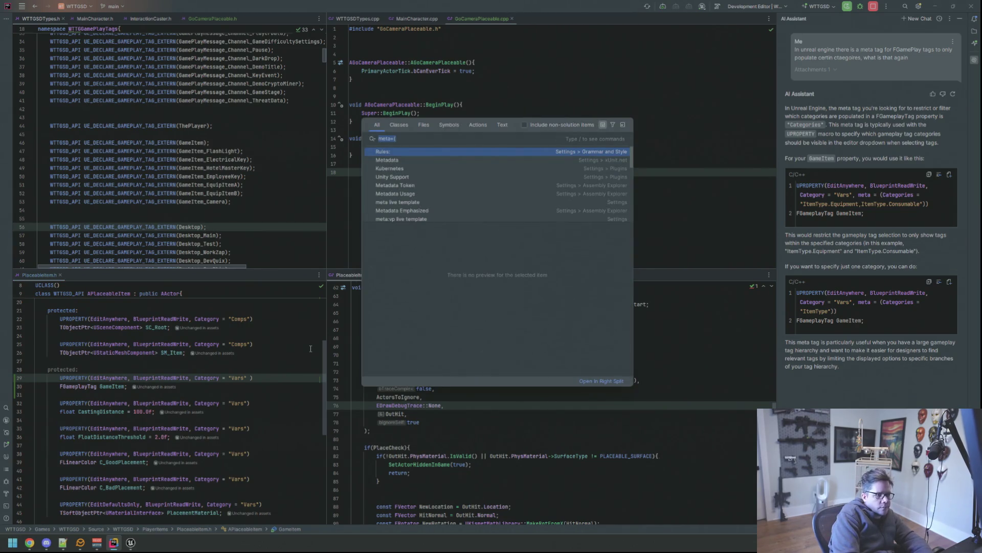
left_click(502, 125)
left_click(458, 140)
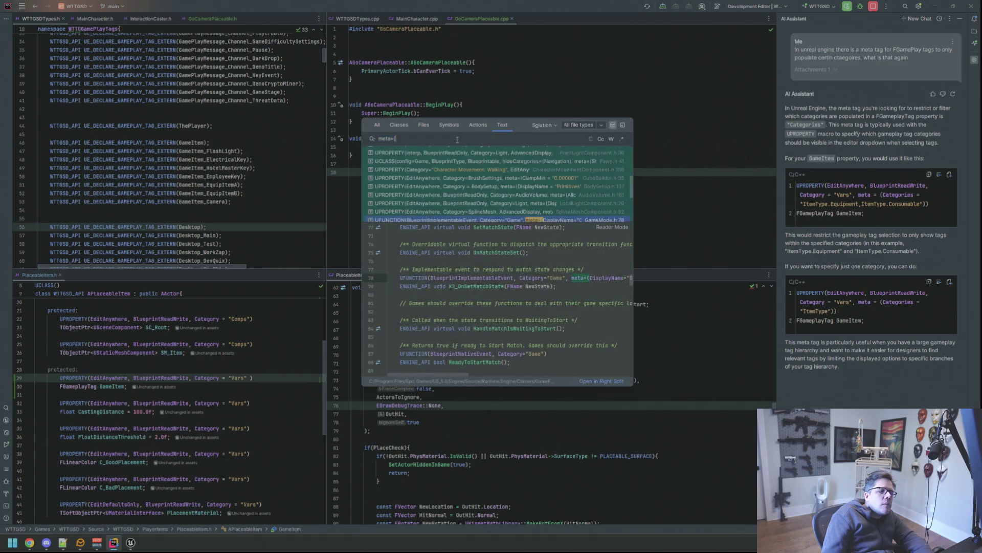
type("Cate")
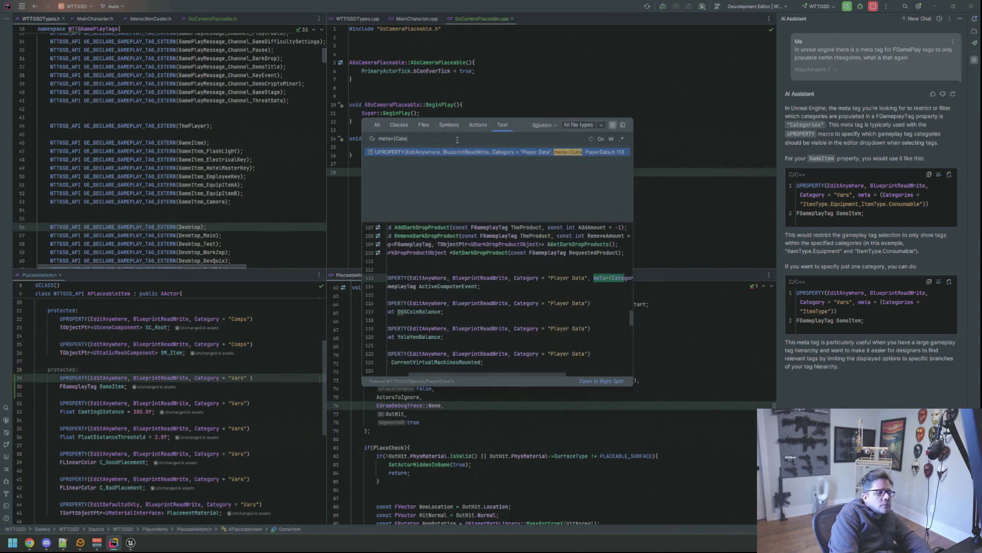
key("Return")
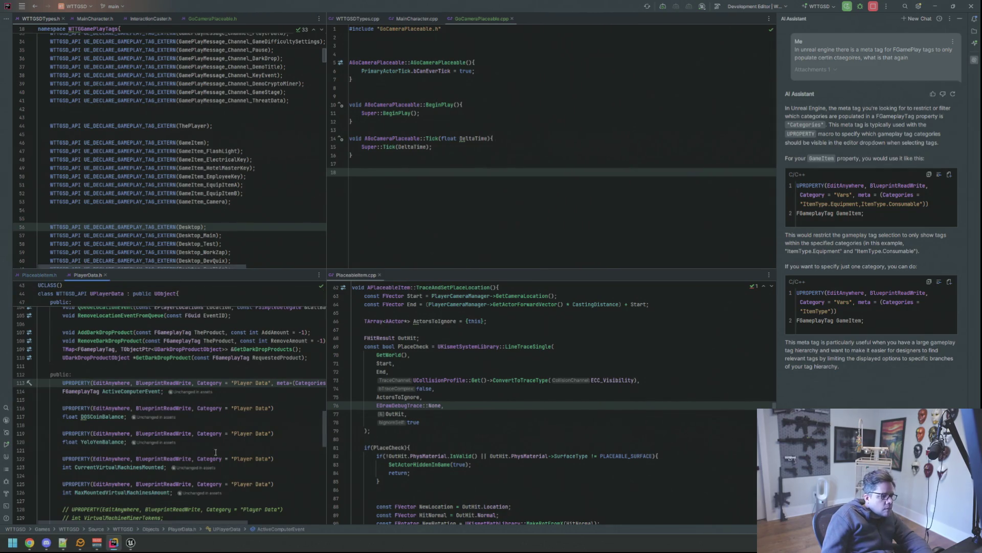
- Hide the AI Assistant and move PlayerData.h to the right pane beside PlaceableItem.h
left_click(975, 60)
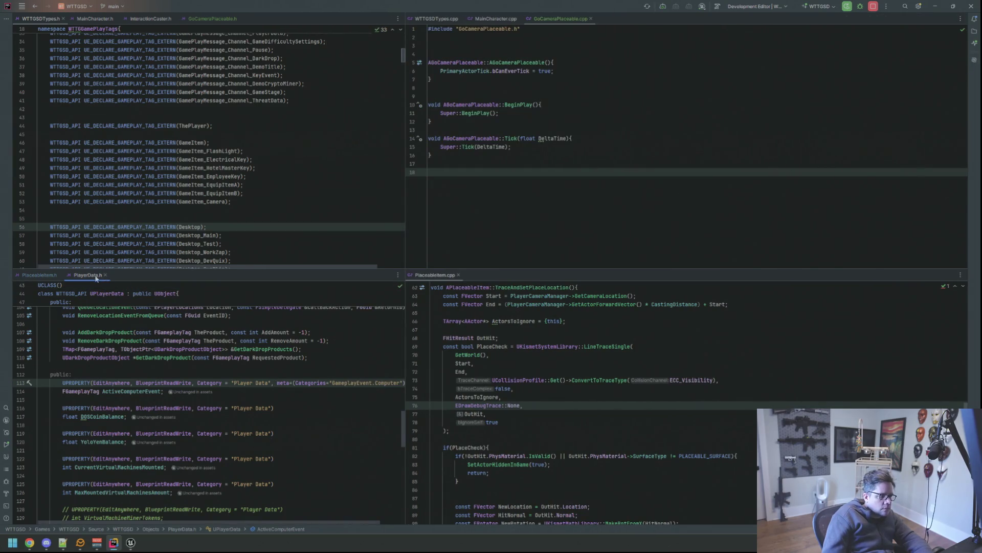
left_click_drag(87, 274, 494, 279)
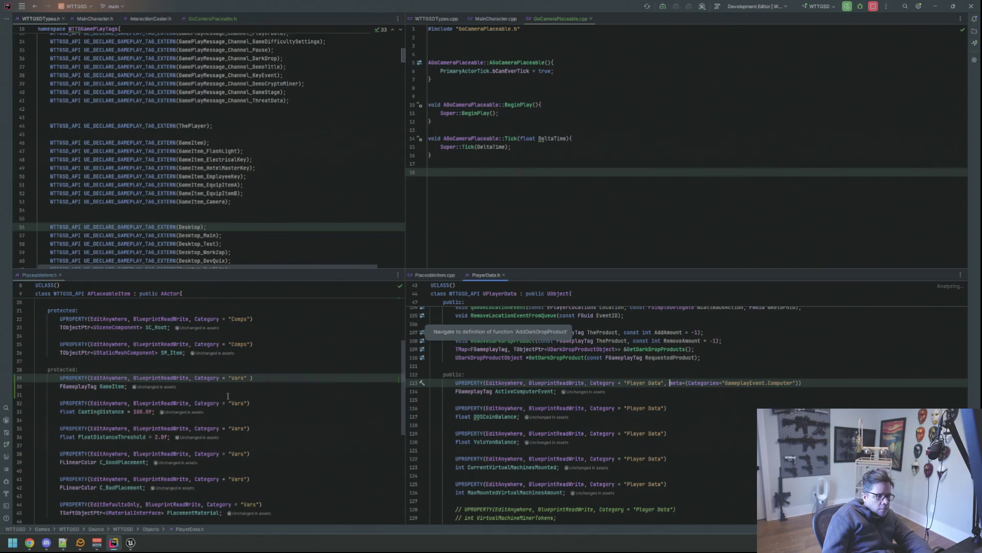
left_click(250, 379)
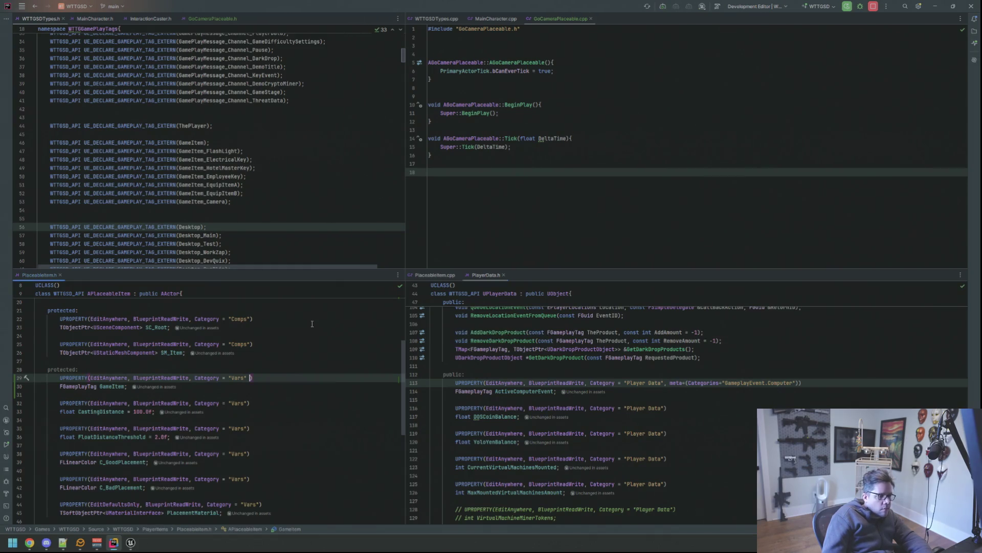
type(", meta ")
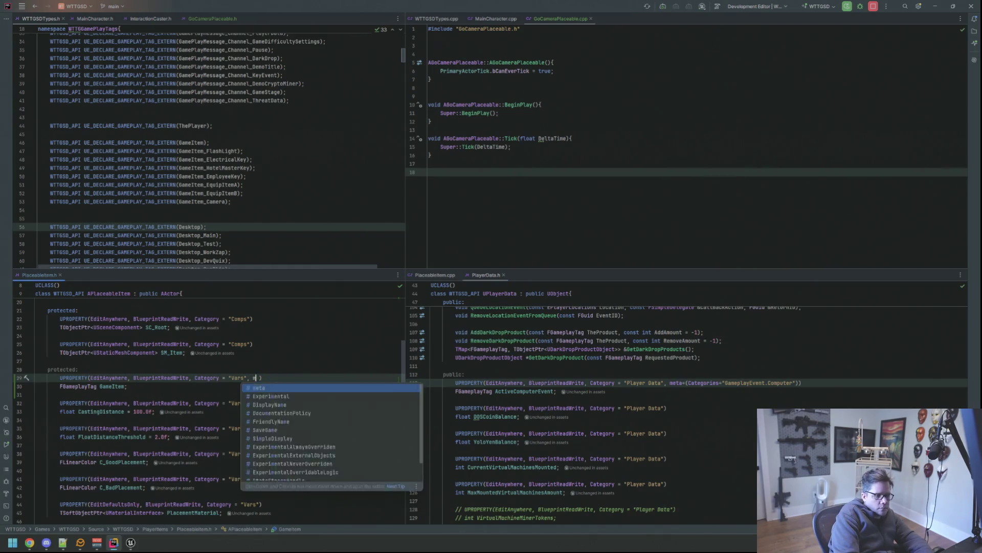
type("=")
- Paste the Categories meta text from PlayerData.h into the GameItem UPROPERTY as meta = (...)
key("BackSpace")
key("BackSpace")
key("BackSpace")
type("=(")
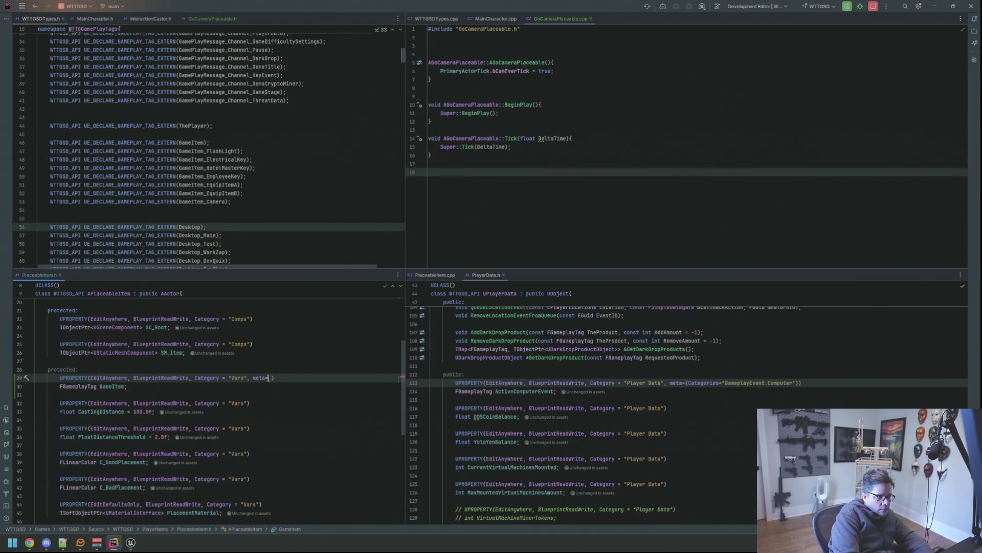
type("Catego")
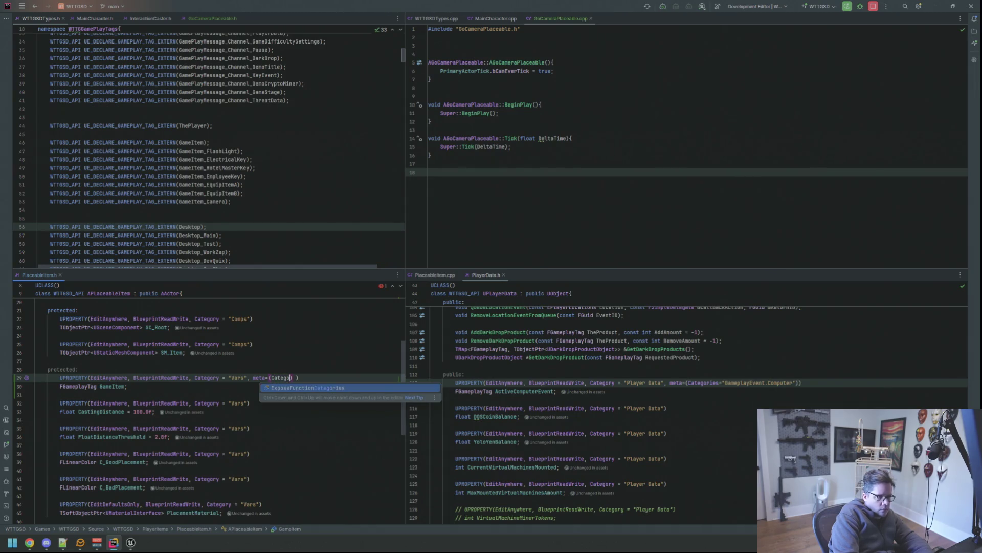
left_click_drag(801, 383, 668, 383)
key("ctrl+c")
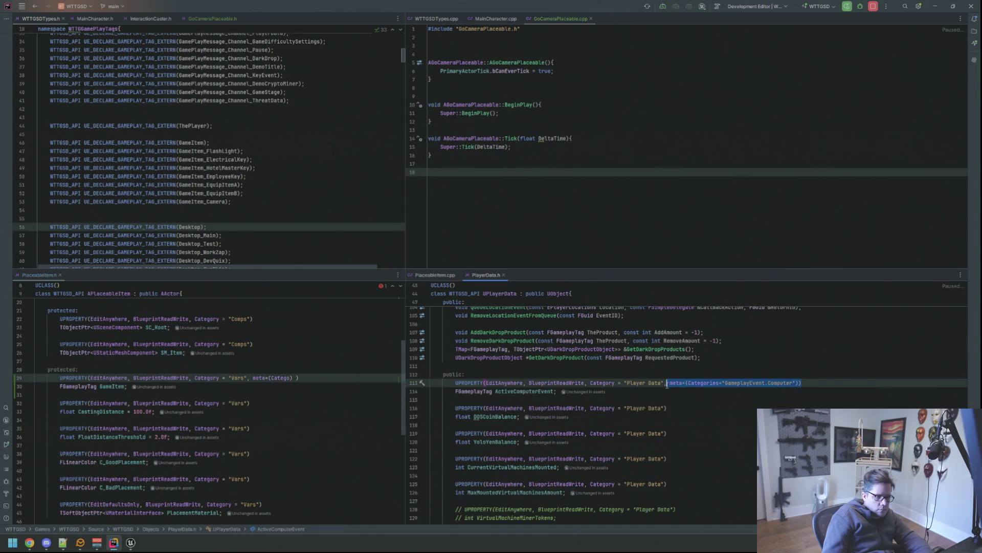
left_click_drag(299, 378, 253, 378)
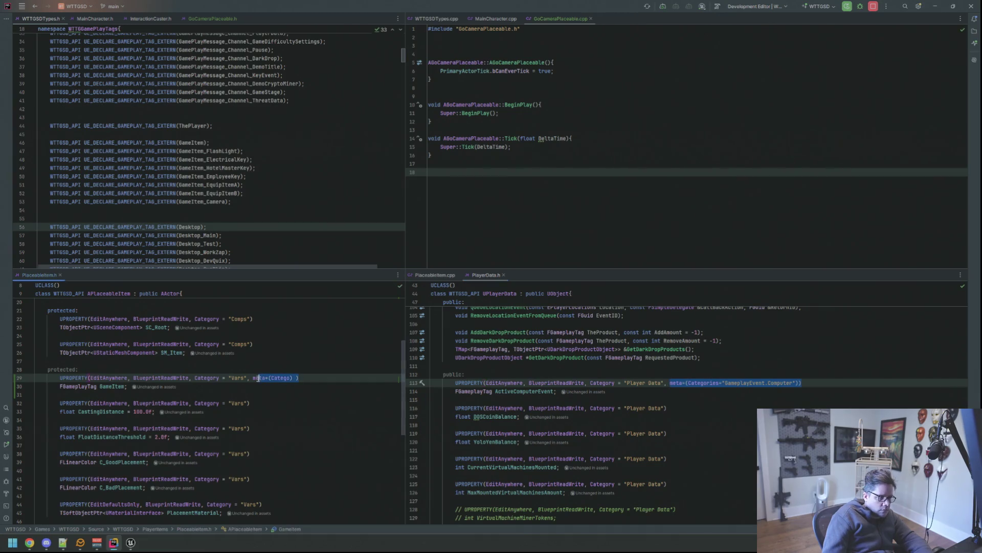
key("ctrl+v")
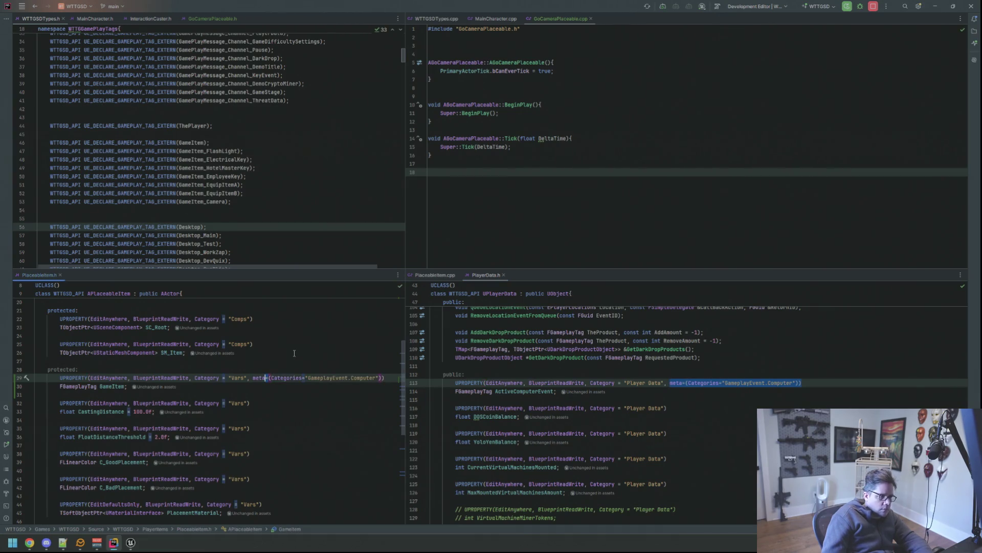
key("BackSpace")
type("=")
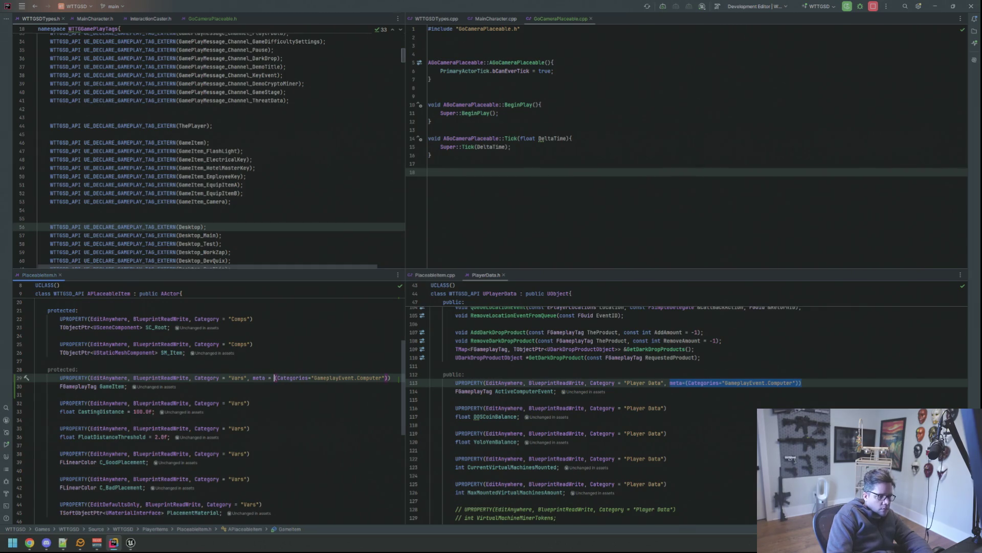
- Change the category string to "GameItem" and close PlayerData.h
left_click(203, 142)
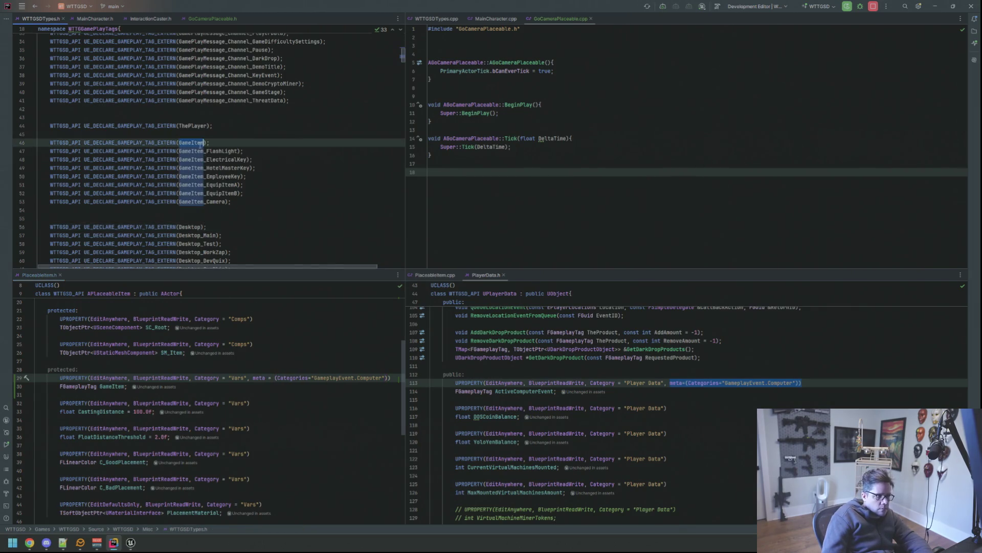
double_click(331, 377)
type("GameItem")
key("Right")
key("Right")
key("Right")
key("BackSpace")
key("BackSpace")
key("BackSpace")
key("BackSpace")
key("BackSpace")
key("BackSpace")
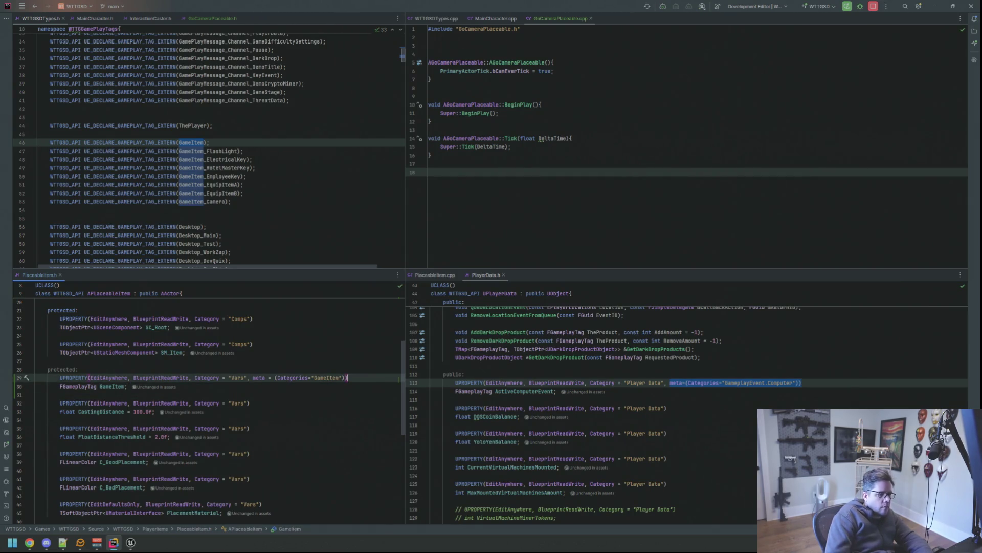
middle_click(487, 275)
mouse_move(114, 543)
left_click(192, 336)
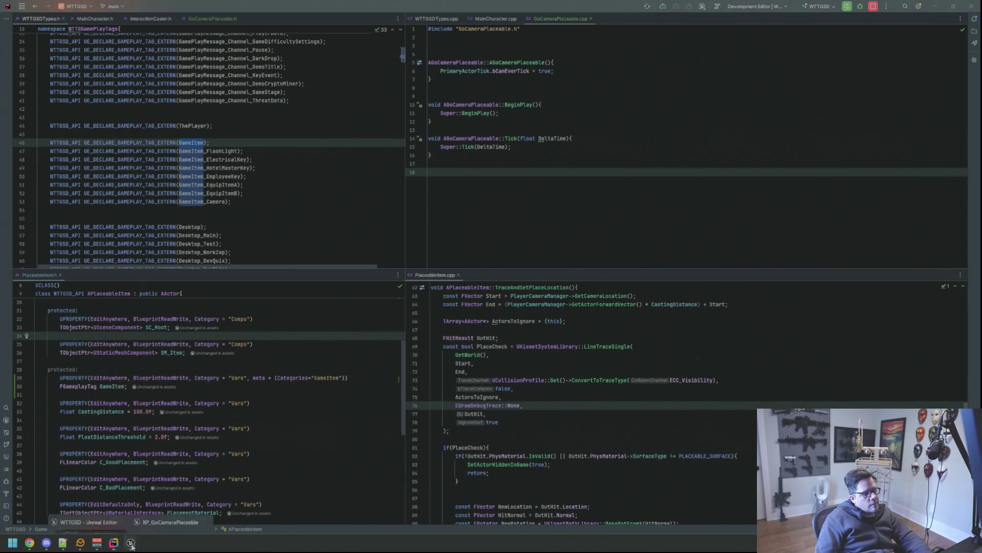
- Live-recompile, then set BP_GoCameraPlaceable's Game Item default to GameItem.Camera and compile and save
left_click(180, 513)
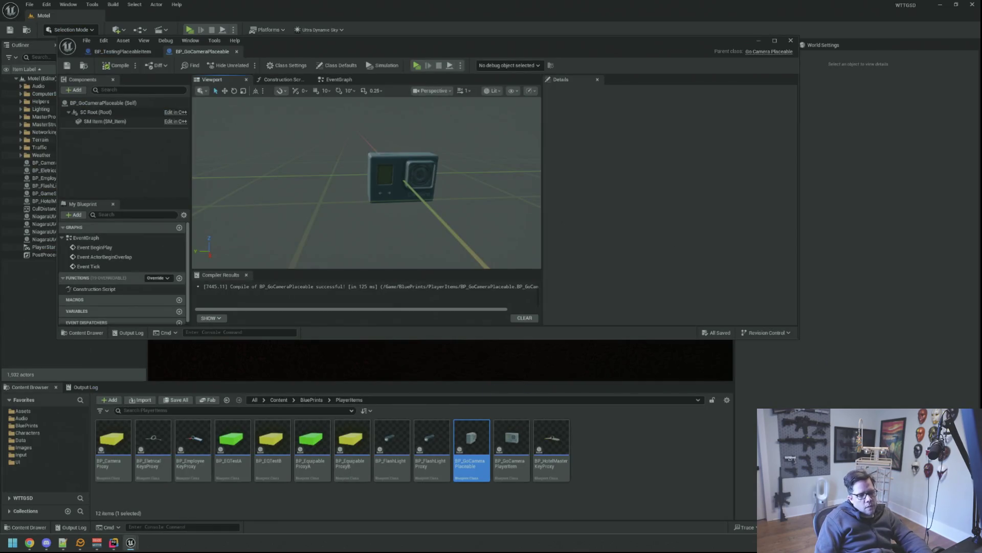
key("ctrl+alt+F11")
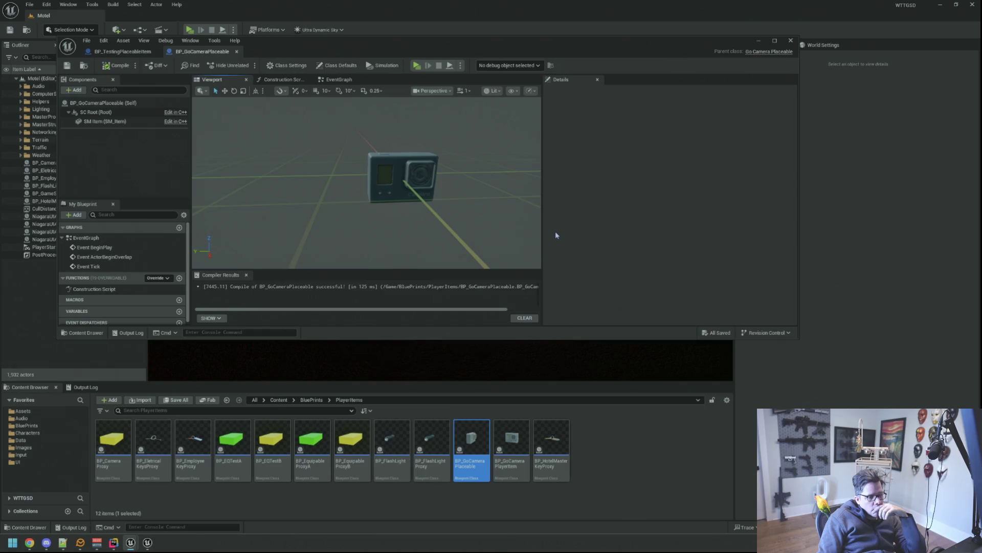
left_click(96, 103)
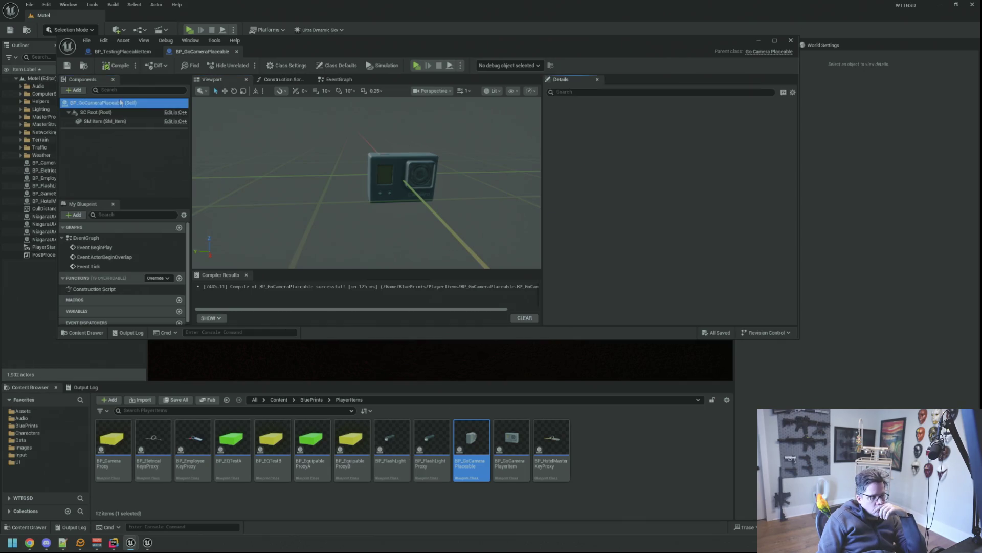
left_click(654, 166)
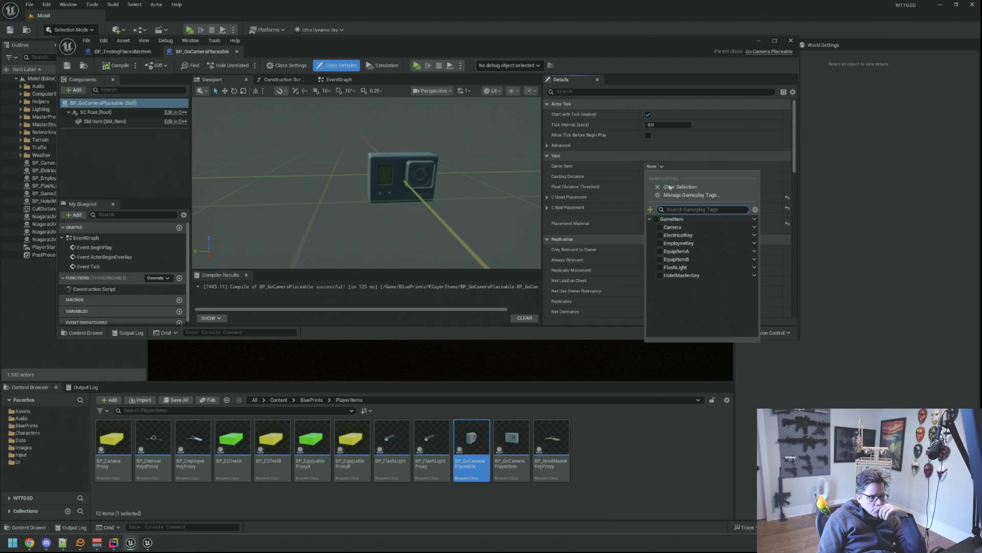
left_click(669, 227)
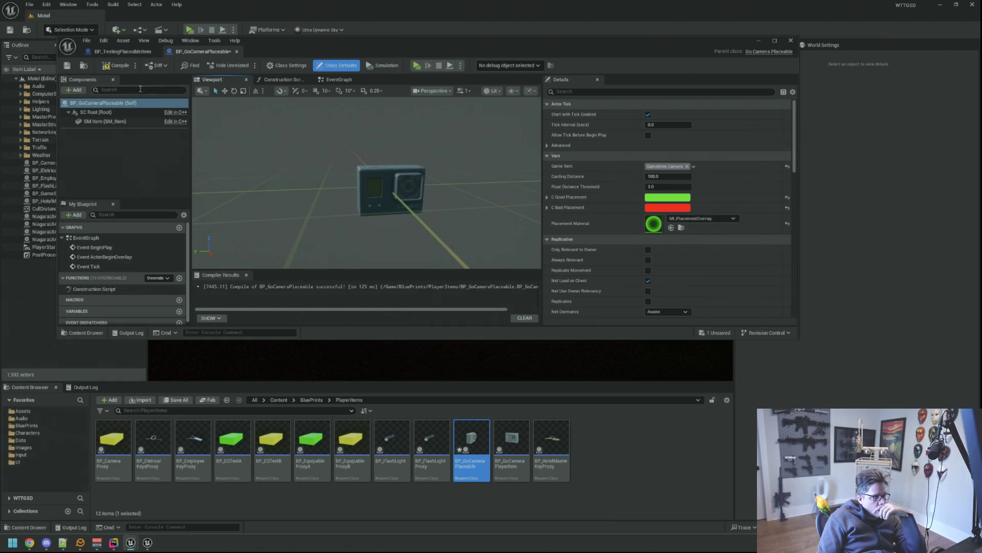
left_click(68, 66)
mouse_move(281, 169)
left_mouse_down()
mouse_move(378, 160)
mouse_move(360, 160)
left_mouse_up()
- Close the BP_TestingPlaceableItems blueprint and the Live Coding console, then return to Rider
left_click(156, 51)
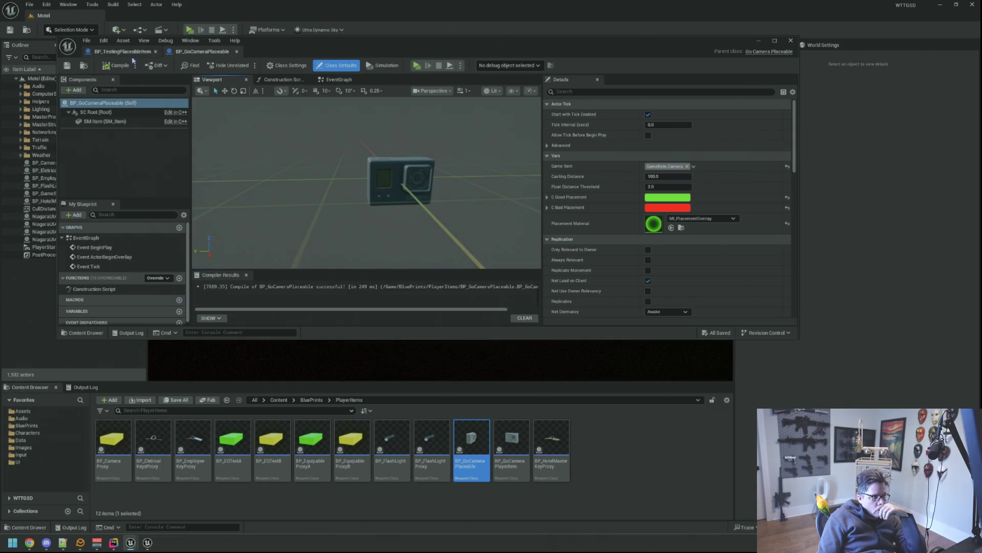
scroll(299, 158, "up", 3)
scroll(351, 205, "down", 4)
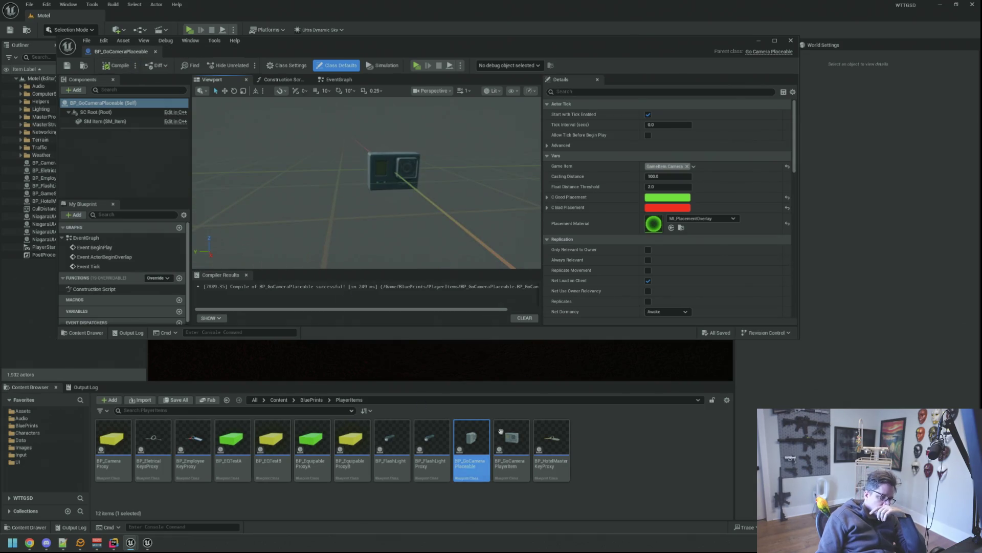
left_click(618, 458)
left_click(148, 542)
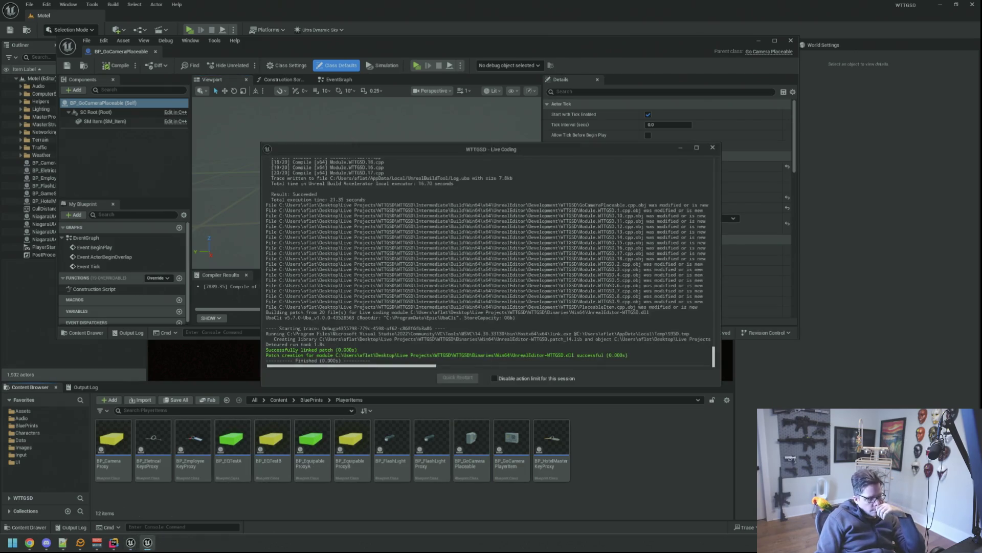
right_click(154, 544)
left_click(118, 526)
left_click(114, 542)
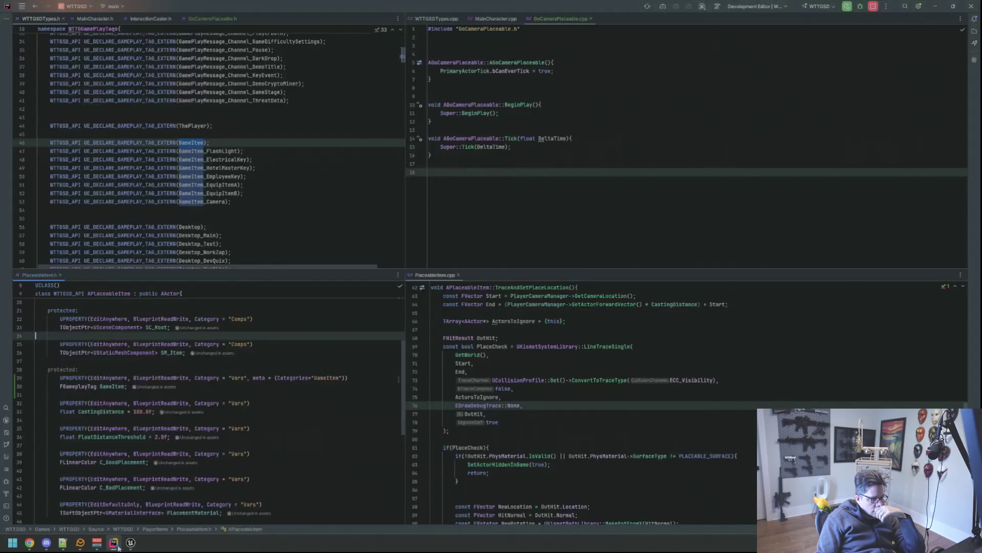
scroll(538, 368, "down", 2)
scroll(588, 370, "down", 2)
scroll(588, 370, "down", 1)
scroll(589, 369, "down", 3)
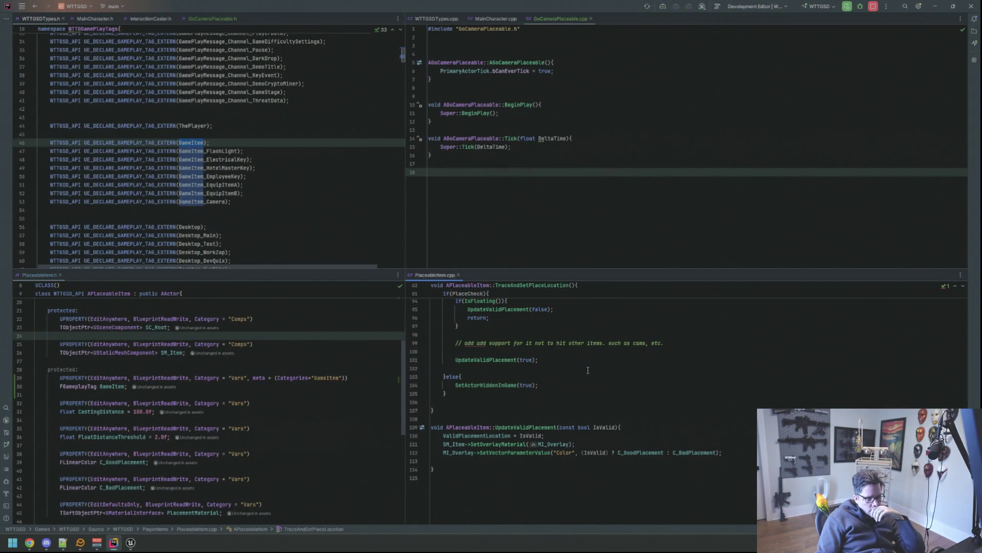
- Show GoCameraPlaceable.h in the left pane and focus GoCameraPlaceable.cpp beside it
left_click(215, 19)
left_click(581, 197)
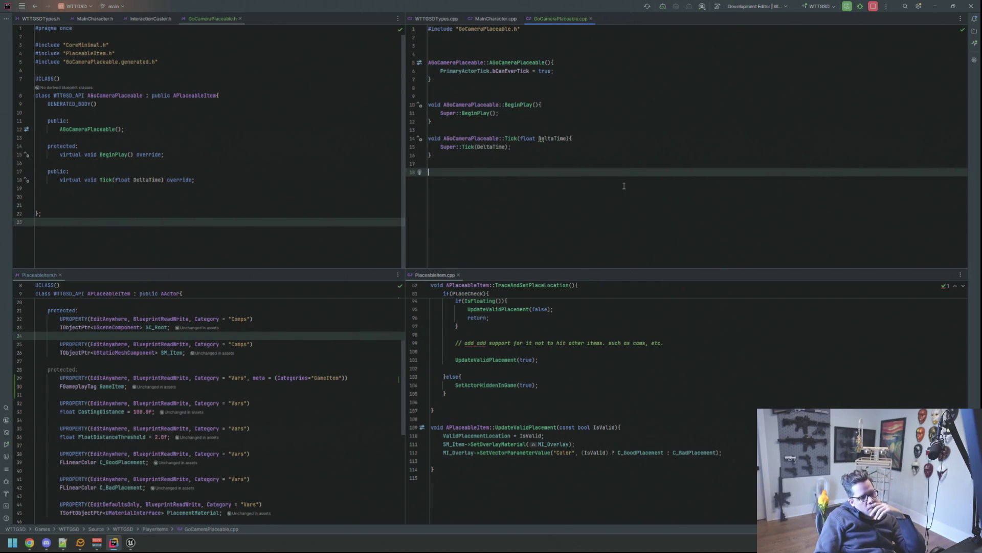
- Review the end of GoCameraPlaceable's Tick function and its header
left_click(613, 155)
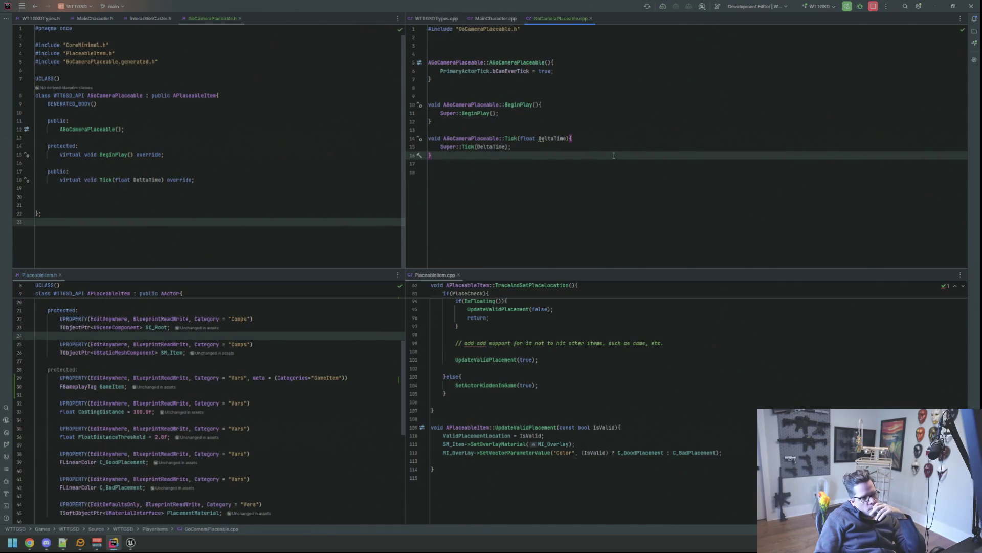
key("Down")
key("Down")
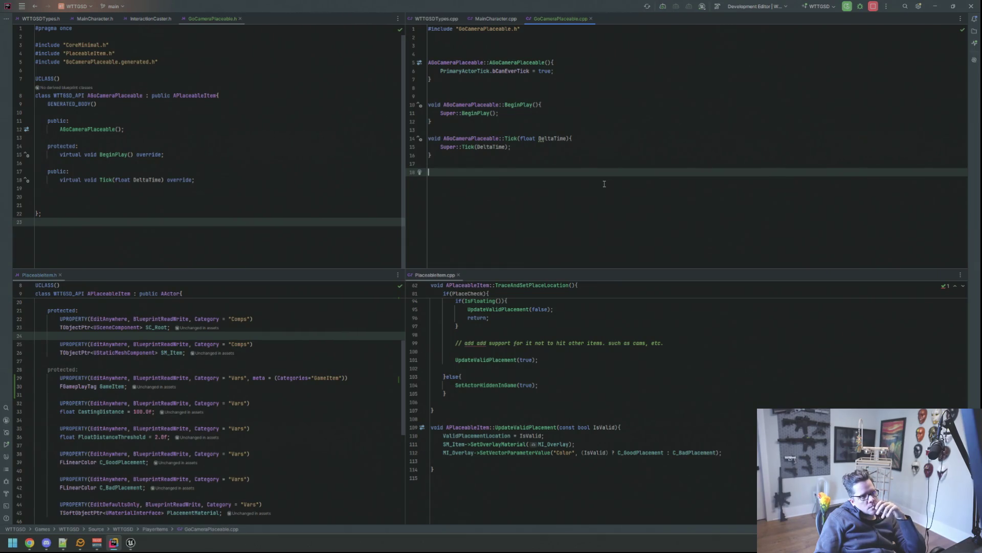
left_click(361, 104)
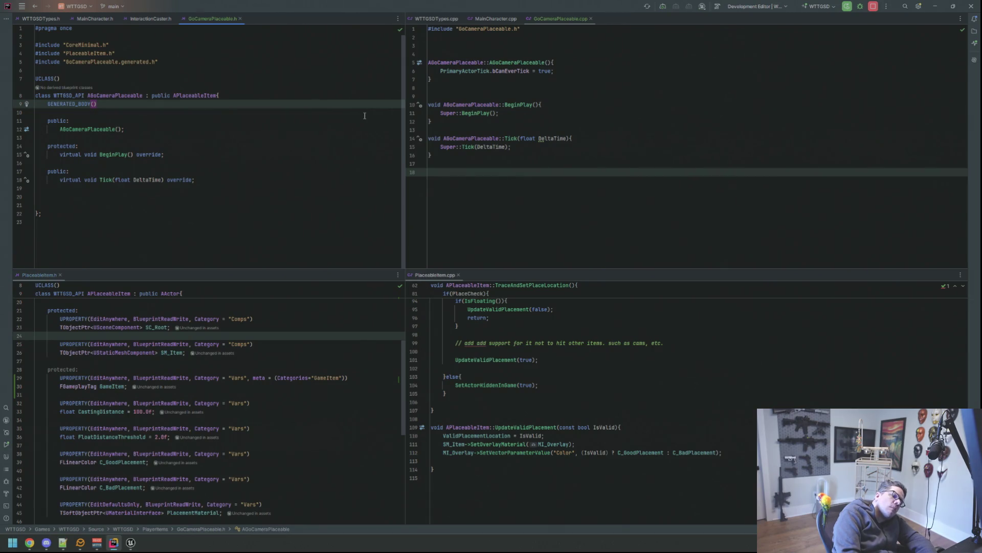
key("shift")
key("shift")
key("Escape")
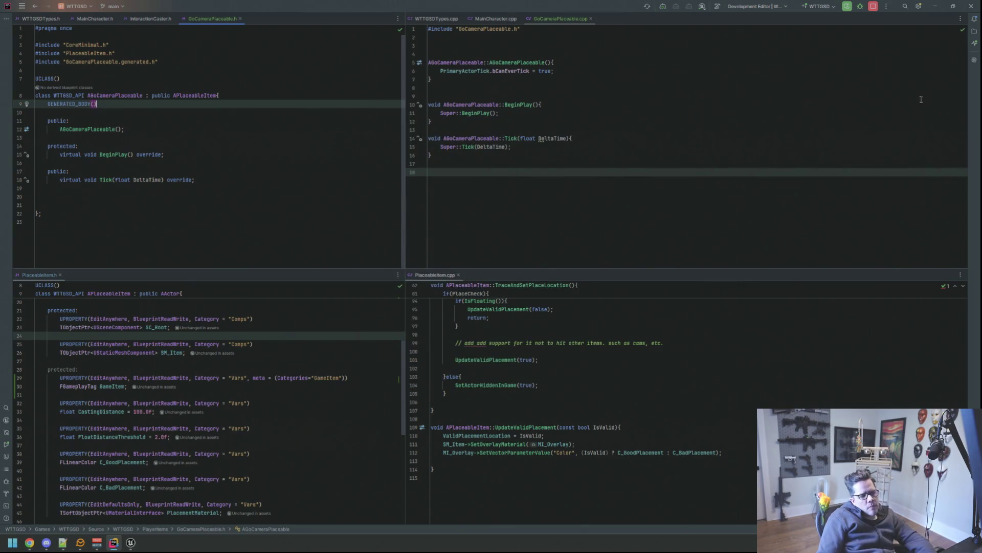
- Show the solution tree, collapse Pawns and Audio, expand PlayerItems and open GoCameraItem's header and source
left_click(975, 31)
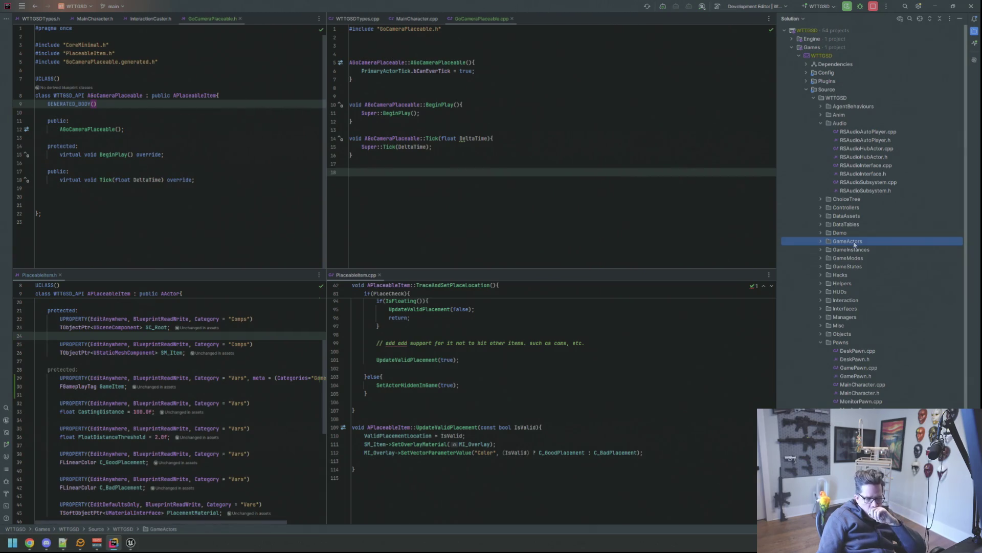
left_click(820, 343)
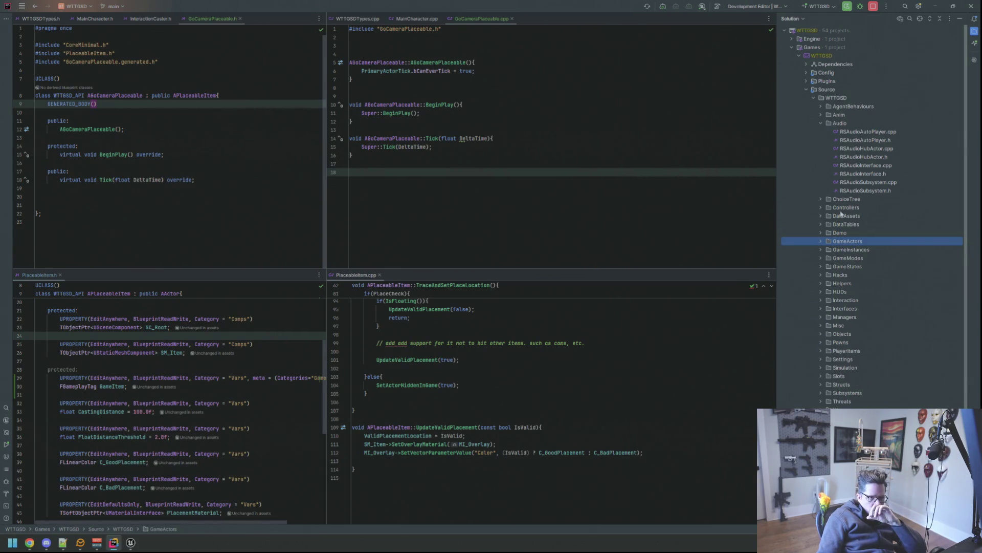
left_click(822, 124)
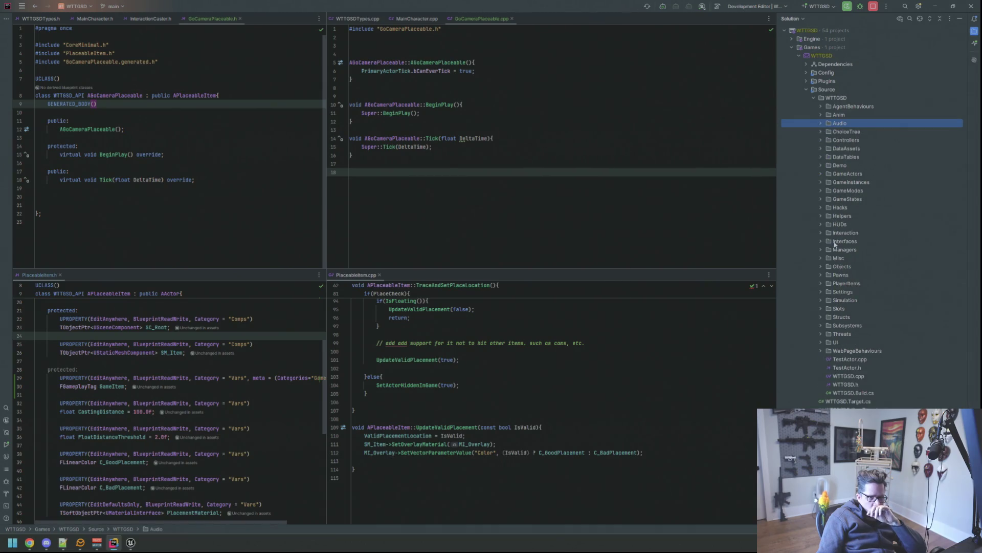
left_click(824, 284)
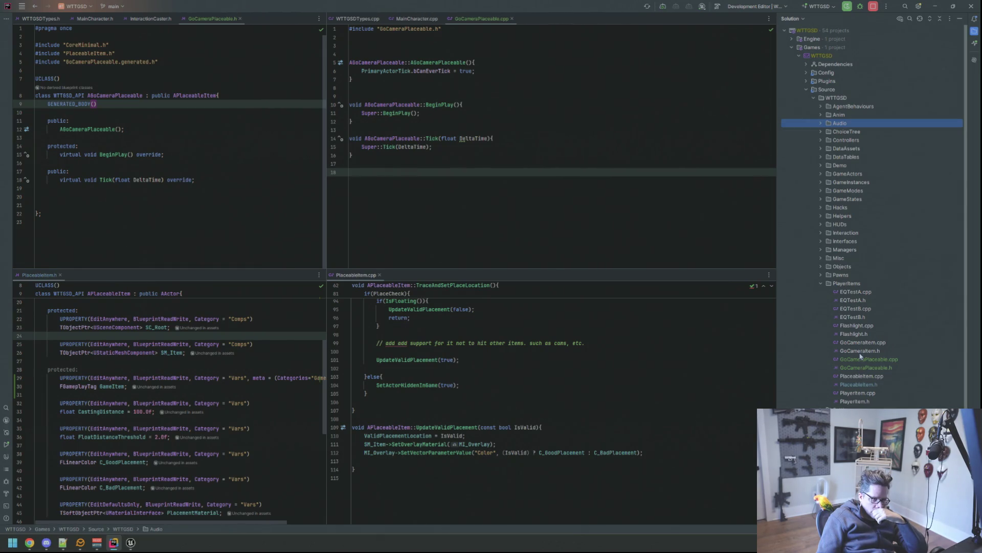
double_click(861, 351)
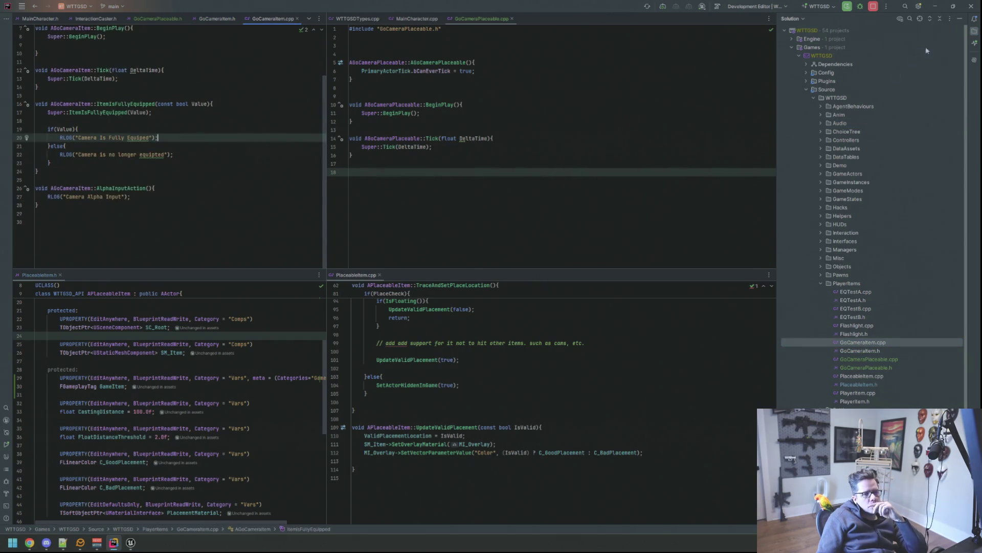
- Close the Solution panel and move GoCameraItem.cpp into a right split beside the header
left_click(960, 18)
left_click_drag(327, 17, 626, 69)
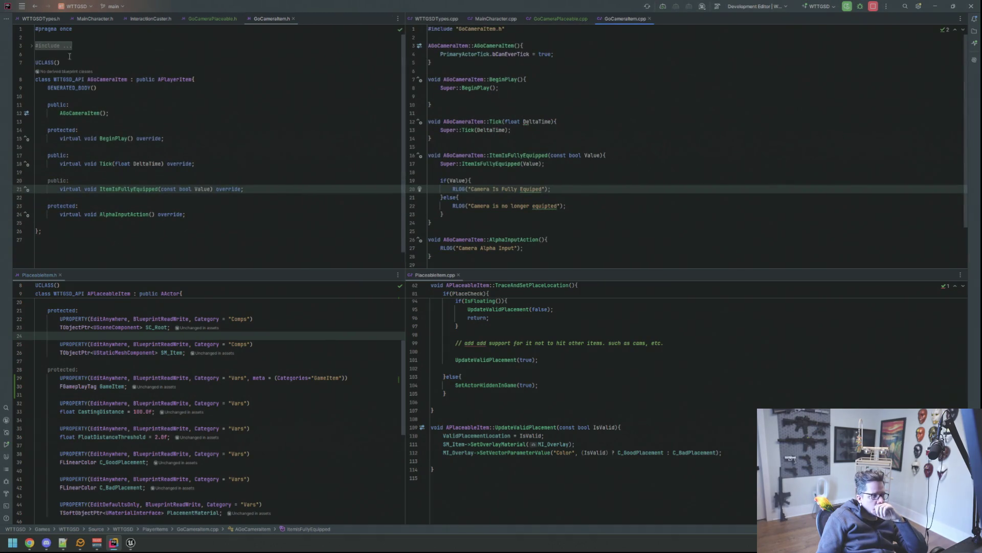
left_click(54, 45)
scroll(261, 119, "down", 2)
left_click(277, 137)
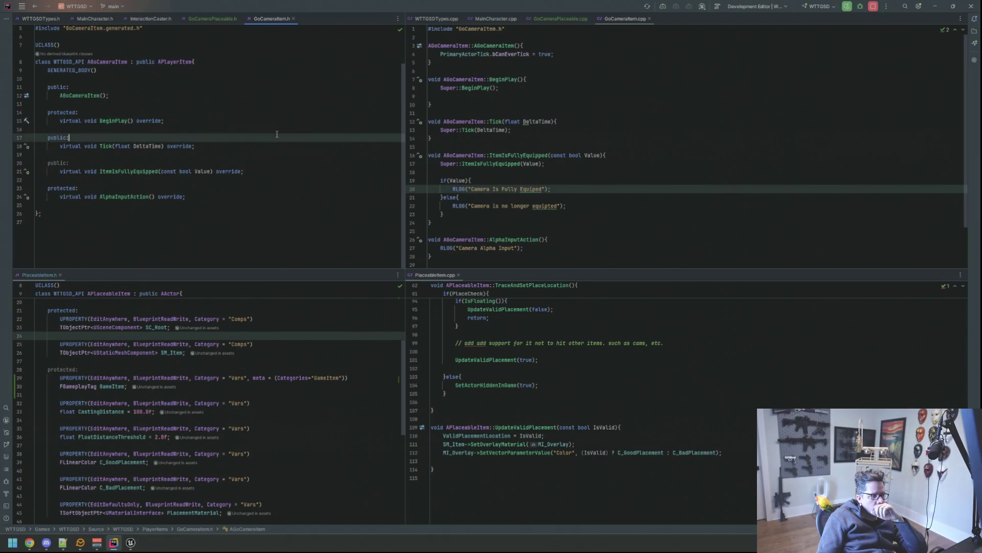
left_click(283, 130)
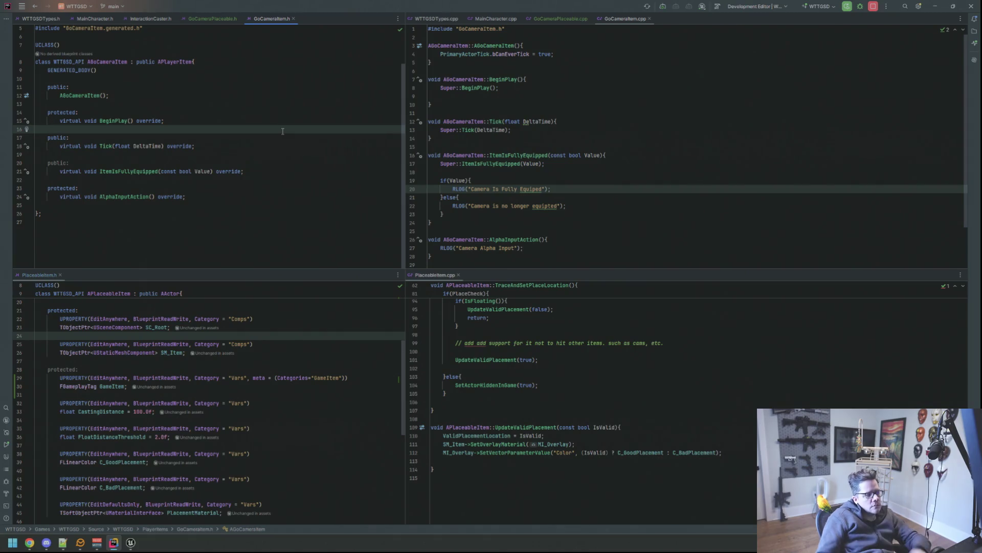
- Add a new protected: section below the equip override in GoCameraItem.h
left_click(270, 154)
left_click(271, 188)
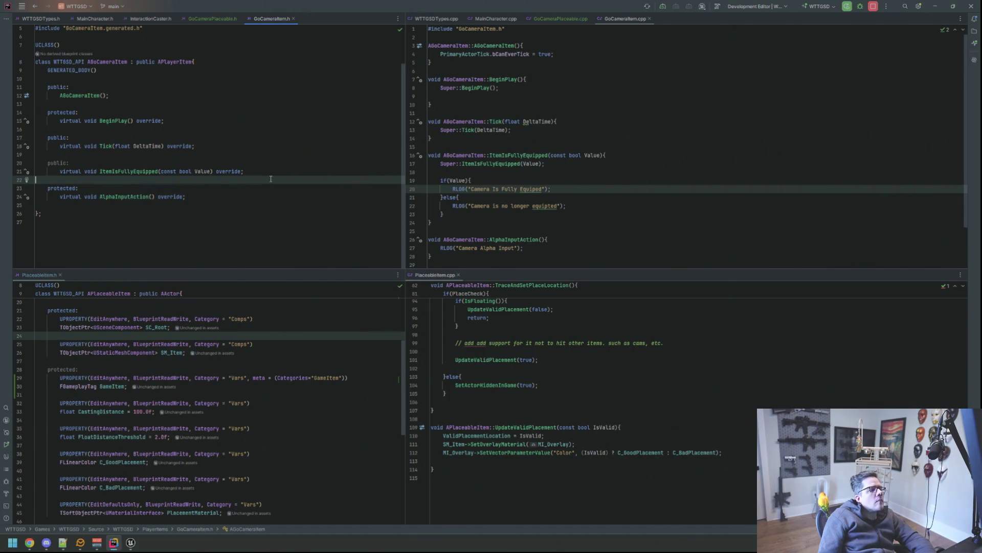
key("Return")
key("Return")
key("Up")
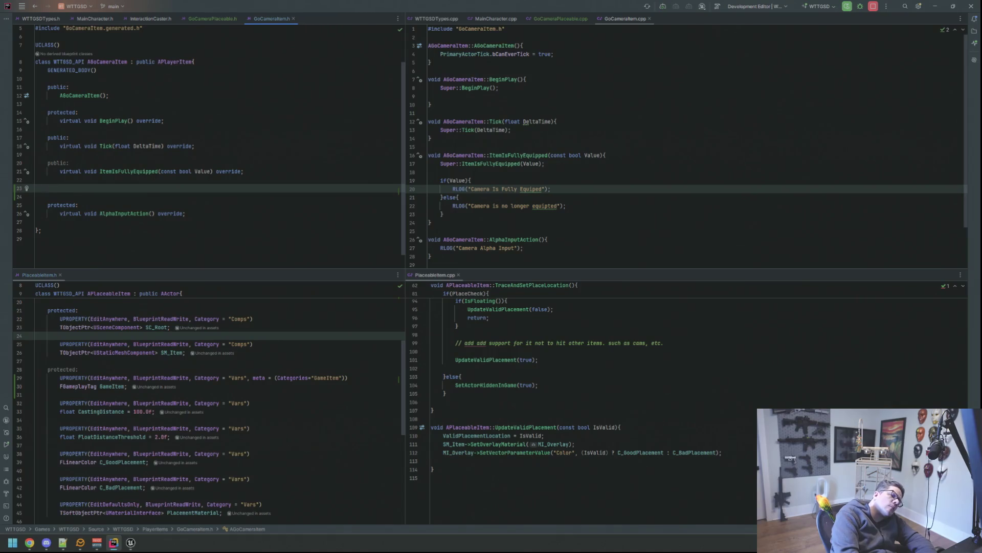
key("Down")
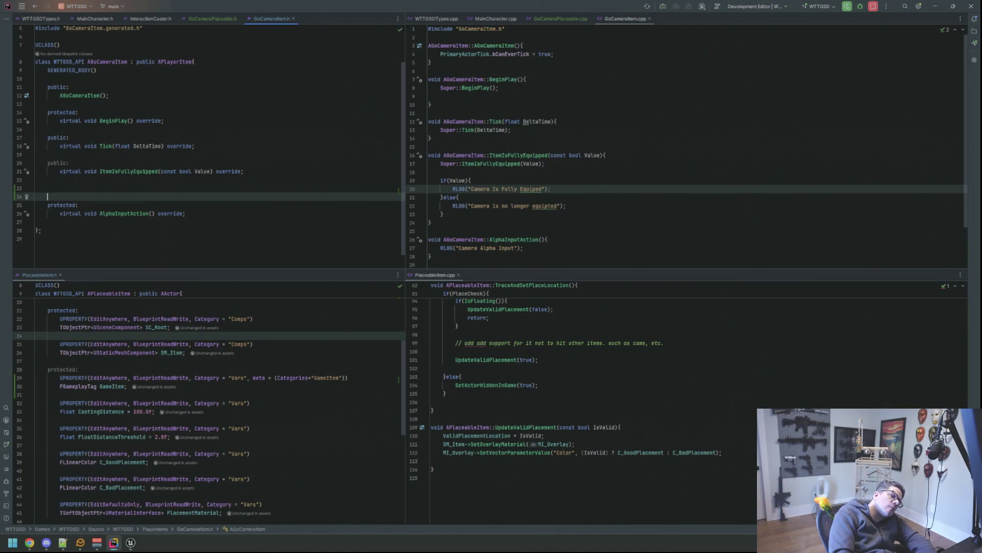
key("Up")
key("Up")
key("Return")
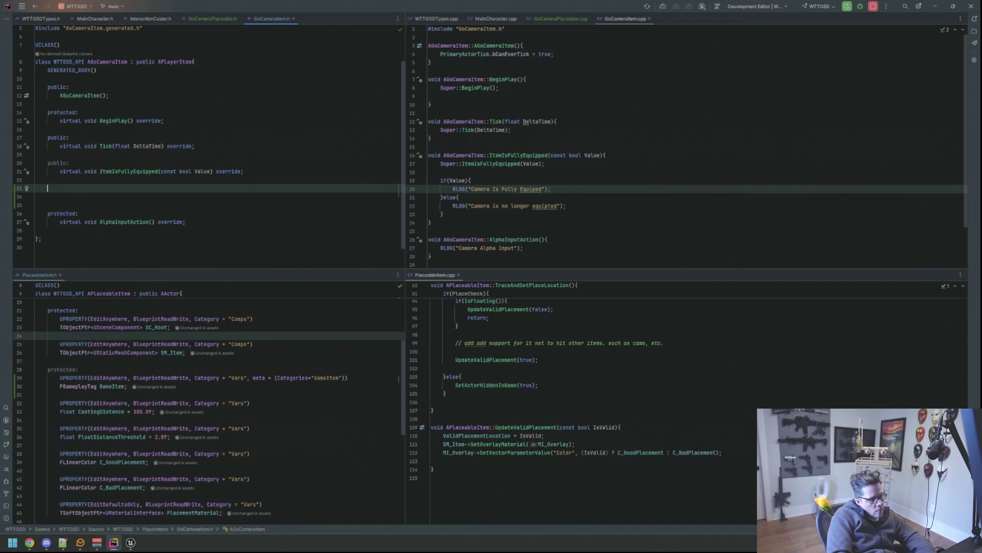
type("pro")
key("Return")
key("Return")
key("shift")
key("shift")
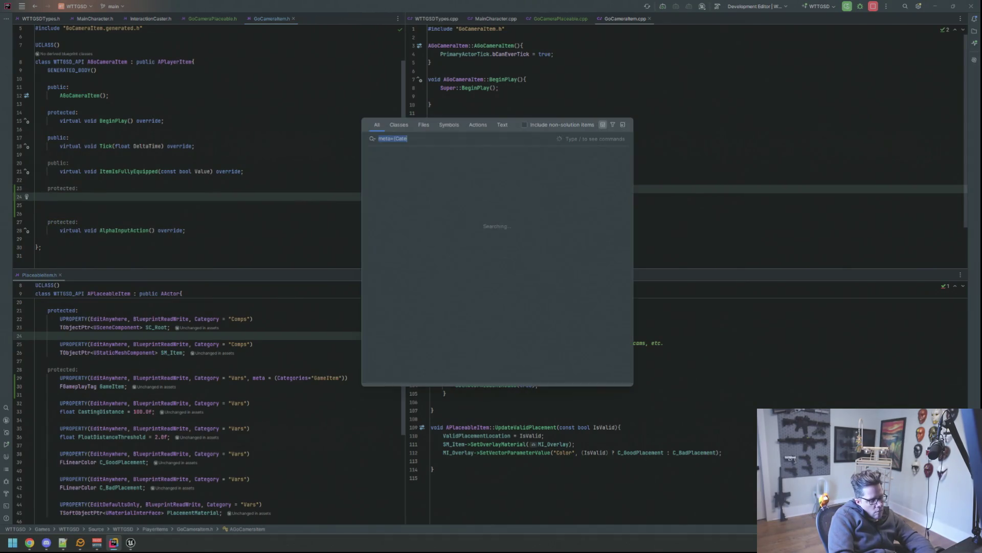
type("DemoKi")
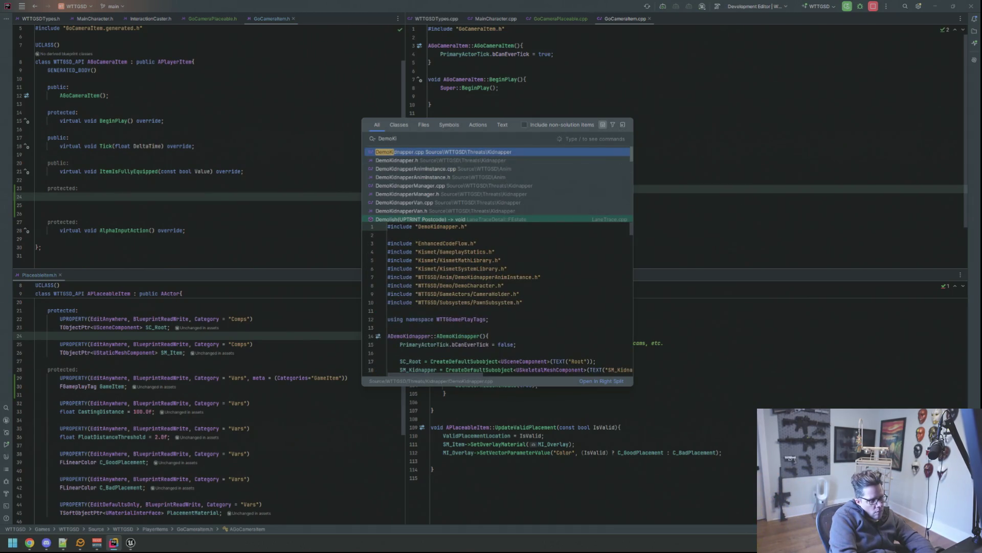
- Find DemoKidnapper.h via search and dock it in the lower-left pane for reference
key("Down")
key("Return")
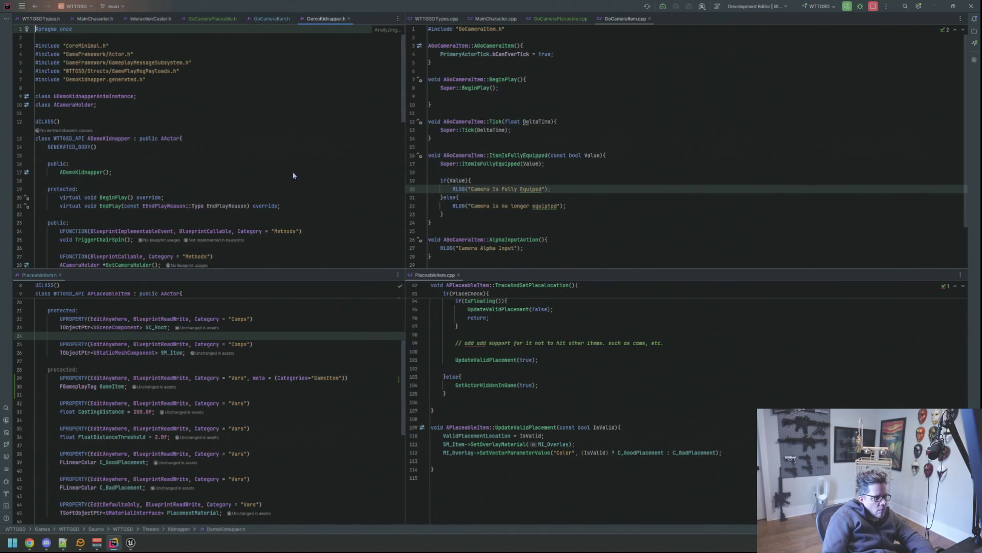
left_click_drag(327, 18, 123, 279)
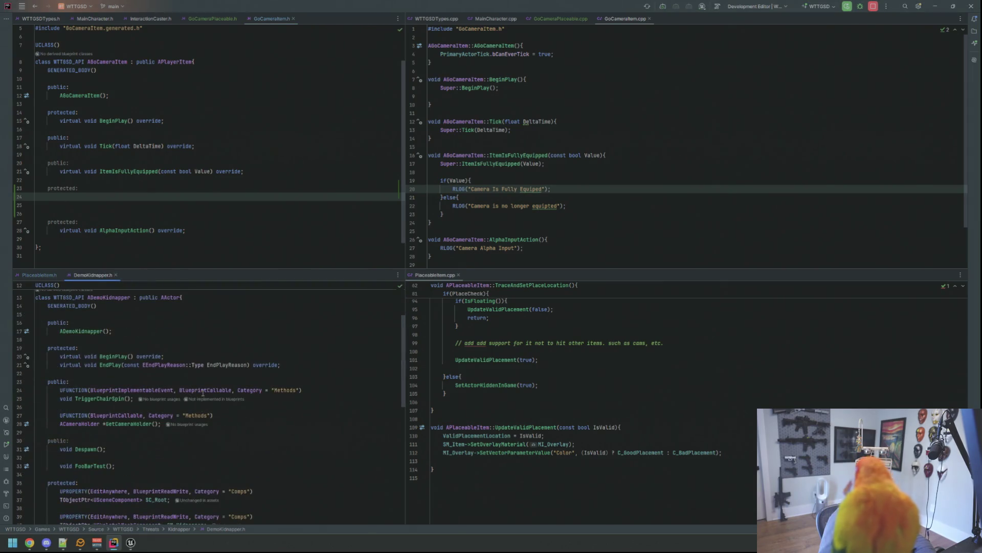
scroll(211, 414, "down", 1)
scroll(230, 417, "down", 1)
scroll(257, 419, "down", 1)
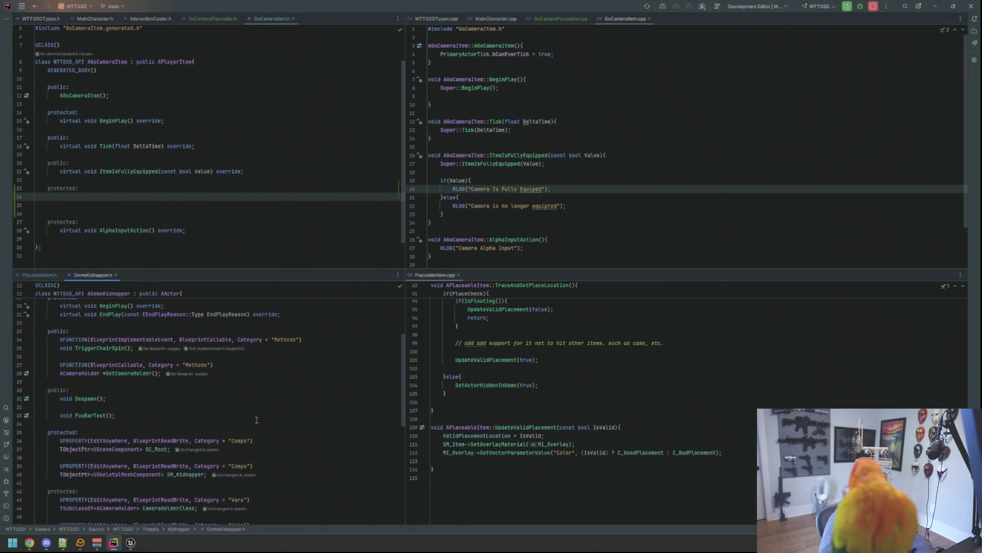
scroll(257, 420, "down", 1)
scroll(260, 415, "down", 1)
scroll(263, 407, "down", 1)
scroll(267, 400, "down", 1)
scroll(268, 399, "down", 3)
scroll(269, 402, "up", 1)
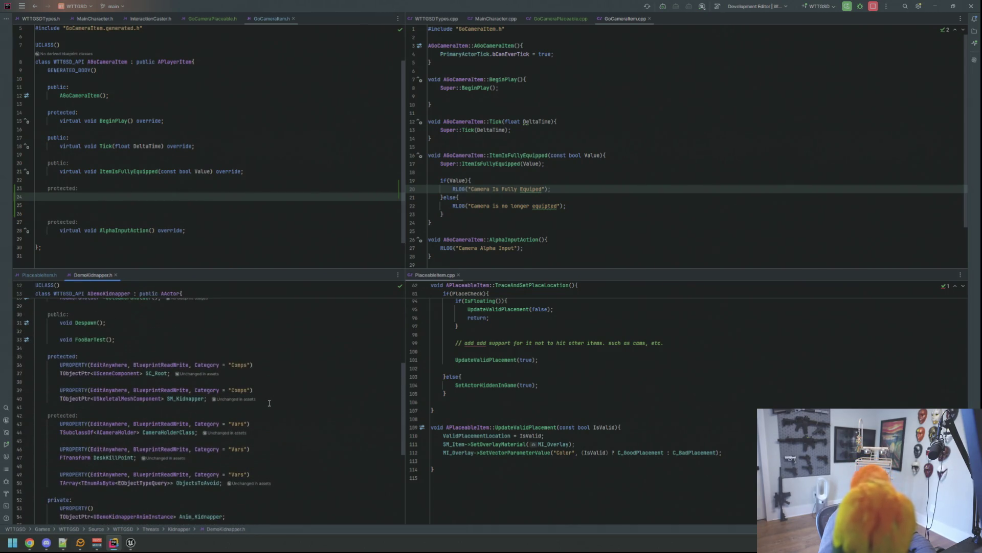
scroll(270, 404, "down", 2)
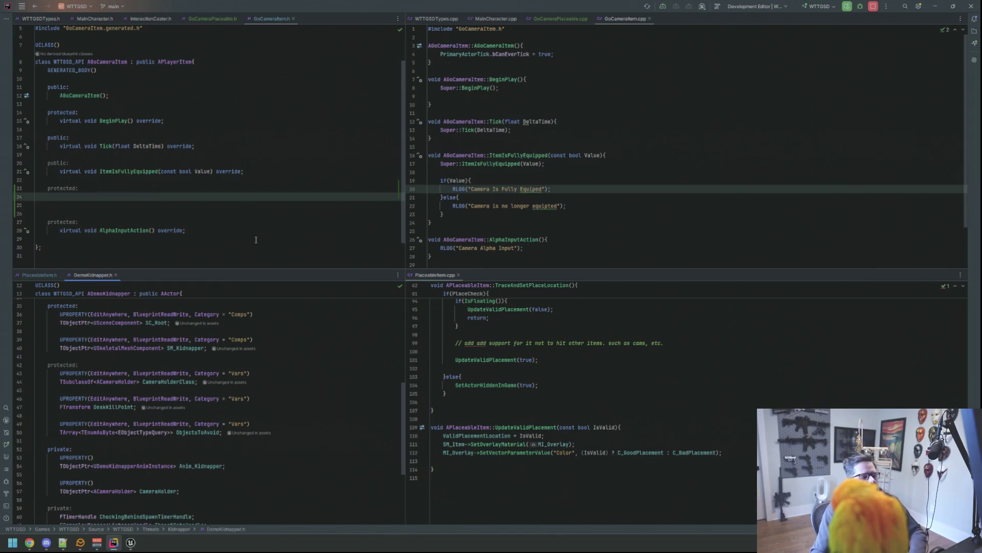
left_click(253, 197)
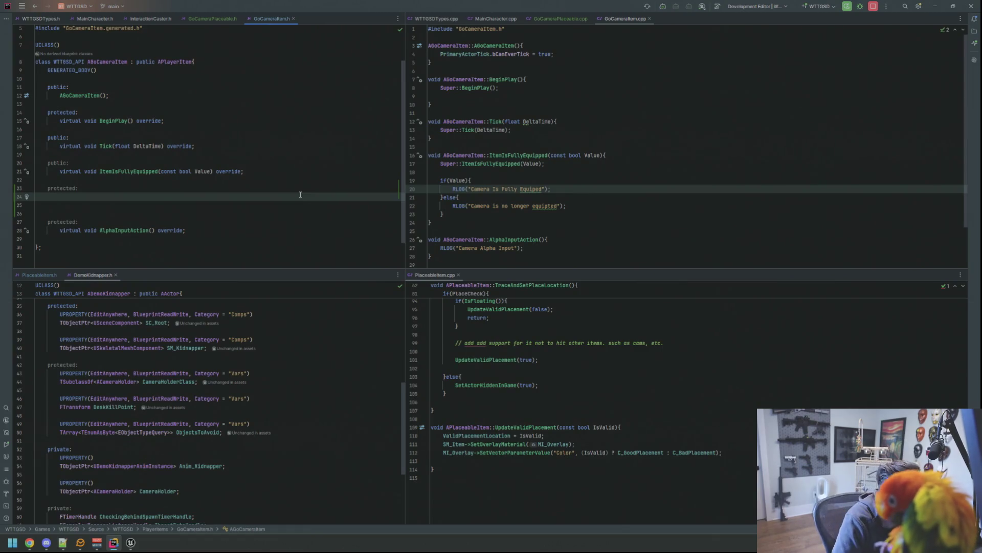
type("UP")
- Write a UPROPERTY(EditAnywhere, BlueprintReadWrite, Category = Vars) specifier line
key("Return")
type("Edit")
key("Return")
type(", Blue")
key("Return")
type(", Cat")
key("Return")
type("= \"Vars")
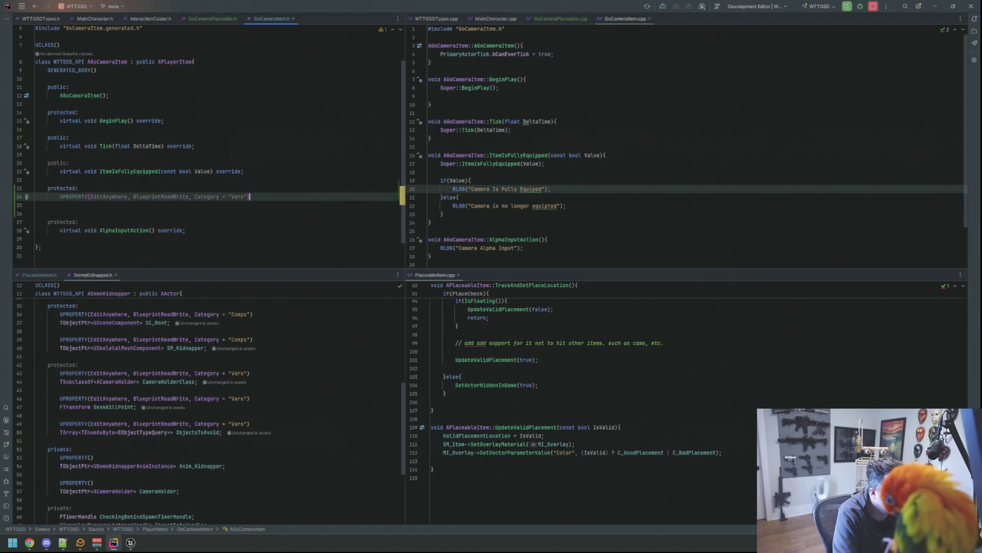
key("End")
key("Return")
- Declare TSubclassOf<APlaceableItem> PlaceableItemClass with APlaceableItem forward-declared, leaving blank lines below
key("Escape")
type("TSub")
key("Return")
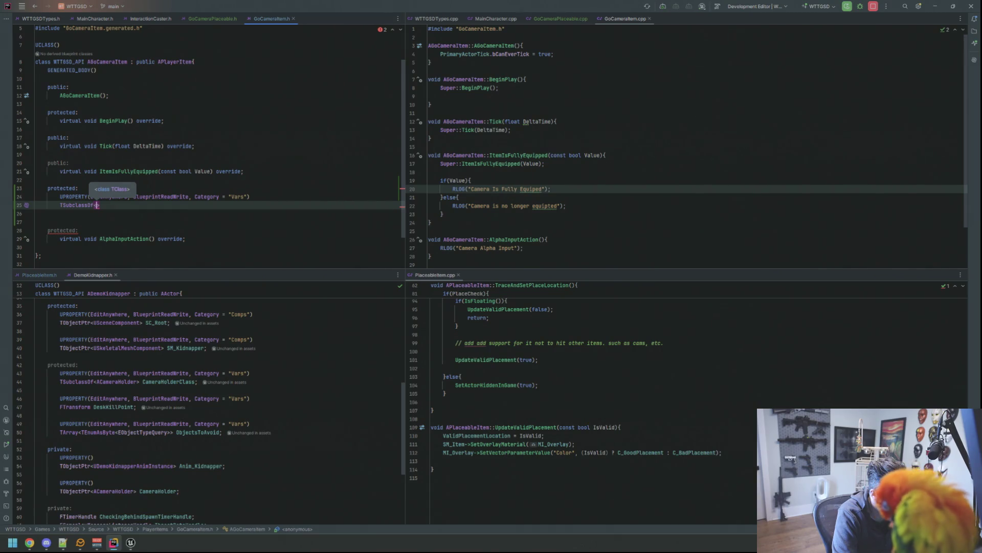
type("A")
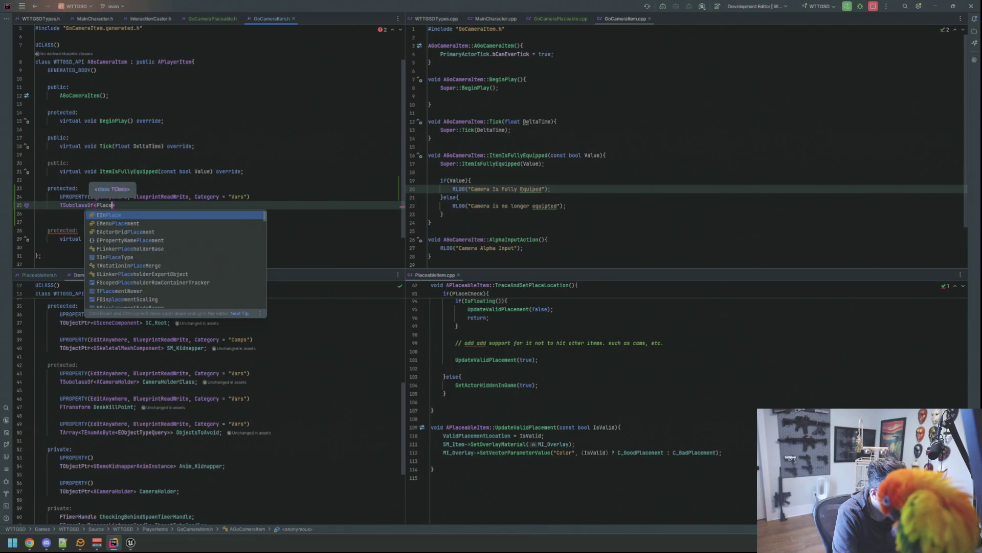
key("Escape")
type("Place")
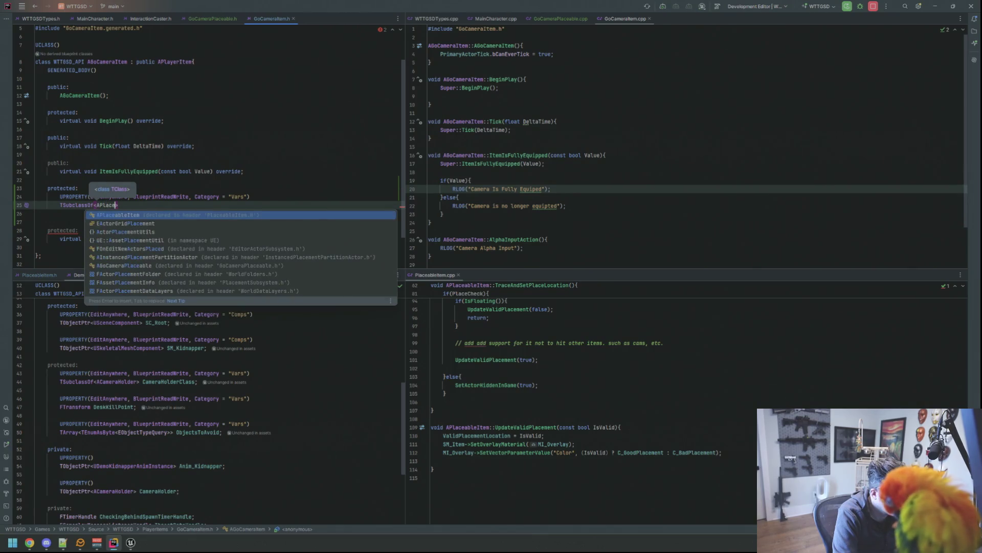
key("alt+Return")
key("Down")
key("Return")
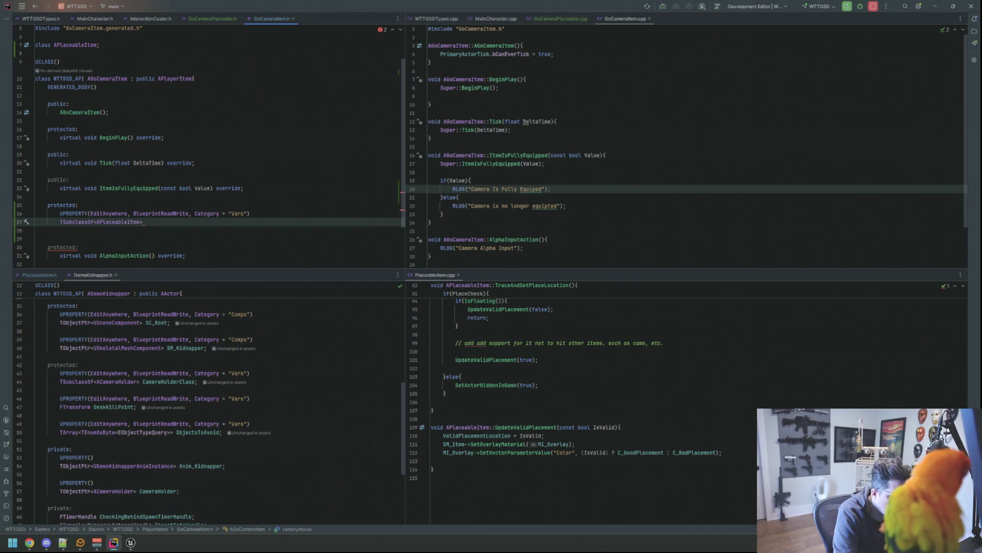
type("PlaceableItem")
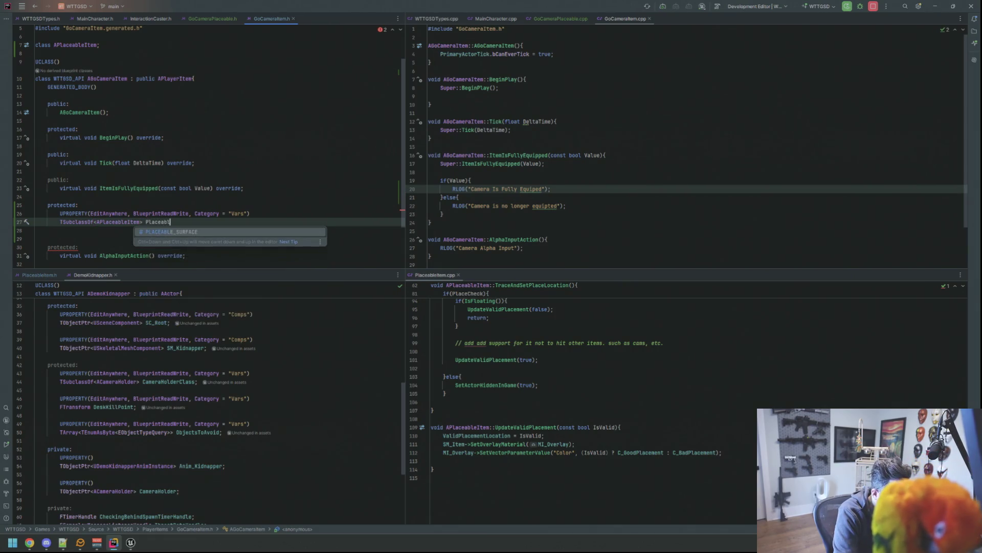
type("Class;")
scroll(262, 193, "down", 1)
scroll(262, 193, "down", 2)
left_click(236, 180)
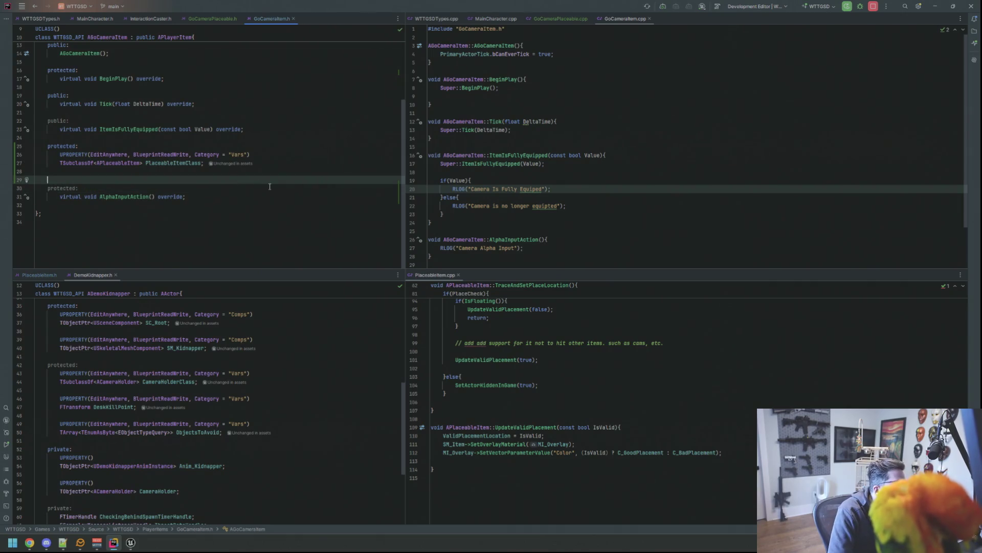
key("Return")
key("Return")
type("p")
key("BackSpace")
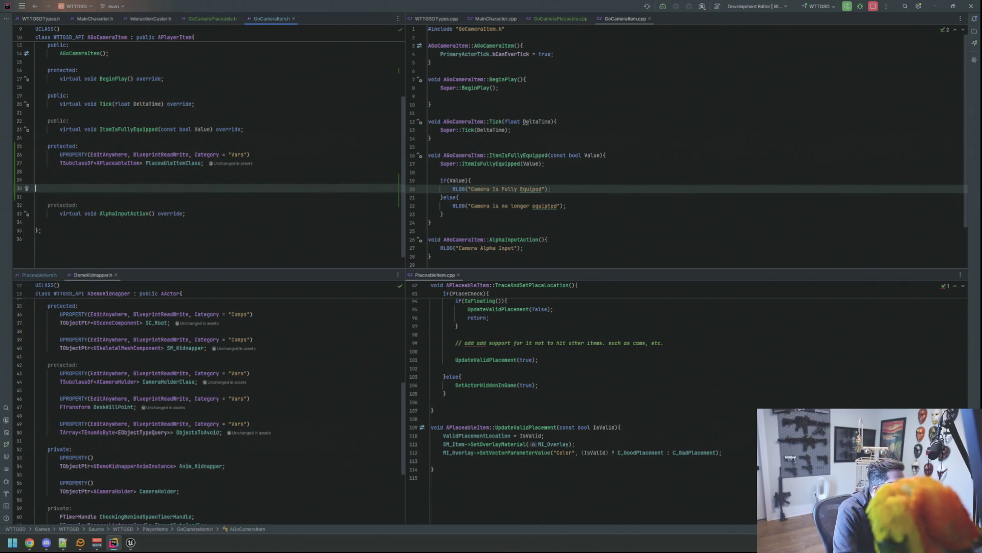
type("private:")
- Under private:, add UPROPERTY() and begin a TObjectPtr GoCameraPlaceable declaration
key("Return")
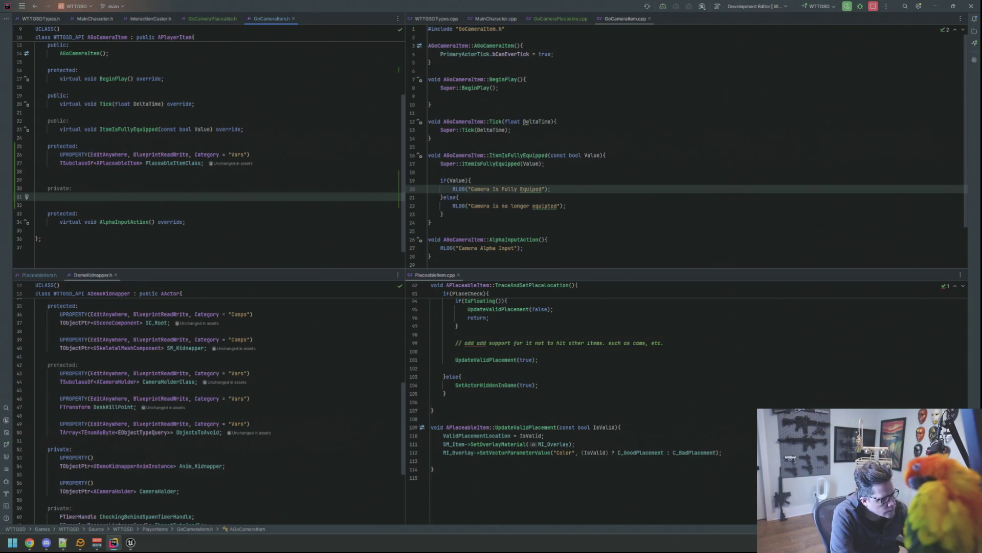
type("UPROP")
key("Return")
key("Return")
type("TObject")
key("Return")
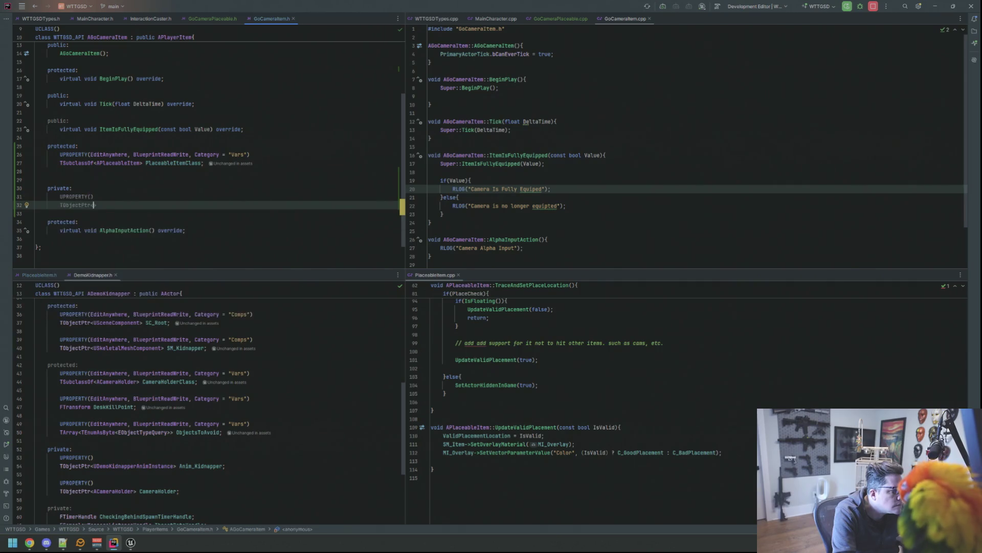
type("U")
key("BackSpace")
type("A")
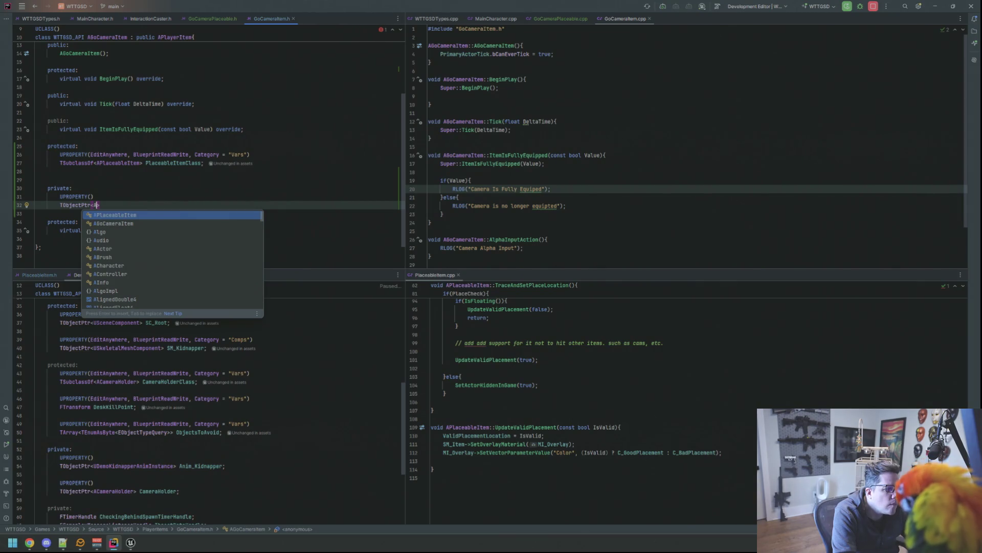
key("BackSpace")
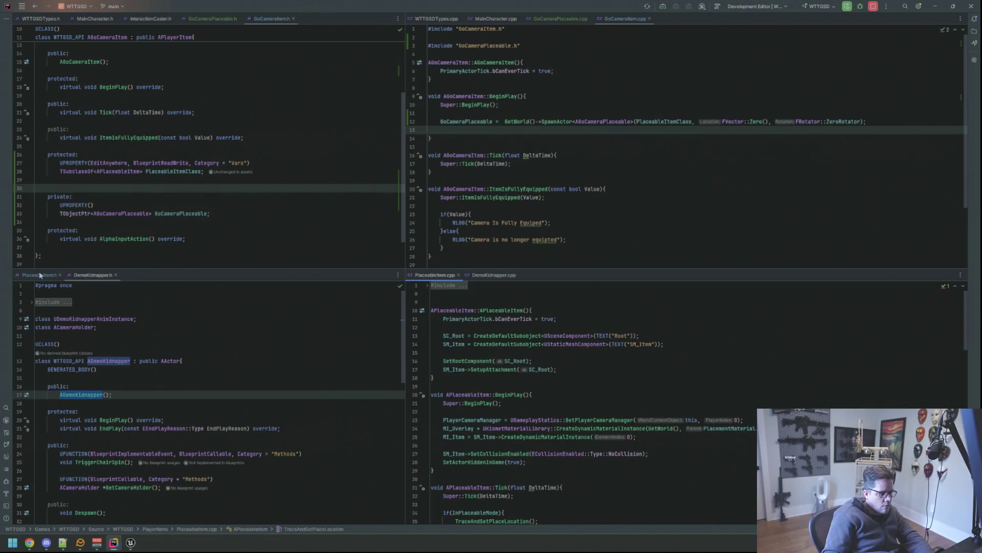
- Declare public virtual void Spawn() and Despawn() in PlaceableItem.h
key("Up")
key("Up")
key("Up")
key("Return")
key("Return")
type("public:")
key("Return")
type("vir")
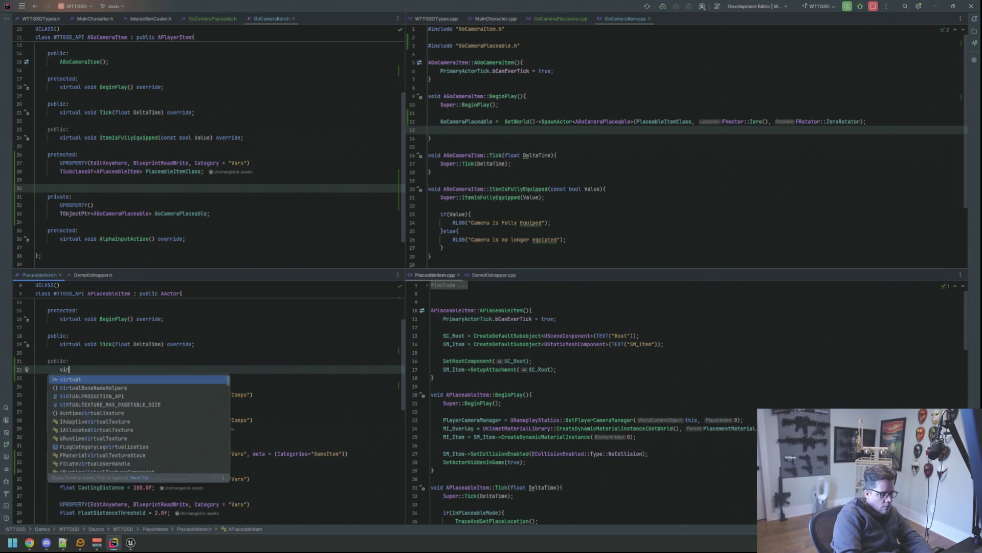
type("tual void Spawn();")
key("Return")
type("void")
key("BackSpace")
key("BackSpace")
key("BackSpace")
type("virtual void ")
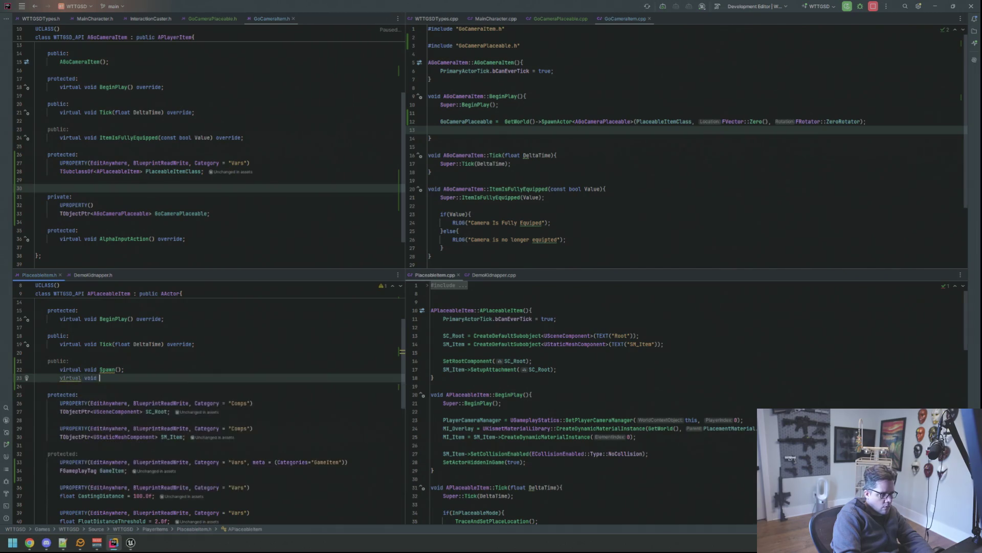
type("Despawn")
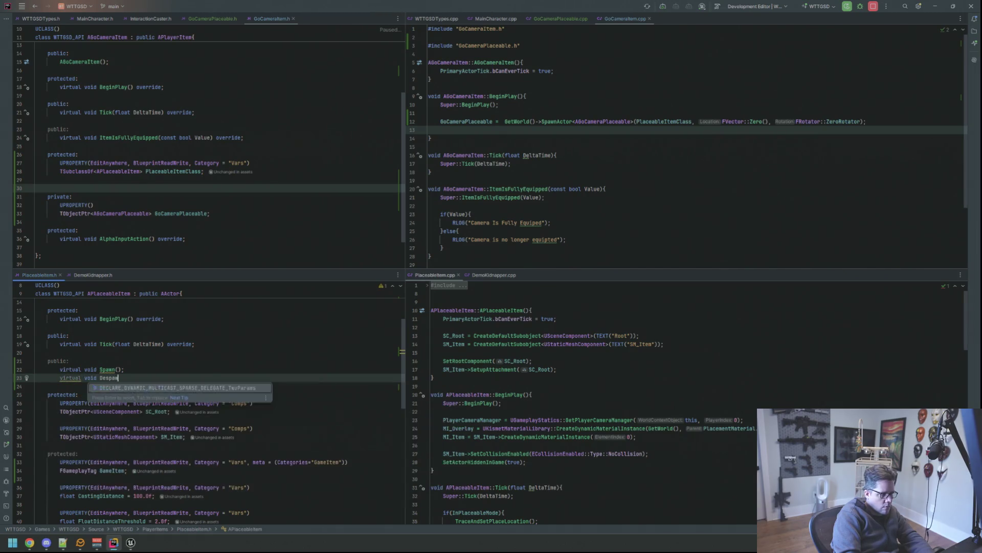
type("();")
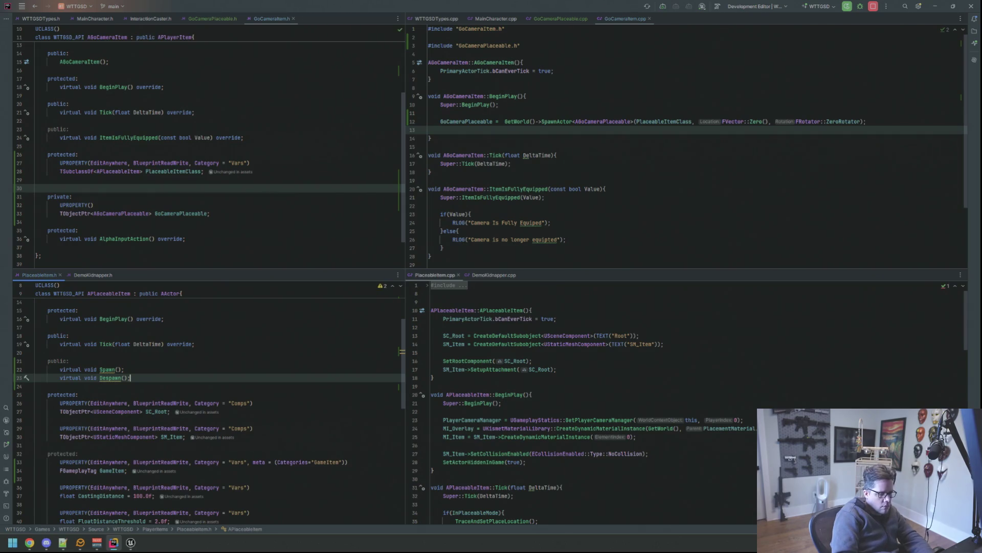
- Generate Spawn and Despawn definitions in PlaceableItem.cpp and expand their bodies
key("alt+Return")
key("Return")
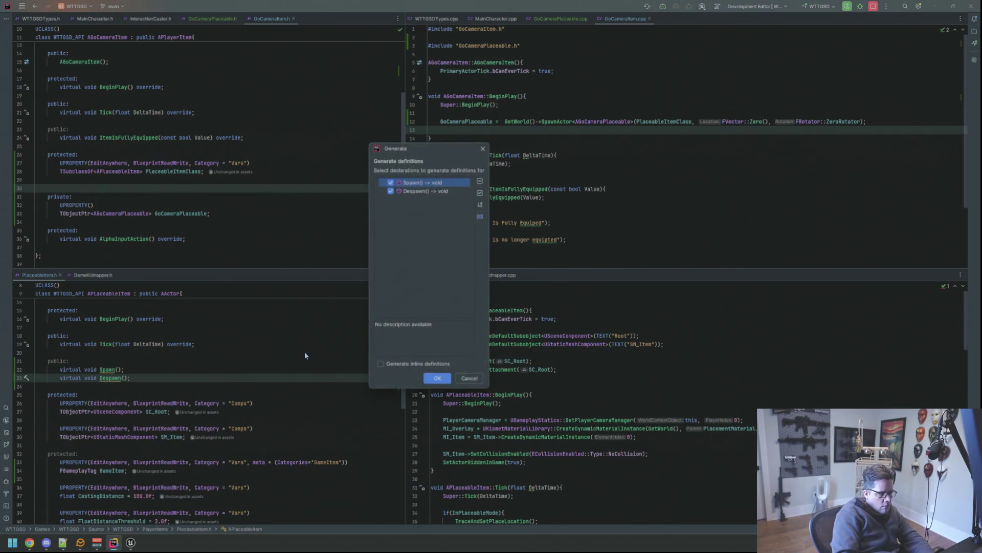
key("Return")
key("Down")
key("End")
key("Left")
key("Return")
key("Down")
key("End")
key("Return")
key("Down")
key("End")
key("Left")
key("Return")
- Make Spawn set InPlaceableMode true and Despawn set it false plus SetActorHiddenInGame(true)
key("Up")
key("Up")
key("Up")
key("Up")
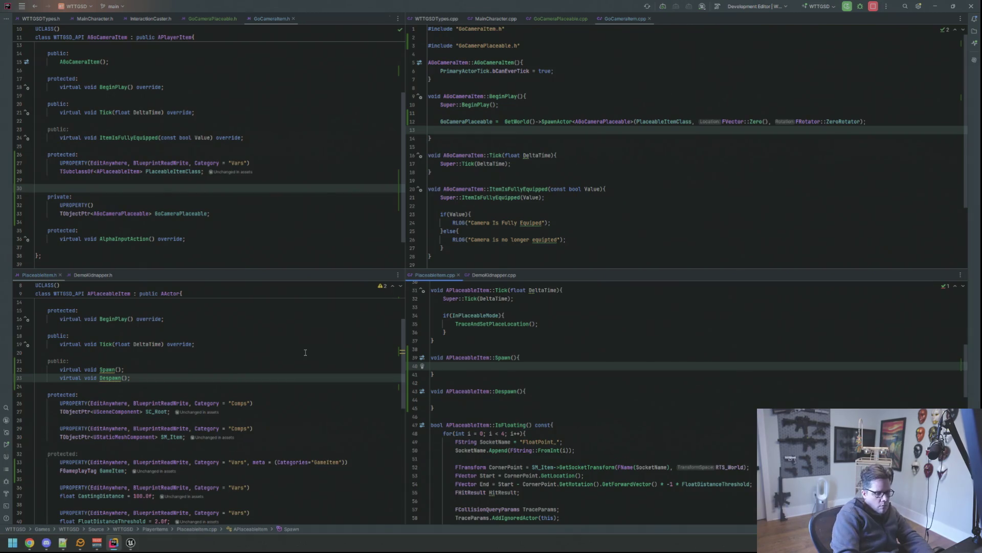
type("INplace")
key("Return")
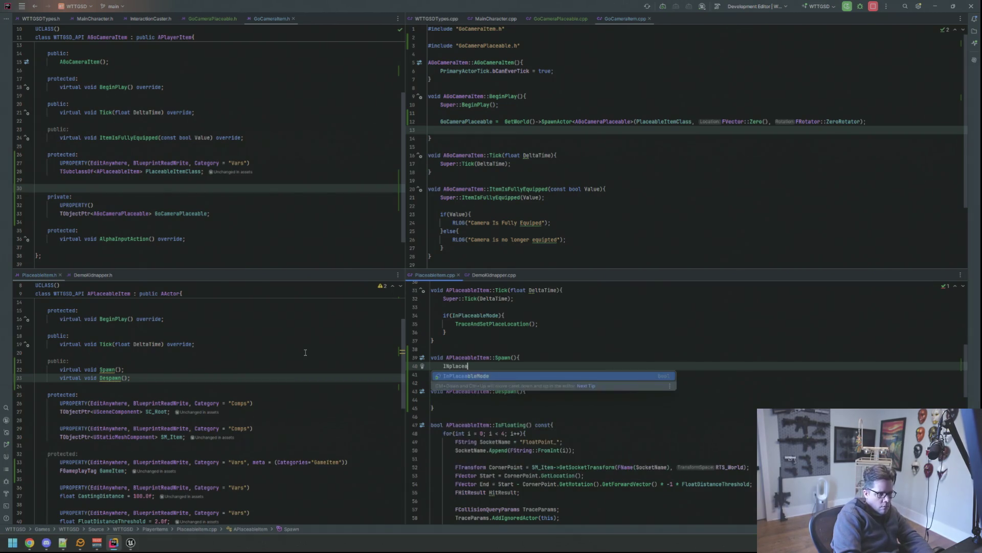
type("= true;")
key("Down")
key("Down")
key("Down")
key("Down")
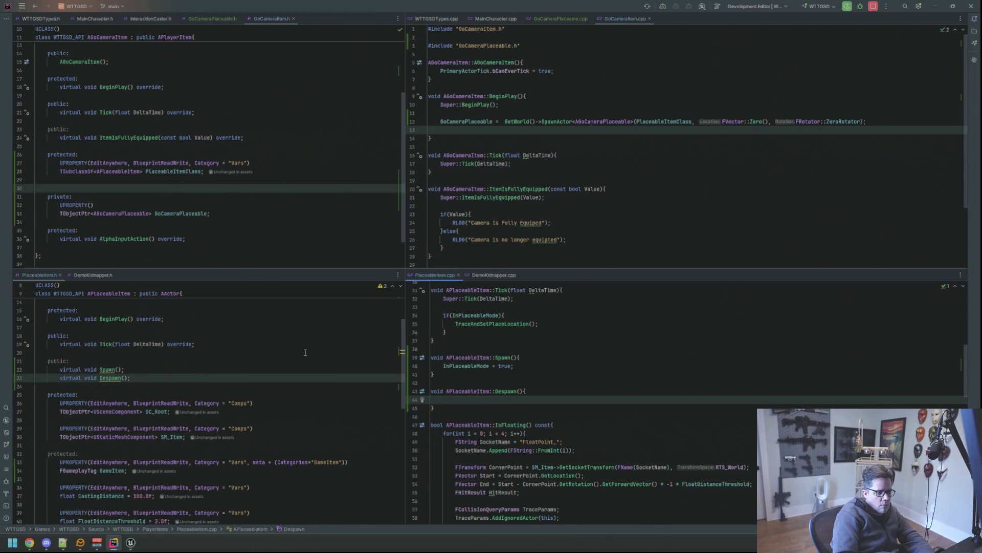
type("InPlac")
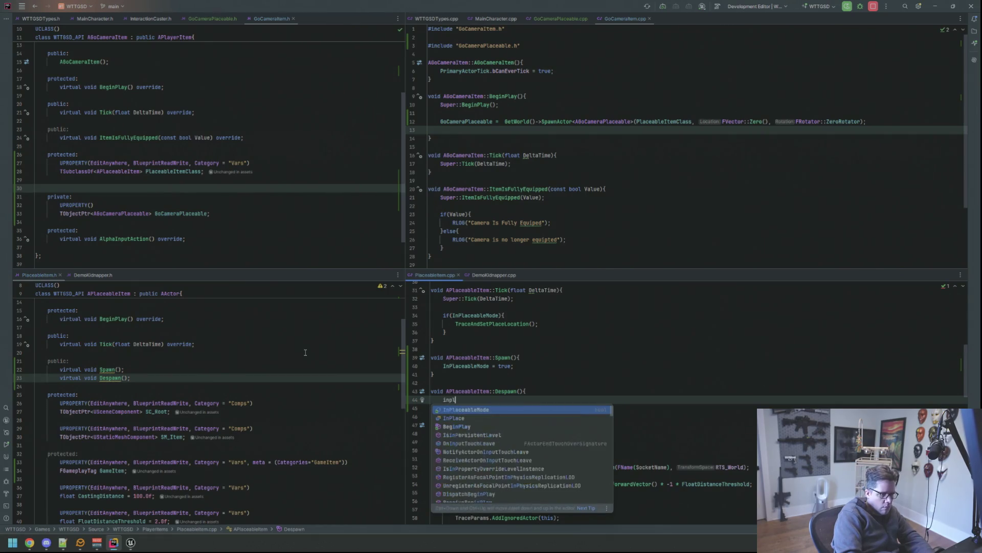
key("Return")
type("= false")
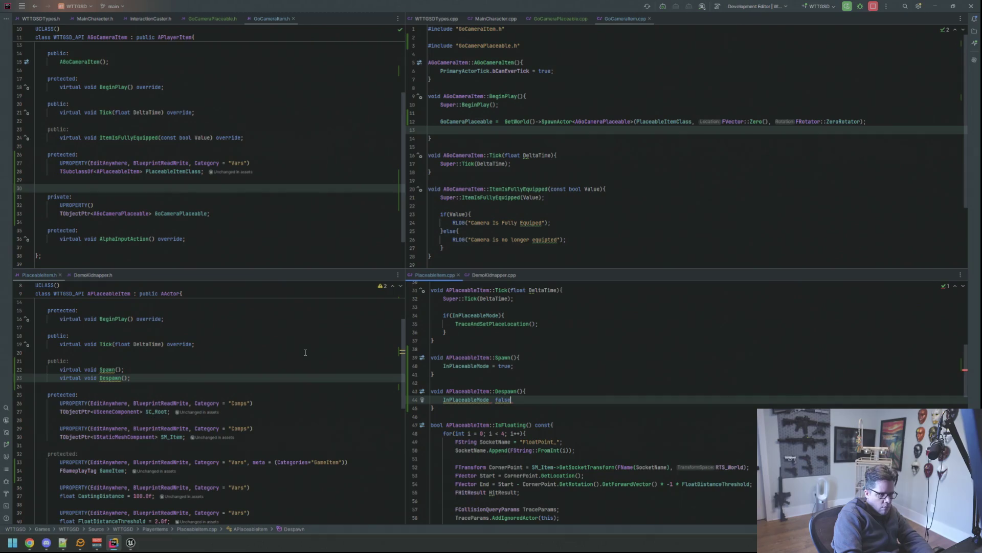
type(";false;")
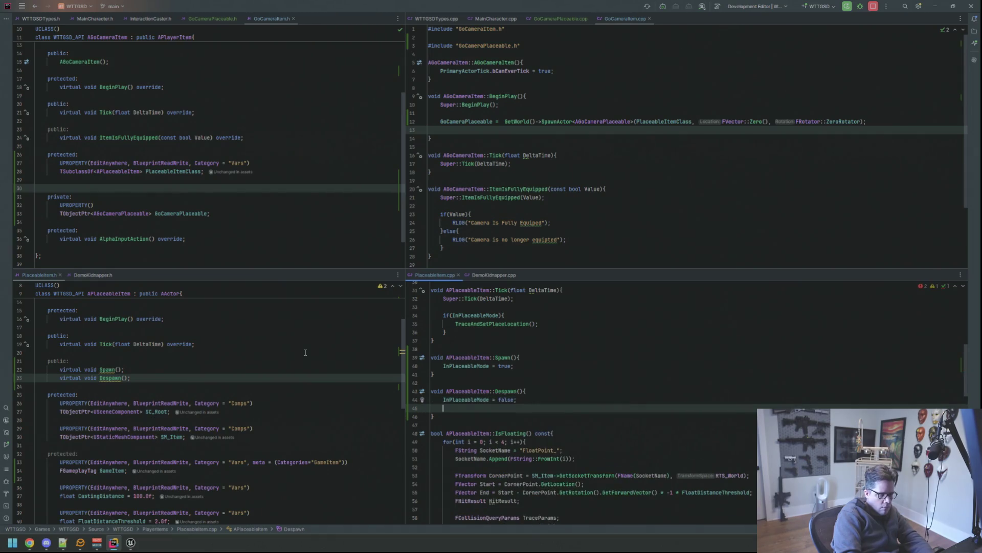
key("Return")
type("SetActorHid")
key("Return")
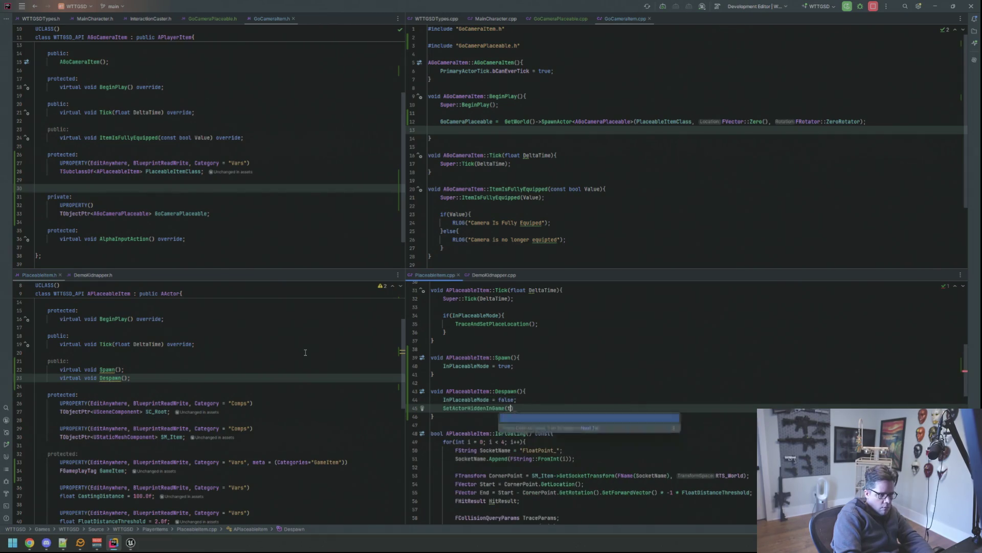
type("true);")
key("Up")
key("Up")
key("Up")
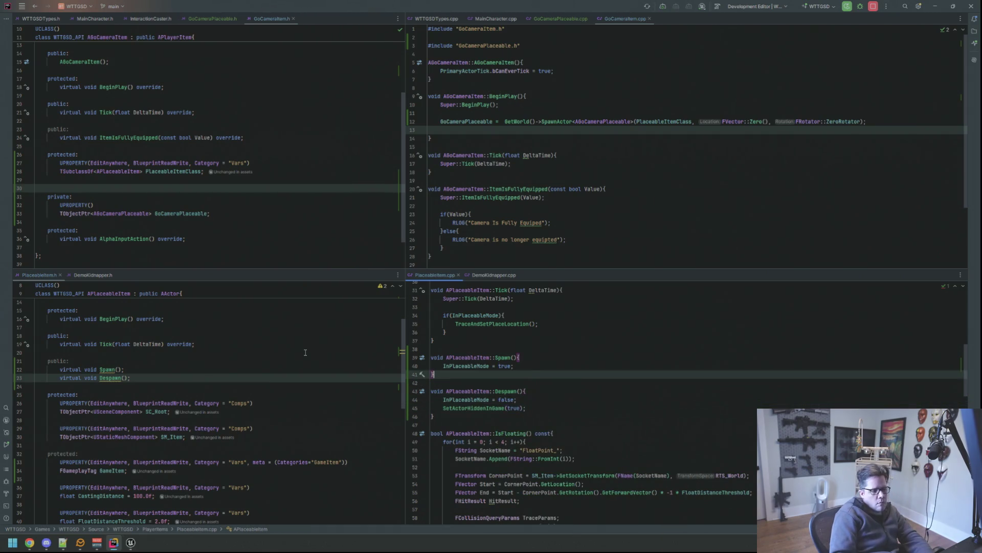
left_click(530, 198)
left_click(547, 220)
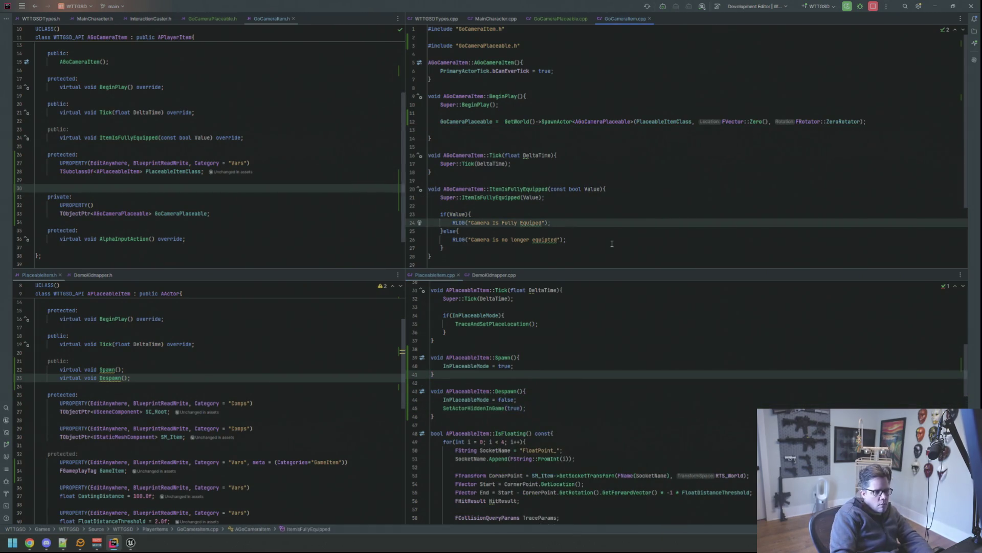
- Delete both RLOG lines in ItemIsFullyEquipped, leaving the caret indented in the empty if branch
key("shift+Home")
key("BackSpace")
key("Down")
key("Down")
key("shift+Home")
key("BackSpace")
scroll(570, 175, "down", 3)
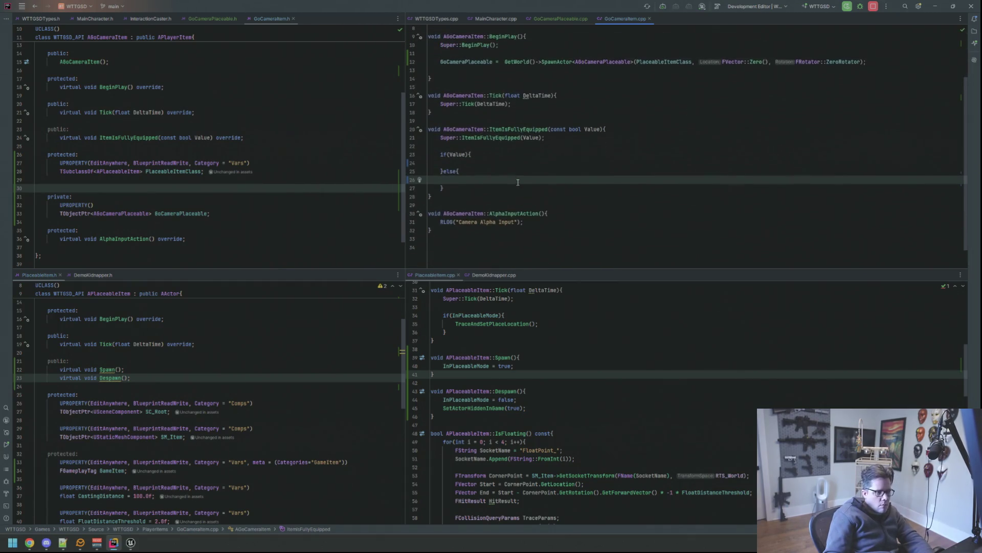
key("Up")
key("Up")
key("Tab")
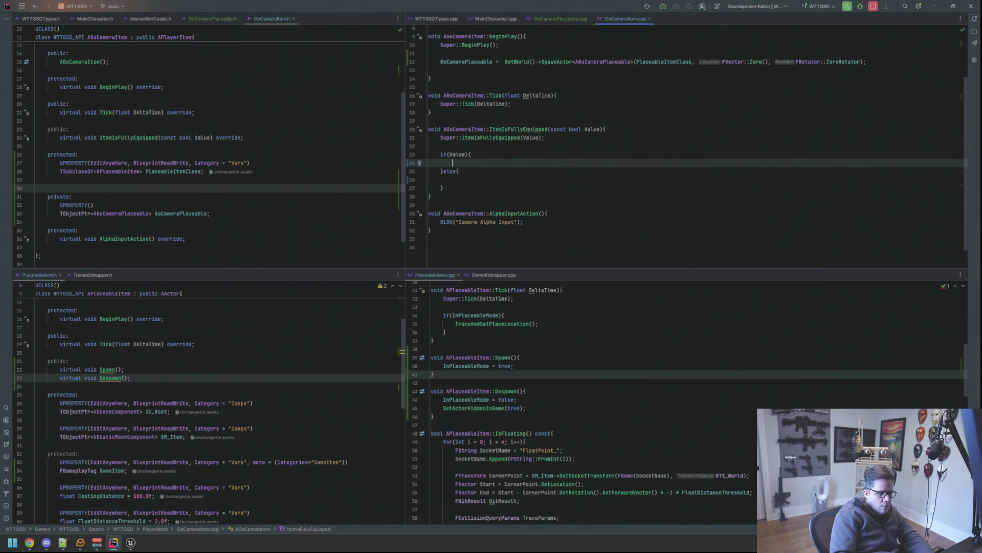
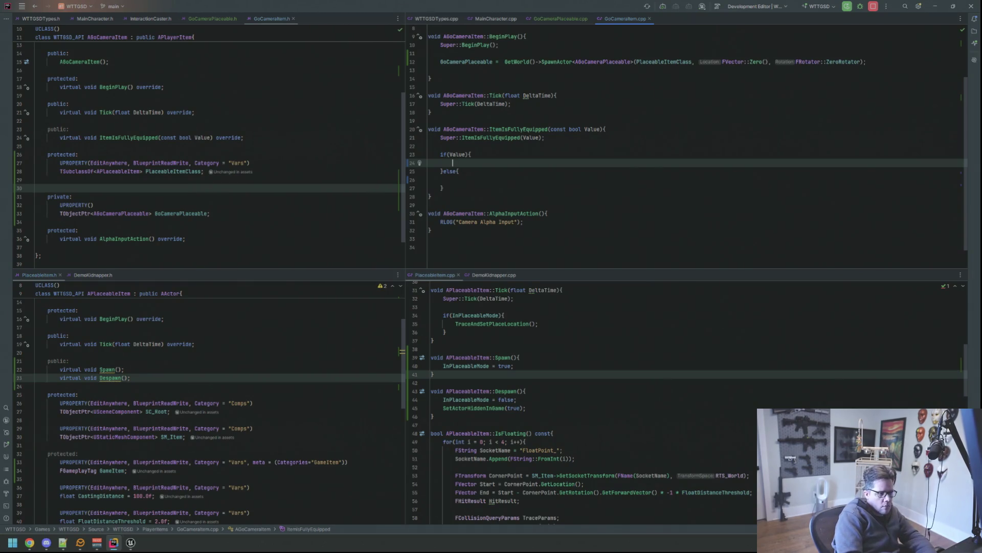
type("Go")
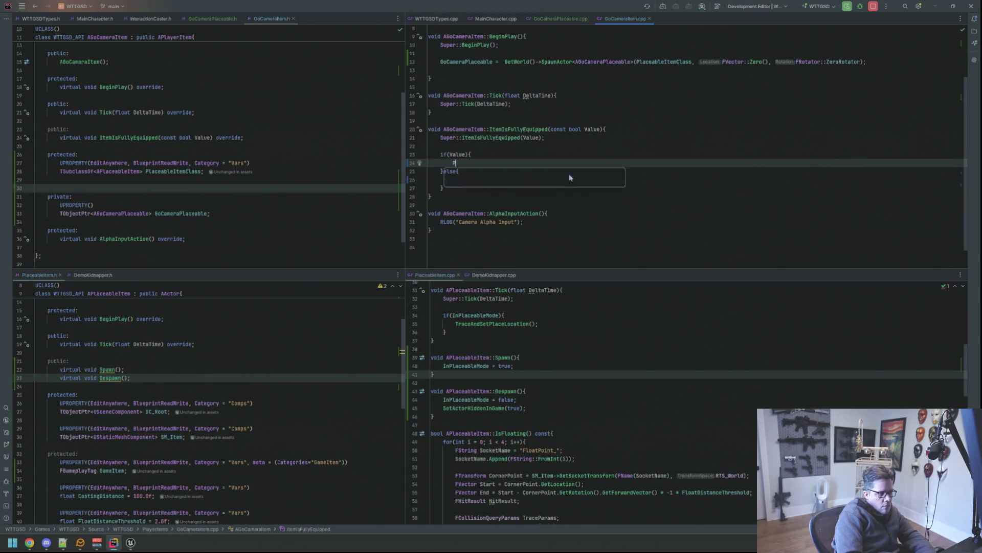
- Add GoCameraPlaceable->Spawn() in the if(Value) branch and GoCameraPlaceable->Despawn() in the else branch
key("Return")
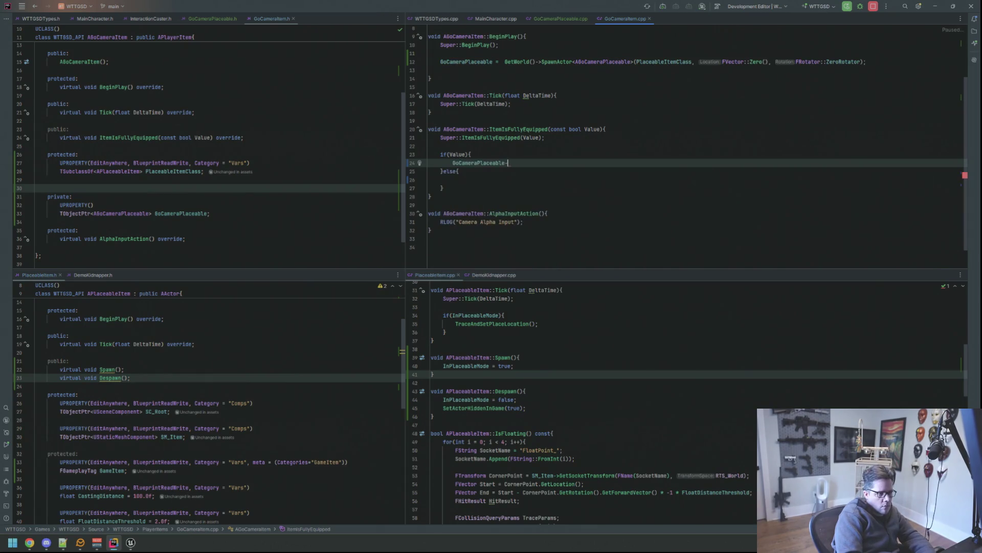
type("->Sp")
key("Return")
type(";")
key("Down")
key("Down")
type("Go")
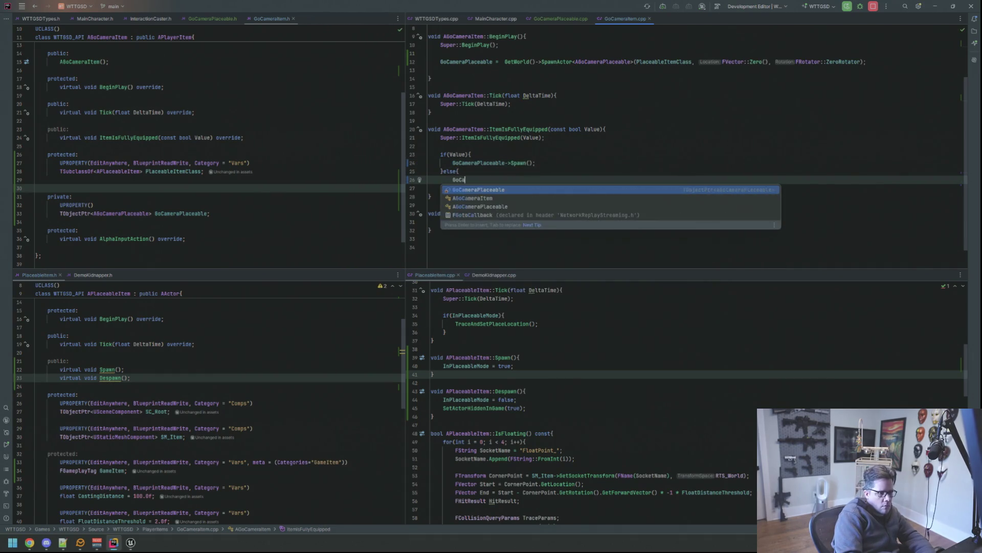
key("Return")
type("->De")
left_click(541, 157)
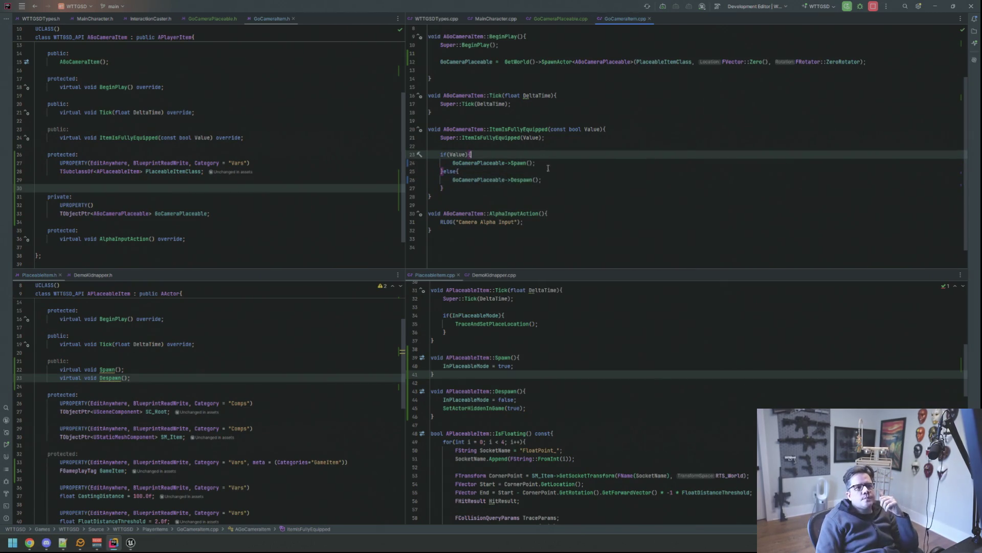
scroll(524, 229, "up", 2)
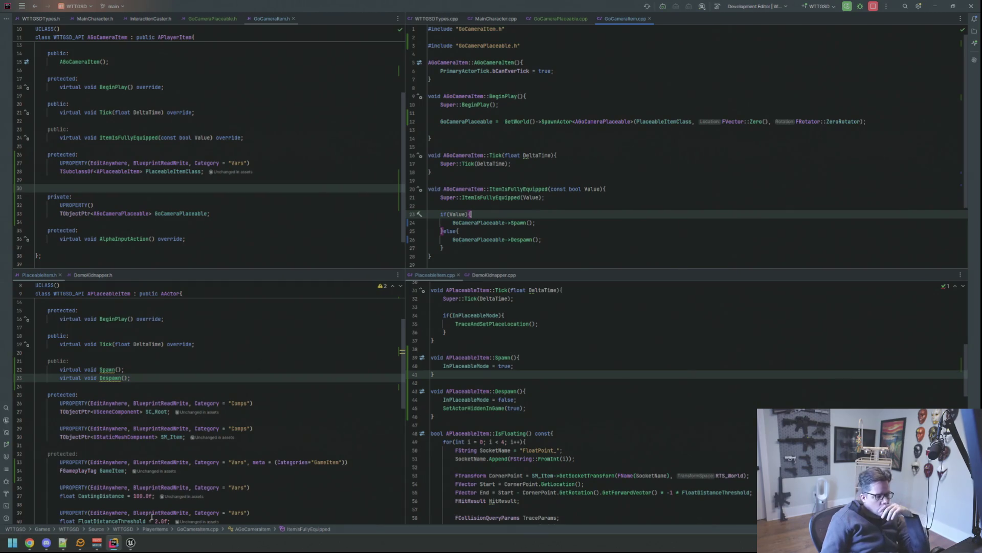
left_click(131, 541)
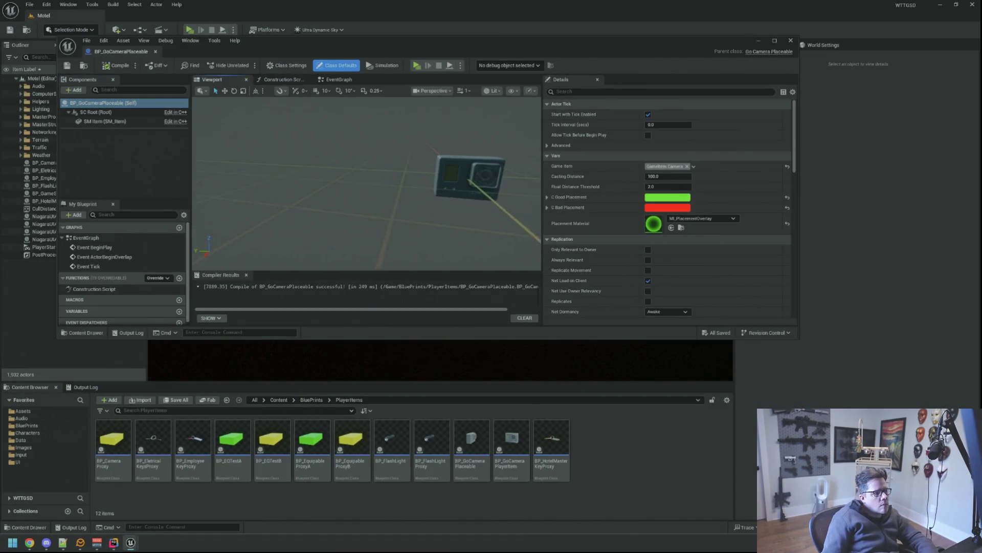
- Trigger a Live Coding rebuild and inspect the camera placeable's mesh in the preview
key("ctrl+alt+F11")
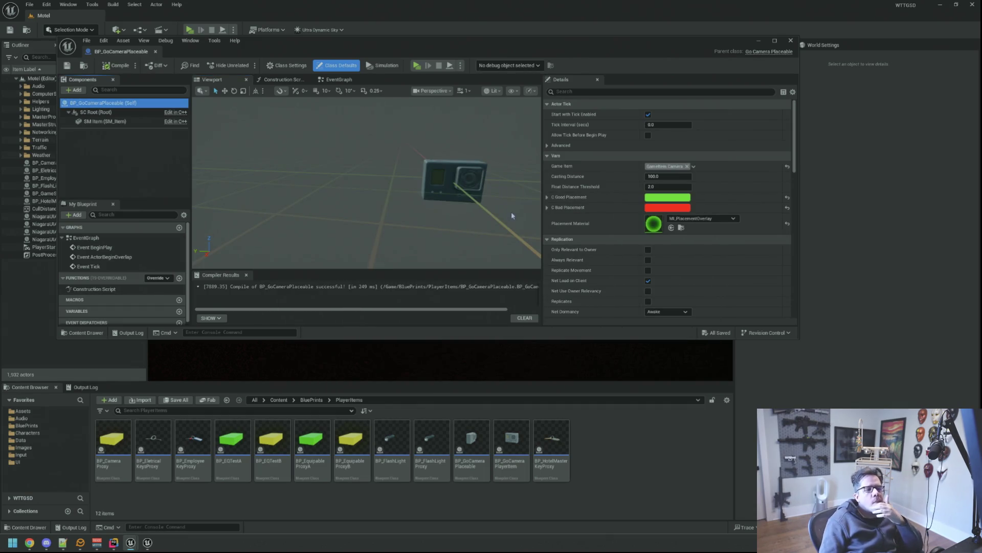
left_click_drag(511, 212, 369, 185)
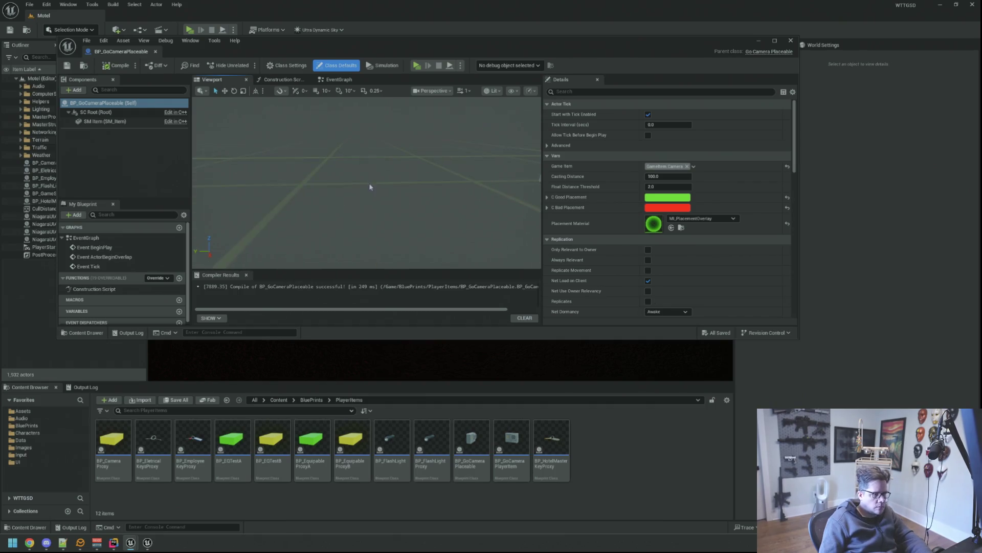
left_click_drag(369, 185, 339, 184)
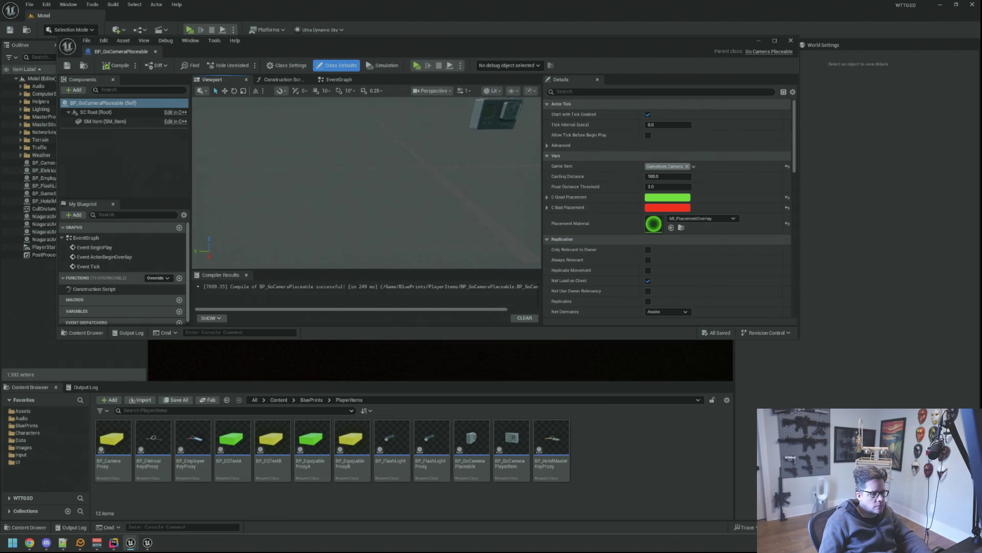
left_click_drag(338, 184, 370, 167)
scroll(370, 166, "up", 2)
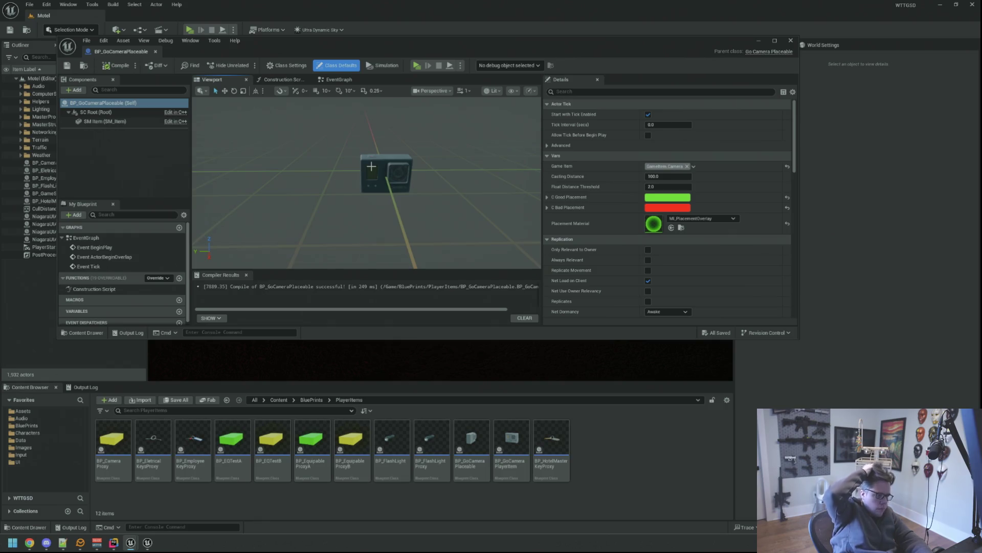
- Clear the Output Log and return to the PlayerItems assets in the Content Browser
left_click(86, 386)
right_click(222, 416)
left_click(254, 461)
left_click_drag(330, 216, 322, 225)
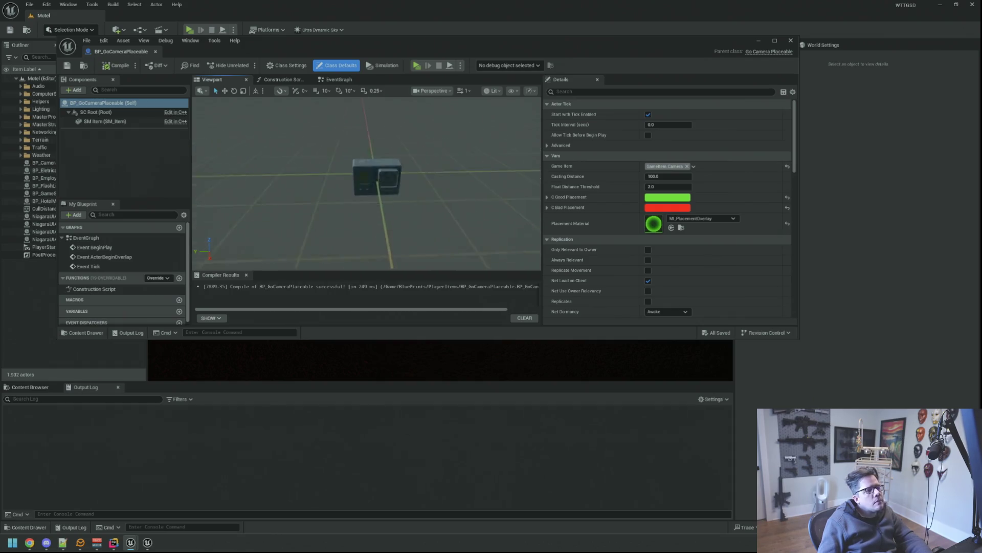
left_click(29, 387)
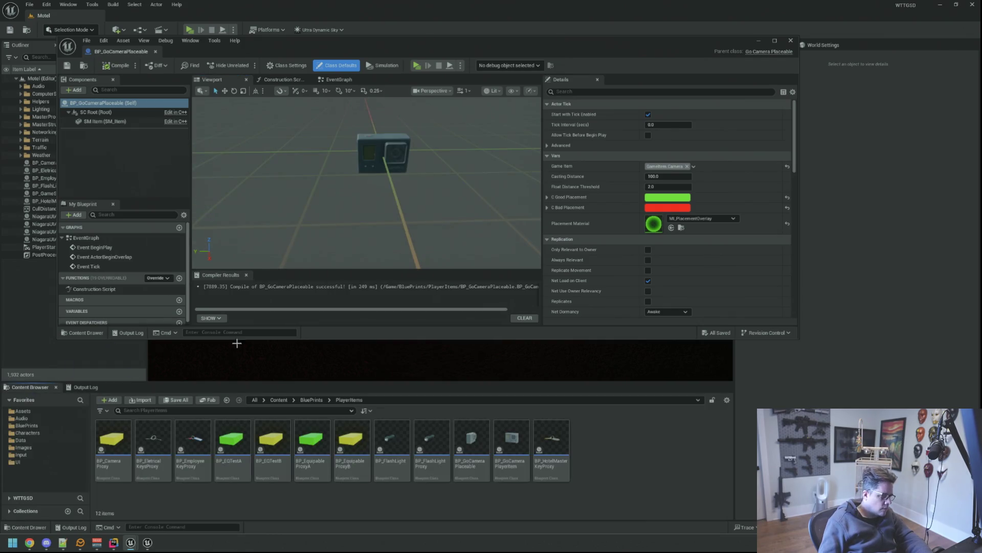
- Open BP_Simon and locate its BP_GoCameraPlayerItem child actor among the assets
key("ctrl+p")
type("BP_Simon")
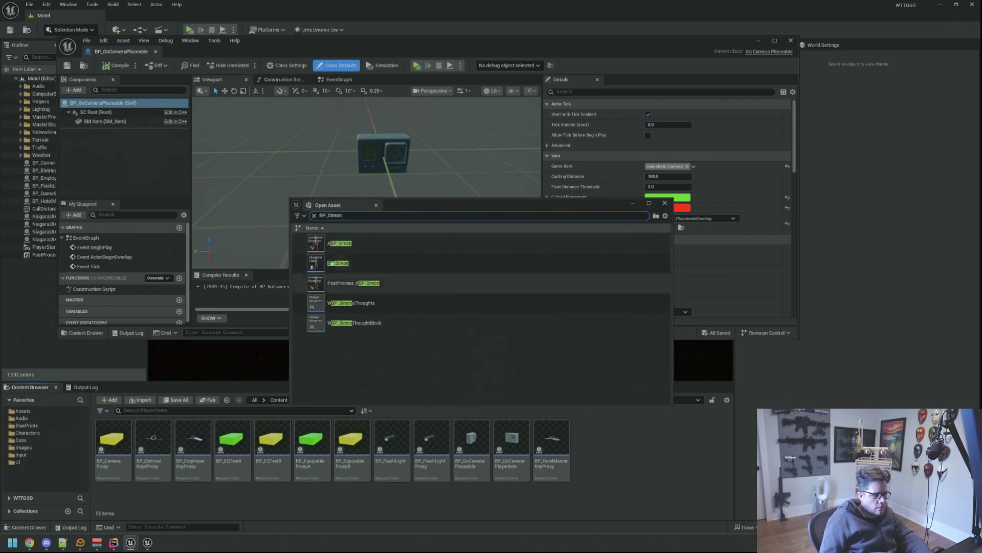
key("Down")
key("Return")
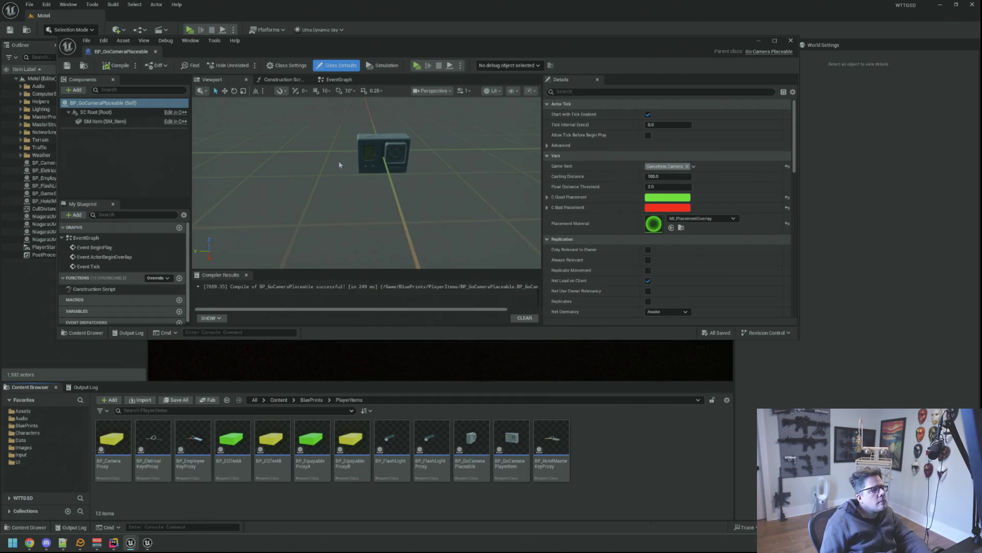
left_click(212, 79)
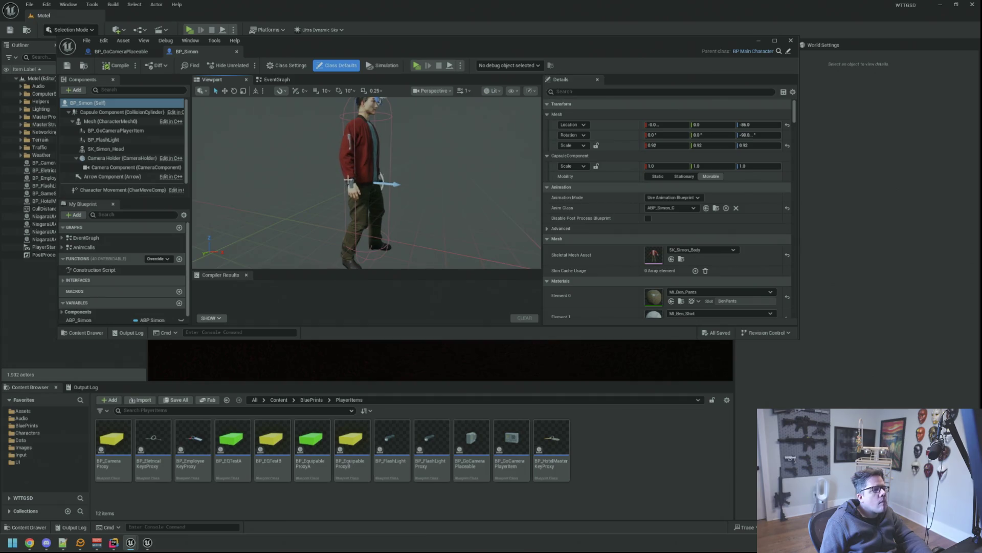
left_click(116, 131)
left_click(547, 249)
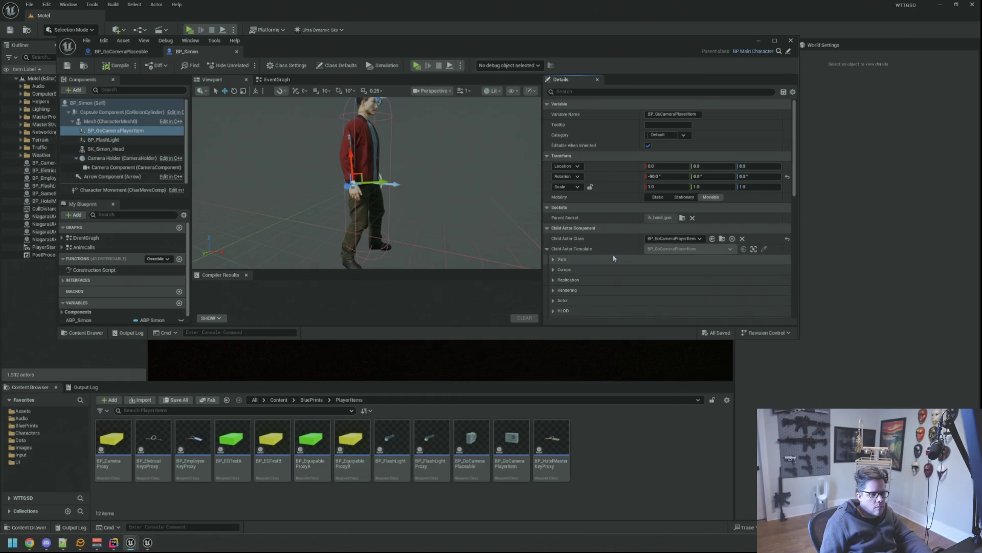
left_click(713, 238)
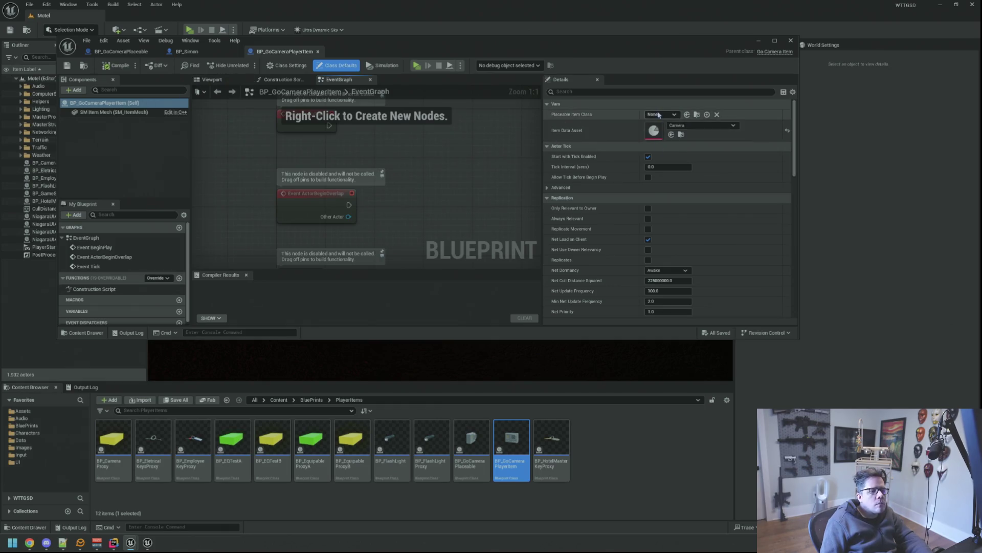
- Set the camera player item's Placeable Item Class to BP_GoCameraPlaceable
left_click(659, 116)
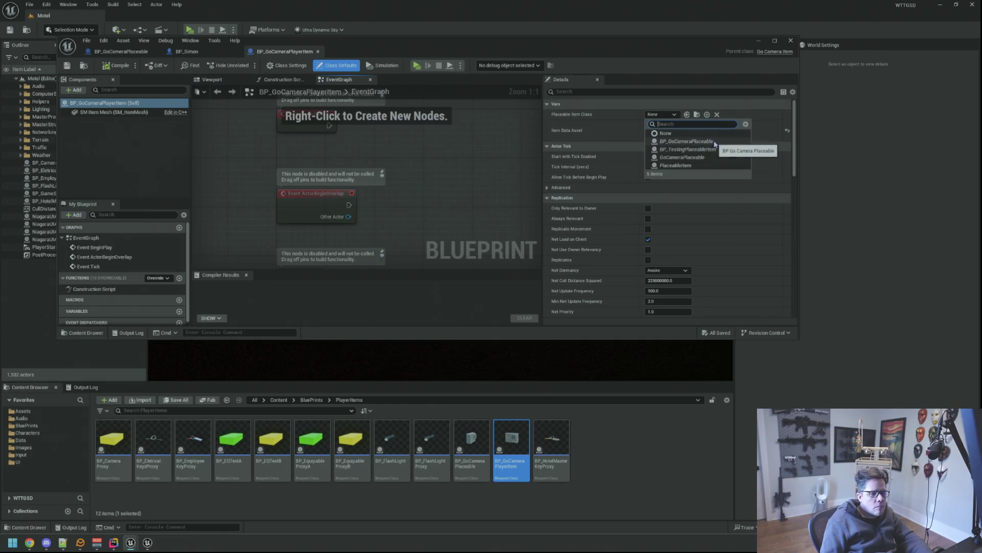
left_click(687, 141)
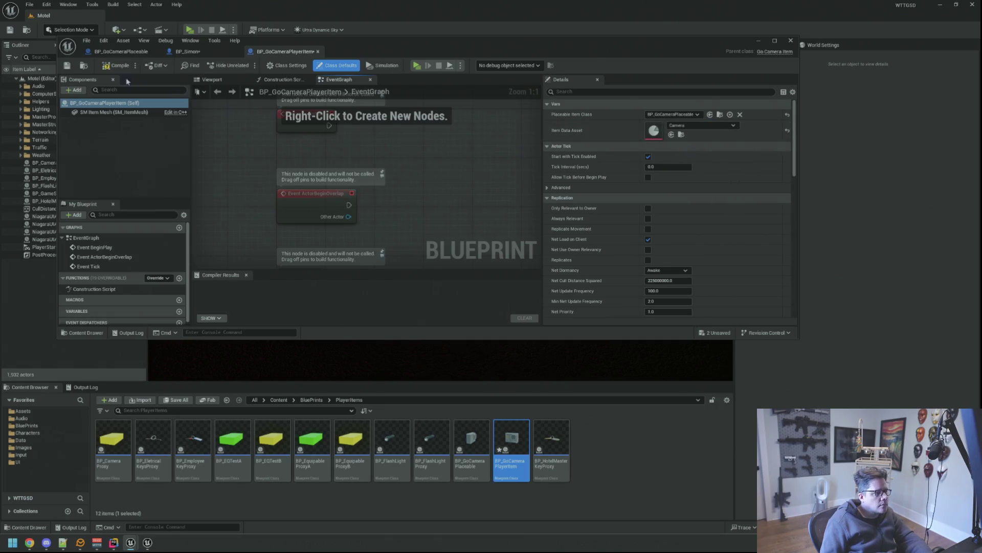
left_click(186, 51)
- Clear the Output Log, minimize the blueprint editor and start playing the motel level
left_click(86, 386)
right_click(253, 441)
left_click(270, 442)
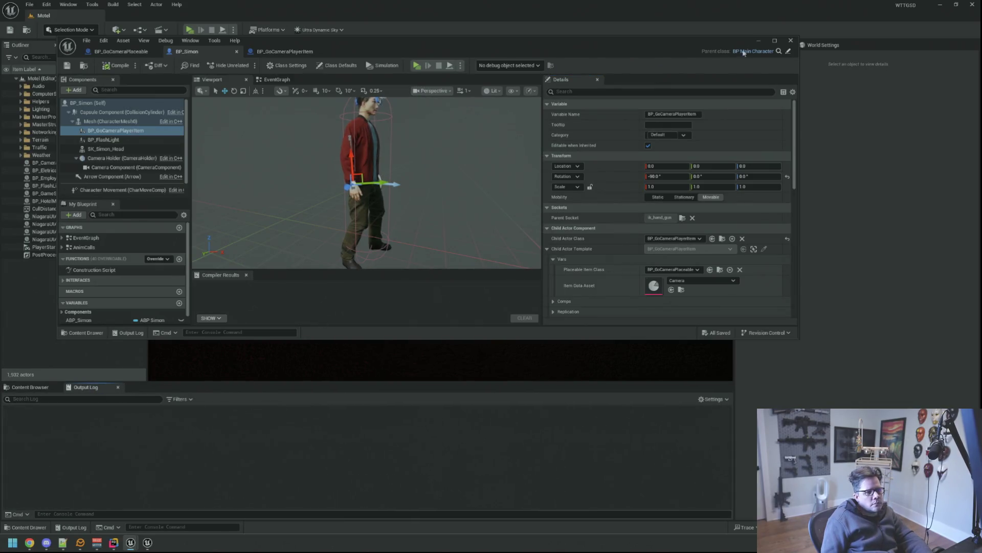
left_click(760, 41)
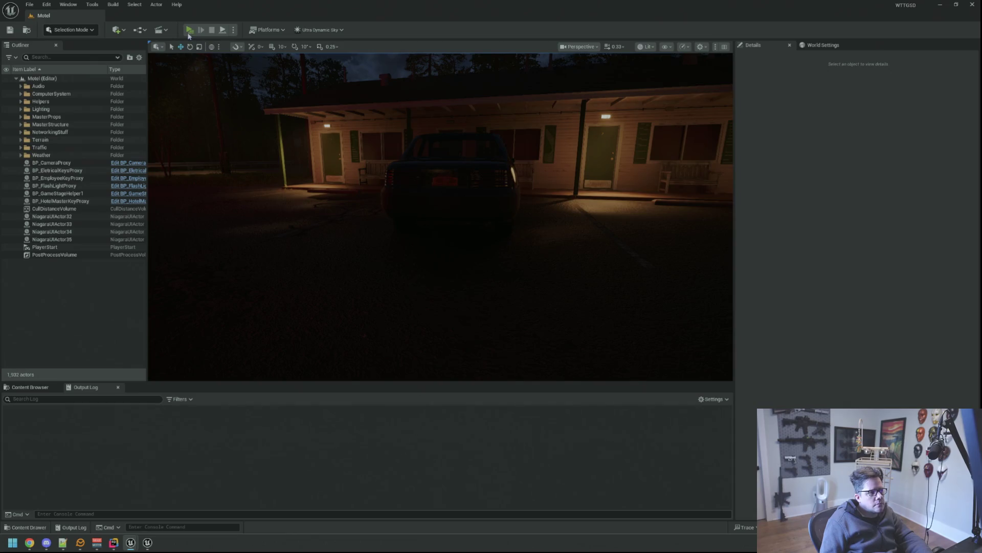
key("alt+p")
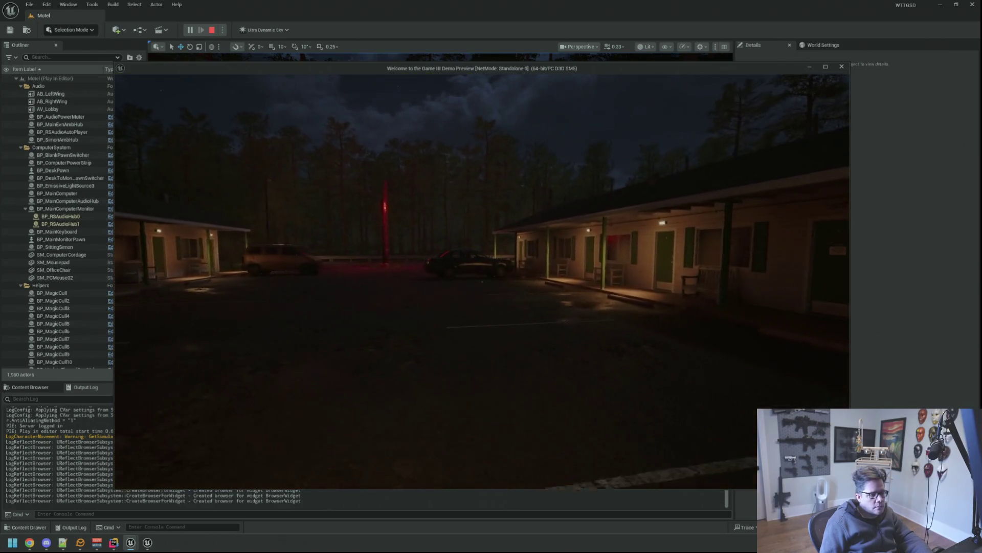
- Check the inventory, then walk across the lot onto the motel porch with the camera item raised
key("Tab")
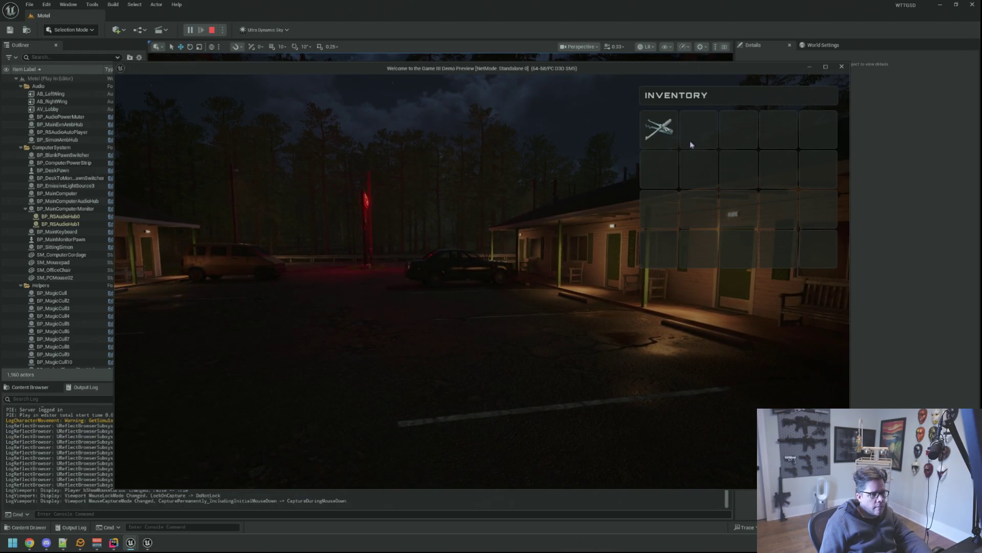
key("Tab")
key("w")
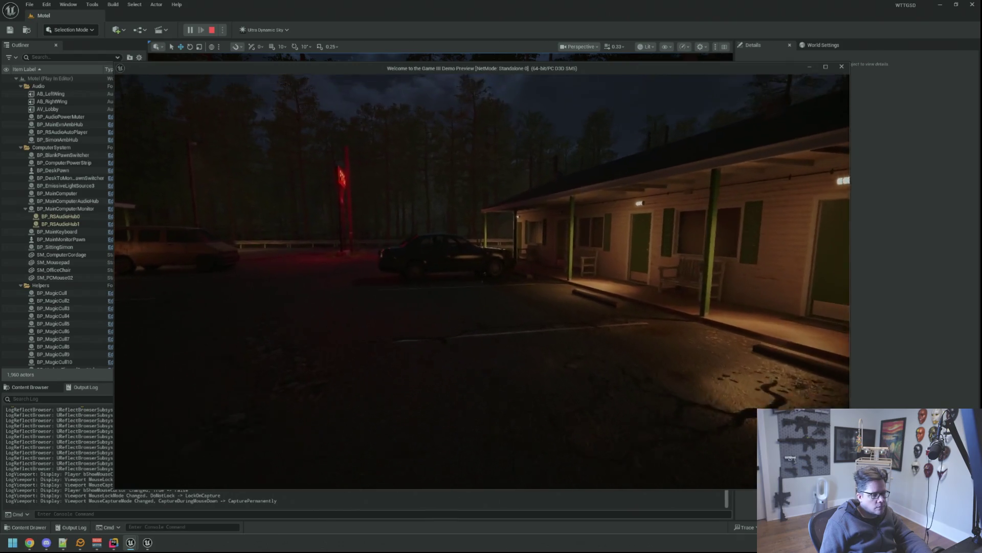
key("w")
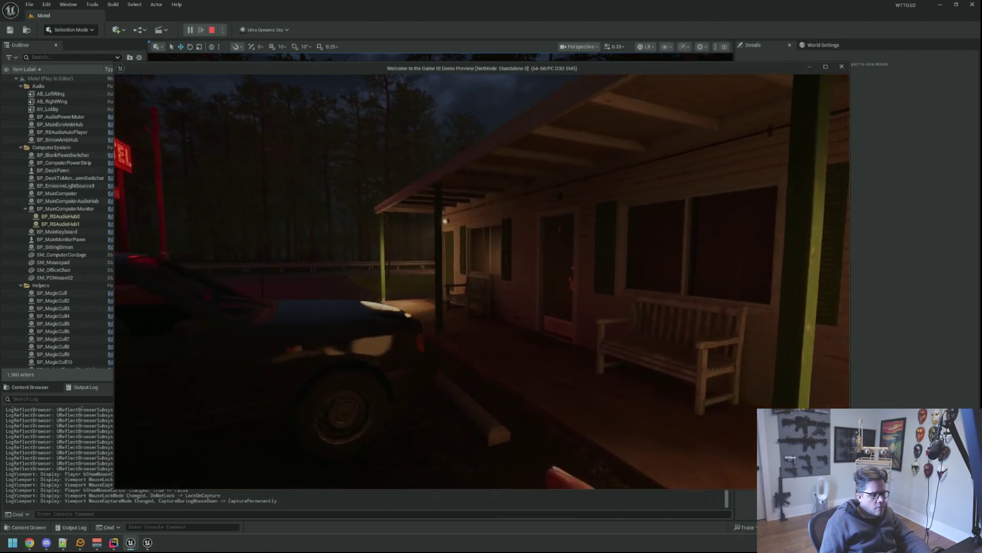
key("1")
key("w")
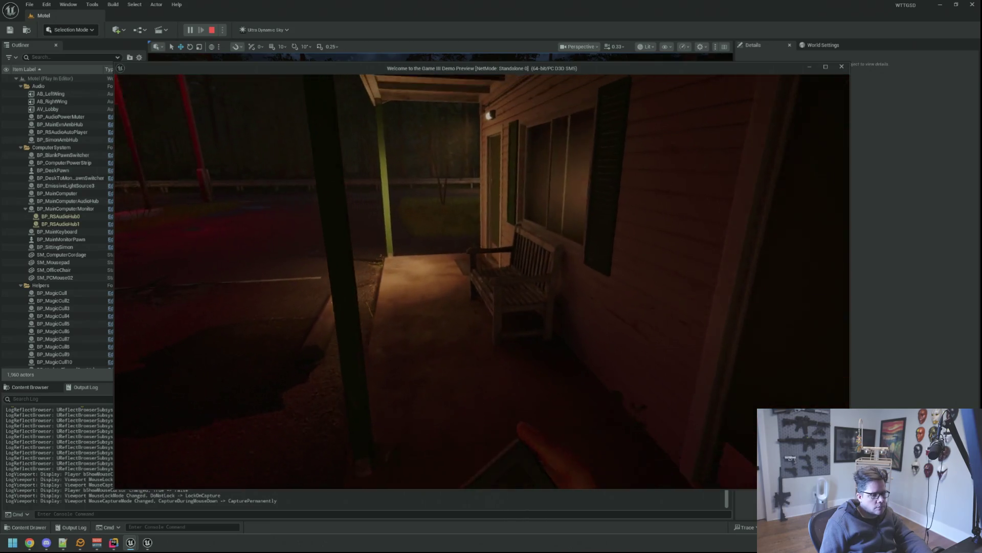
key("w")
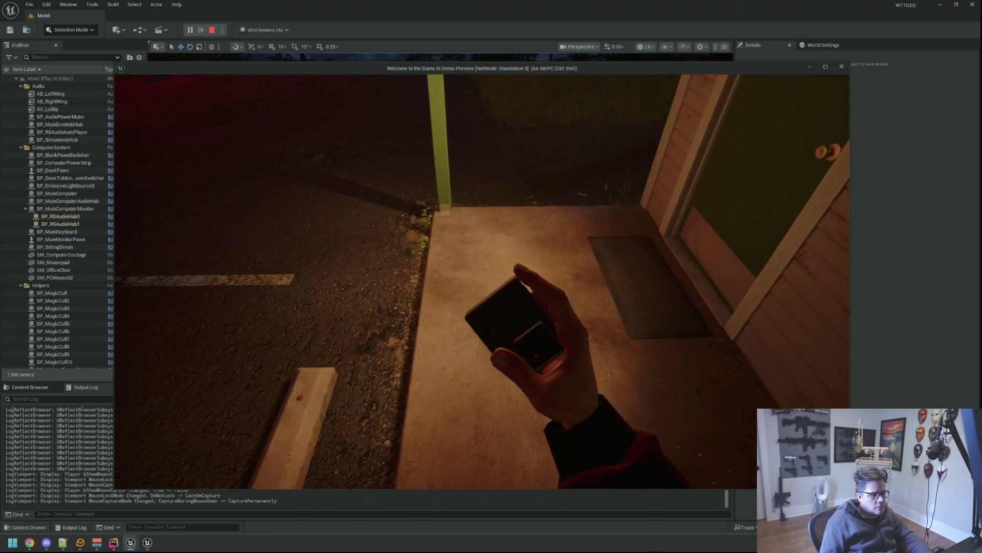
- Aim the green camera placement preview at the pole from several angles and place the camera
key("w")
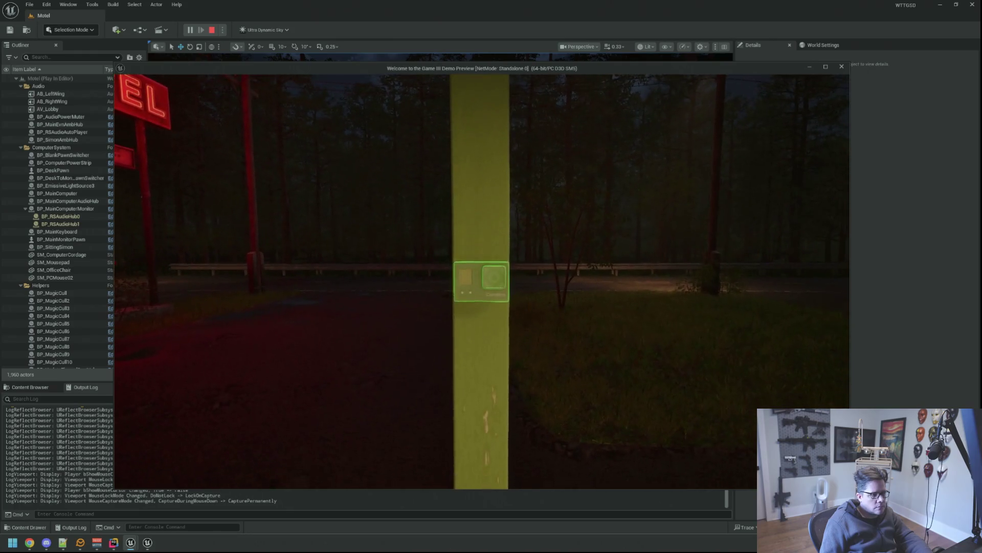
key("1")
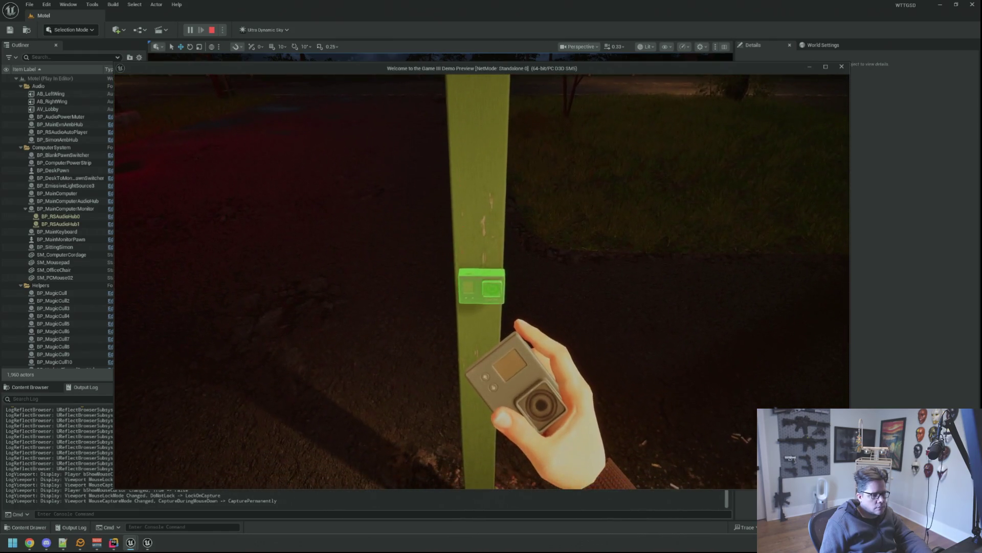
key("1")
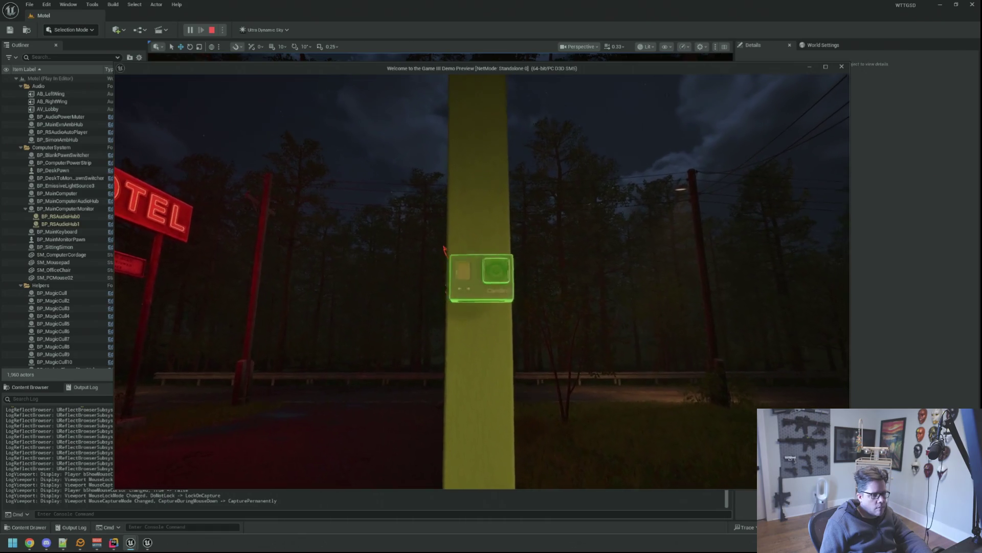
key("1")
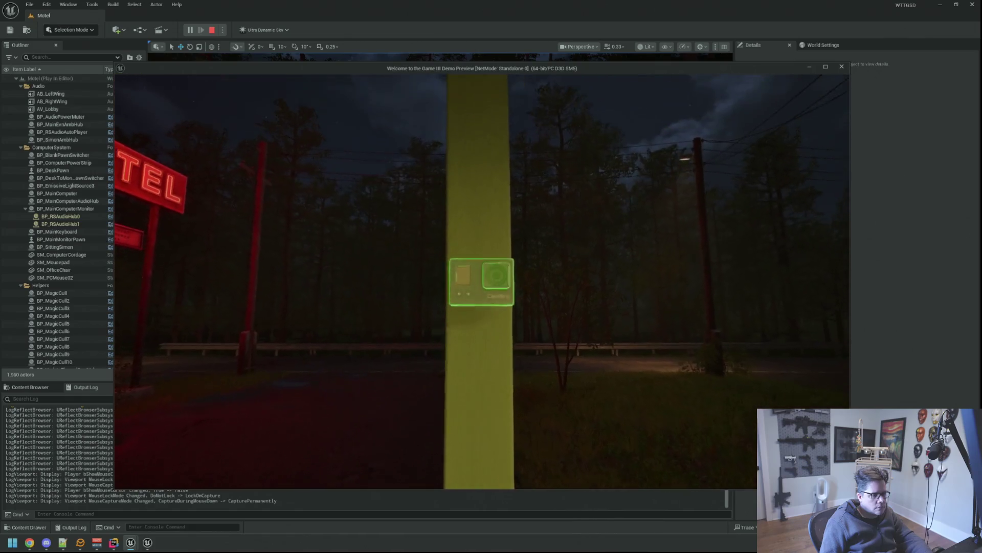
key("1")
key("1")
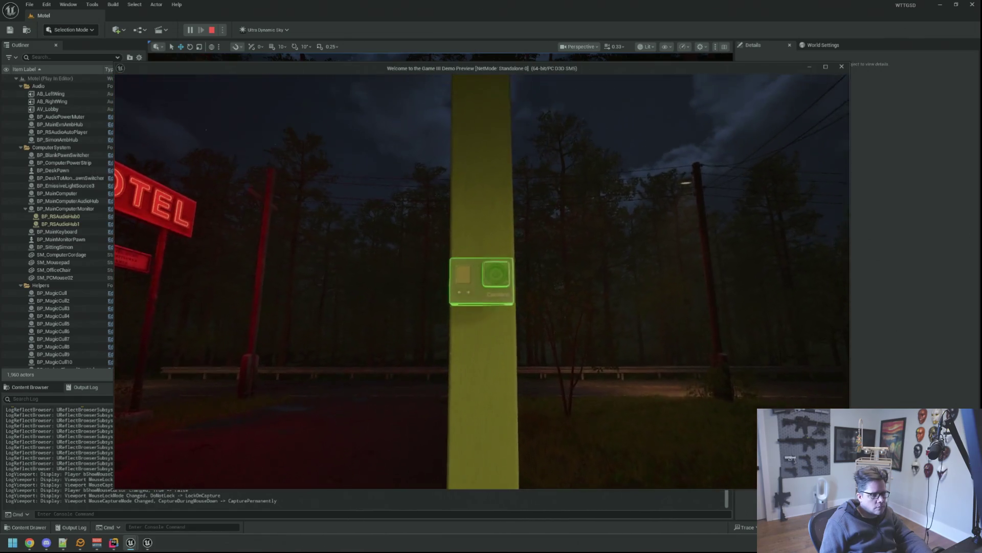
key("1")
key("1")
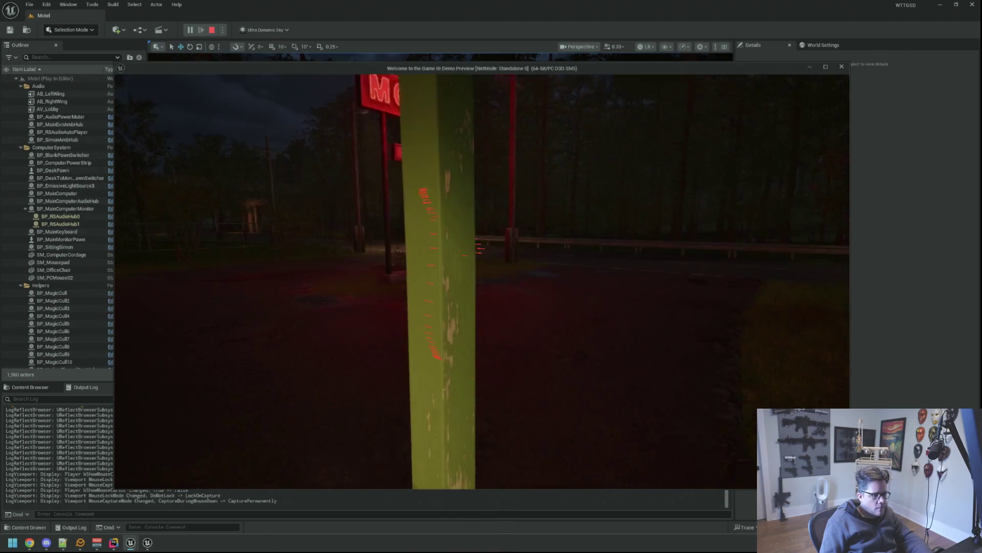
key("1")
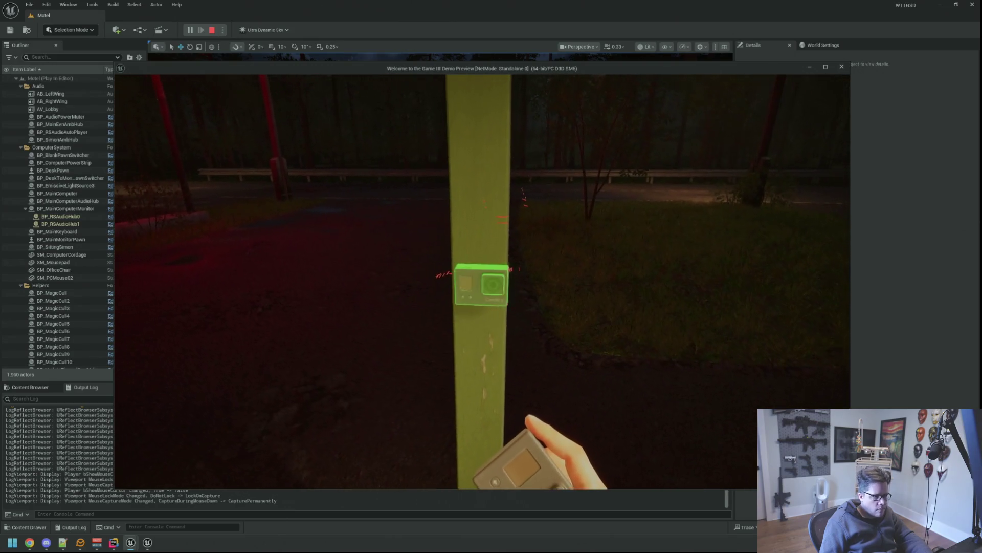
left_click(480, 276)
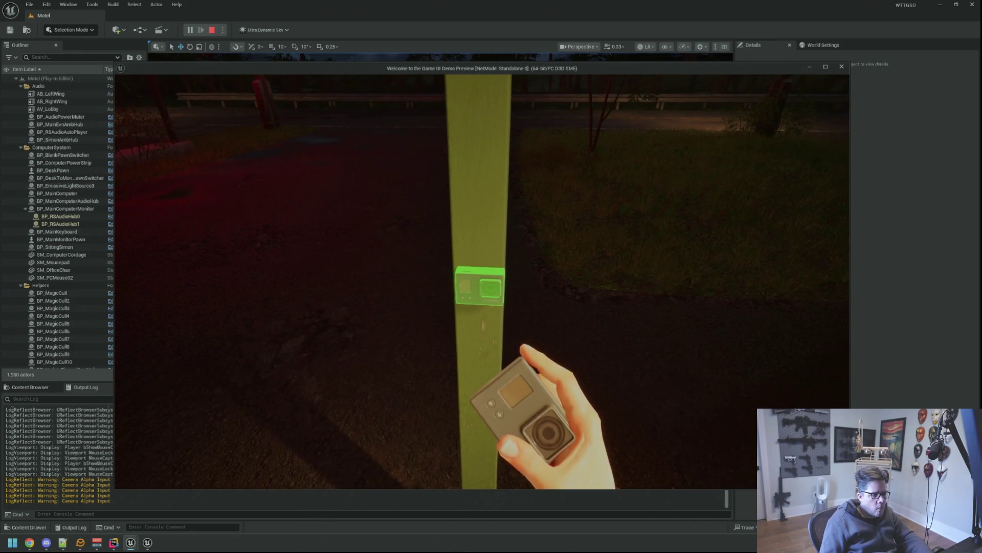
- Stop the play session and switch back to Rider
key("Escape")
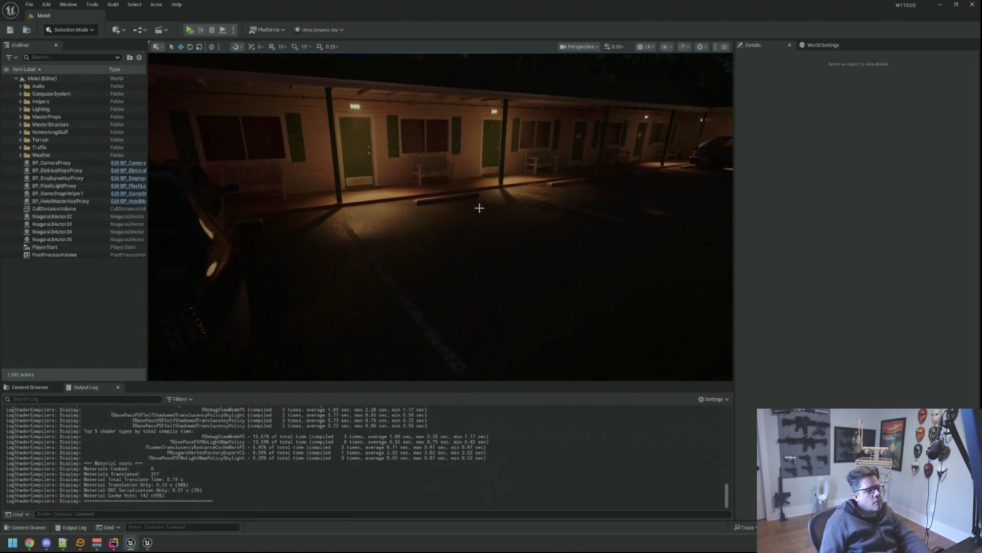
key("alt+Tab")
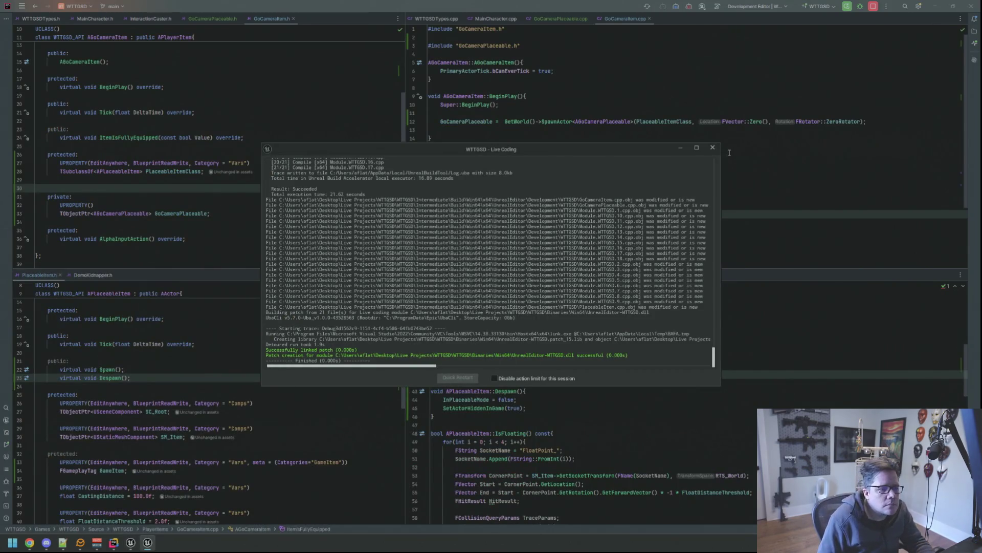
- Show the desktop and start searching for GitHub Desktop
key("super+d")
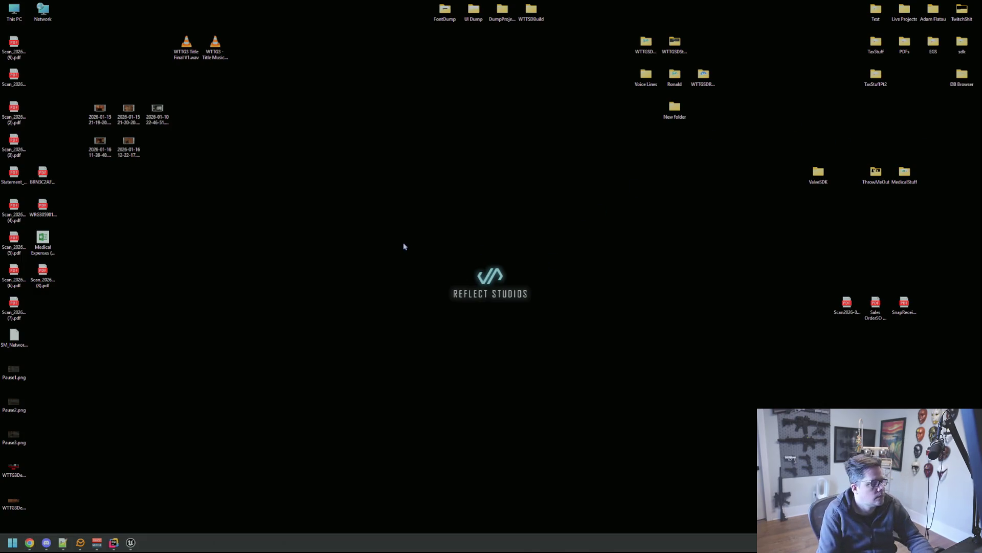
key("super")
type("github")
- Commit the nine changed camera-item files to main, push to origin and close GitHub Desktop
key("Return")
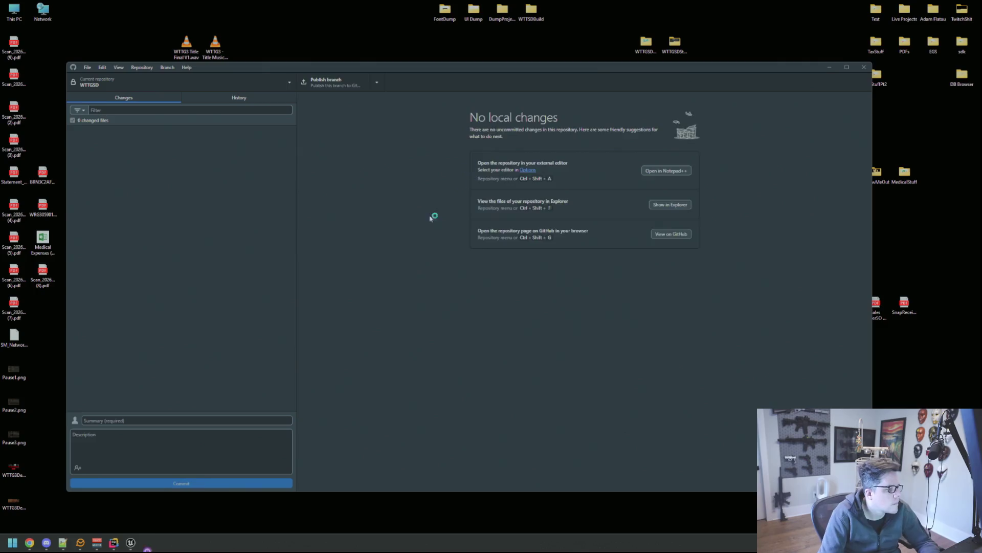
type("qq")
key("Tab")
type("qqq")
key("ctrl+Return")
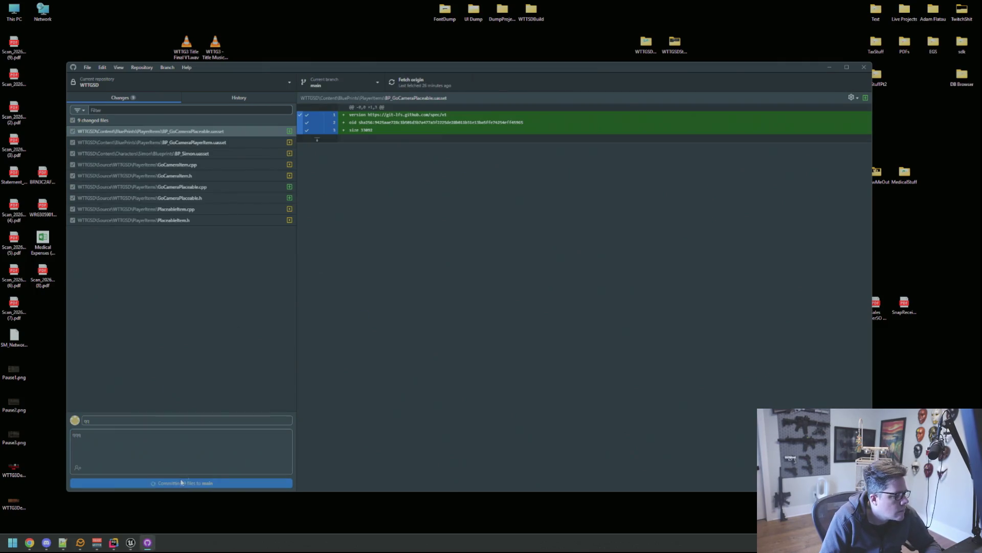
left_click(420, 83)
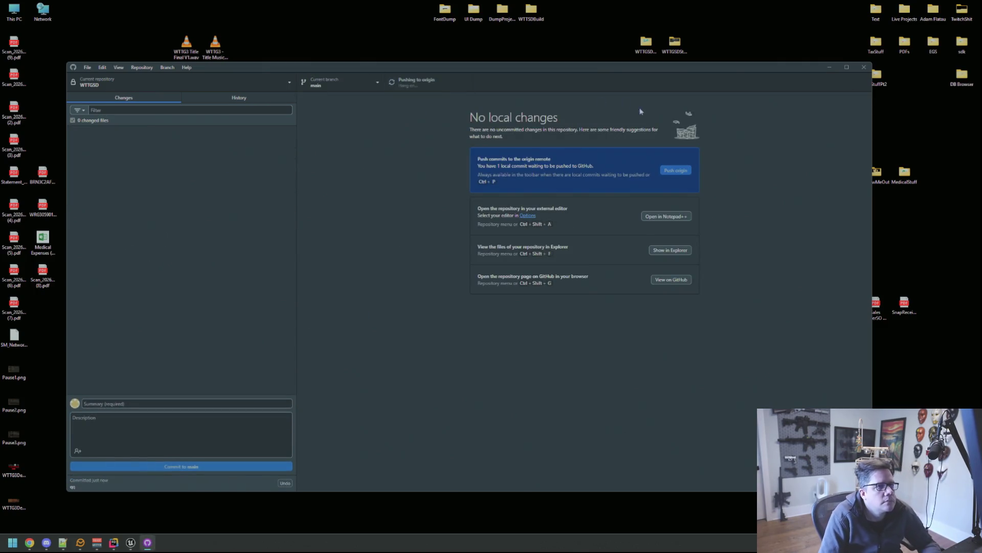
left_click(863, 66)
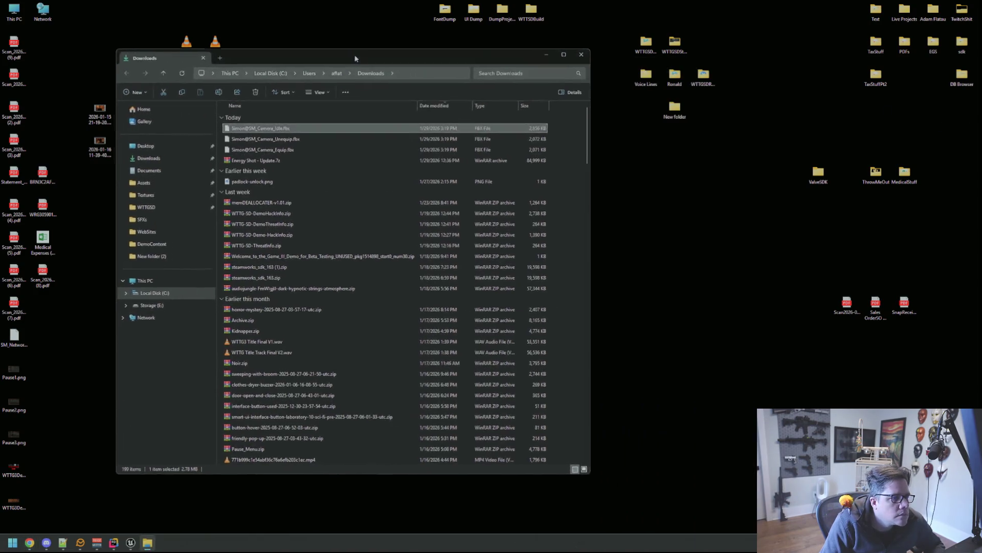
- Arrange Downloads on the left and the WTTGSDDump folder window on the right
left_click_drag(514, 75, 309, 65)
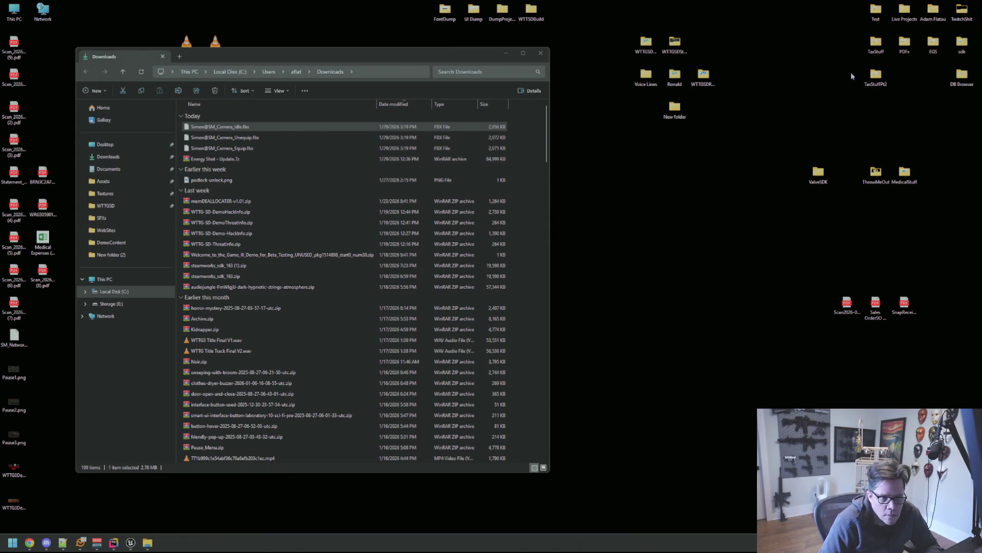
double_click(658, 53)
mouse_move(415, 68)
left_mouse_down()
mouse_move(802, 62)
mouse_move(802, 52)
left_mouse_up()
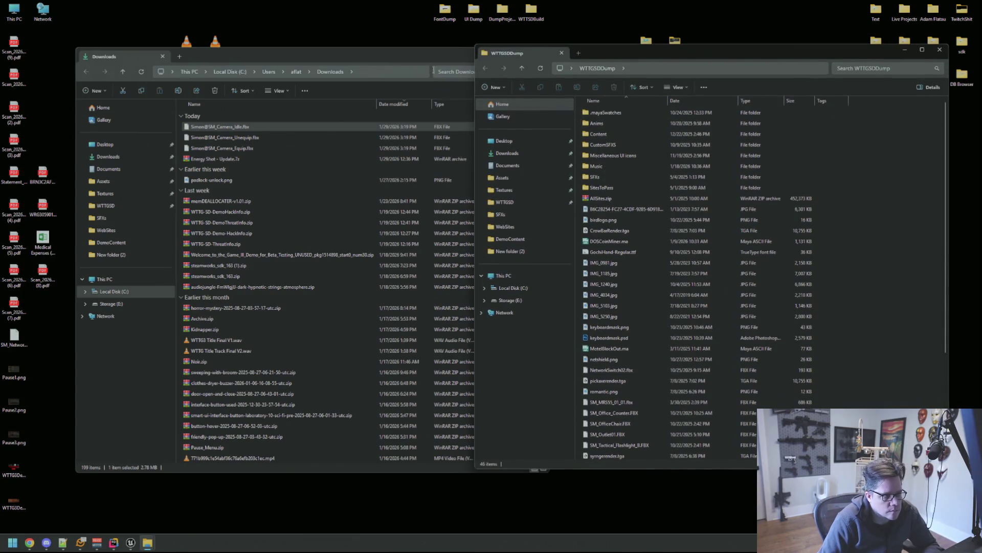
left_click(398, 70)
left_click_drag(419, 62, 360, 60)
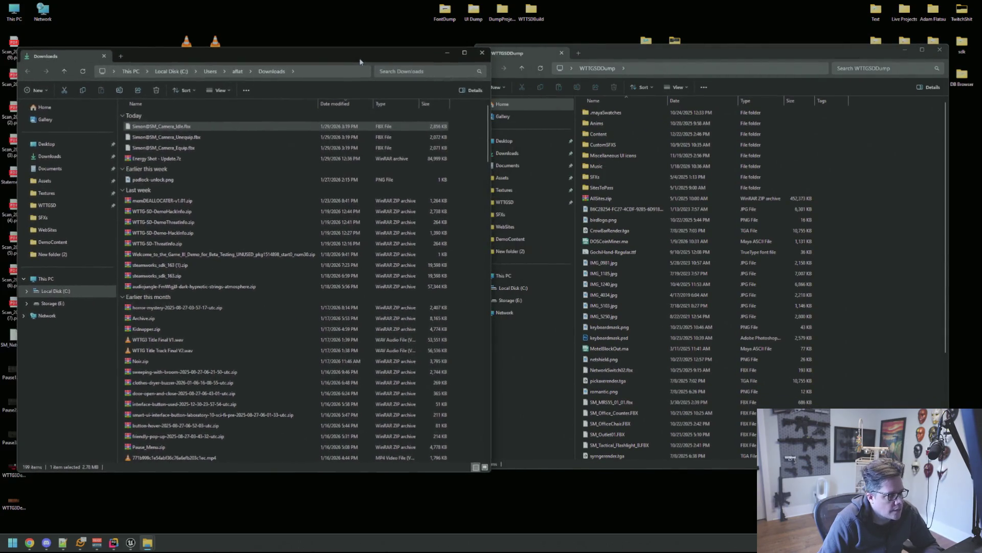
left_click_drag(658, 54, 678, 54)
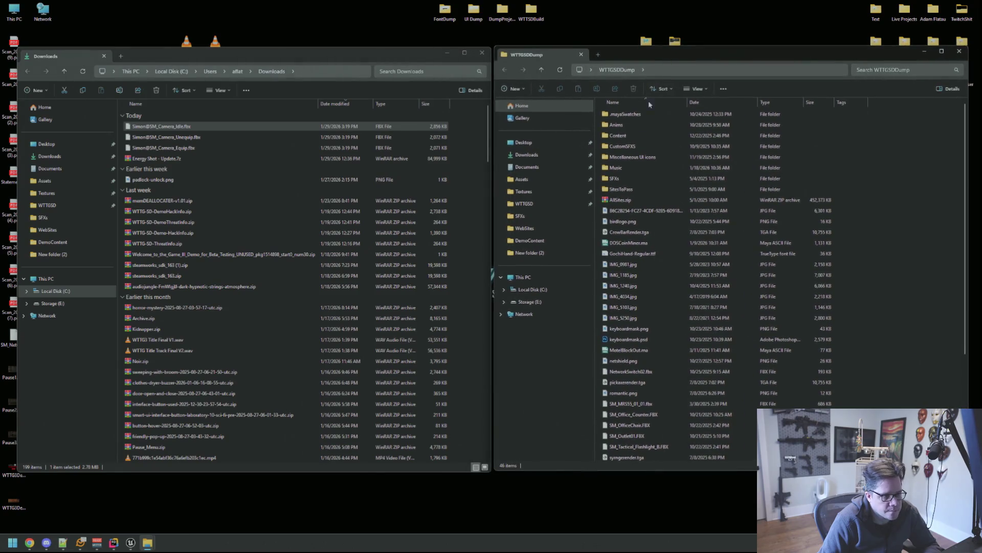
- Navigate the right window into WTTGSDDump's Anims > Simon folder
double_click(637, 136)
left_click(618, 70)
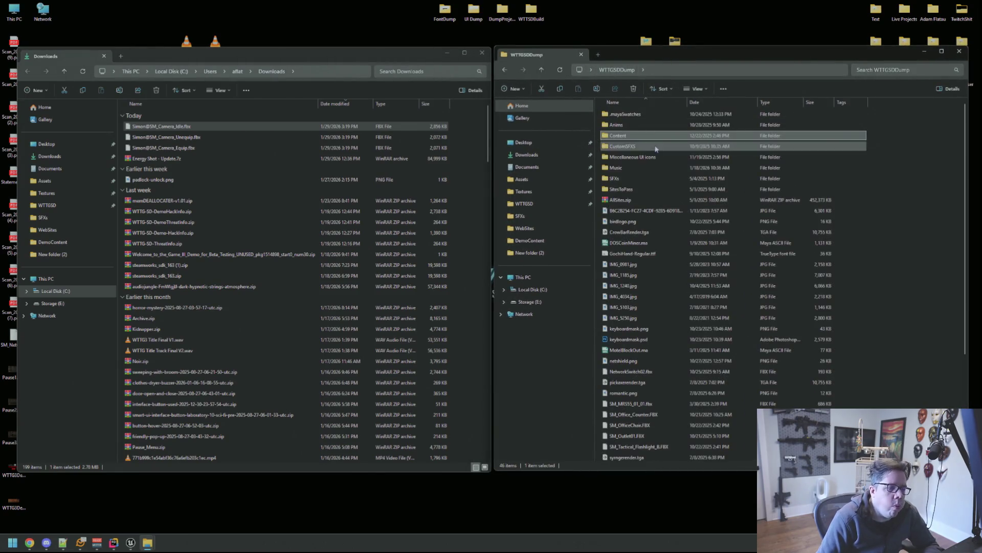
double_click(624, 124)
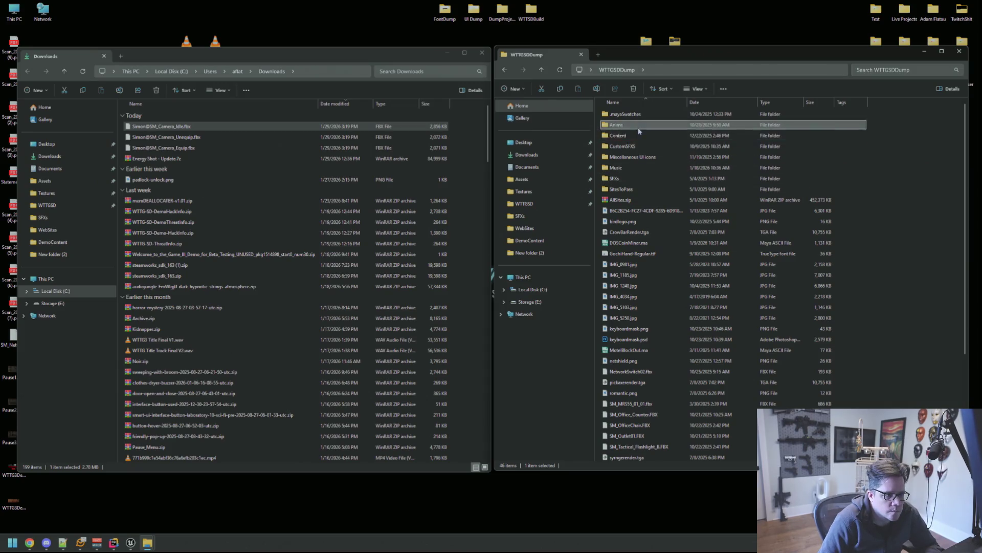
double_click(623, 157)
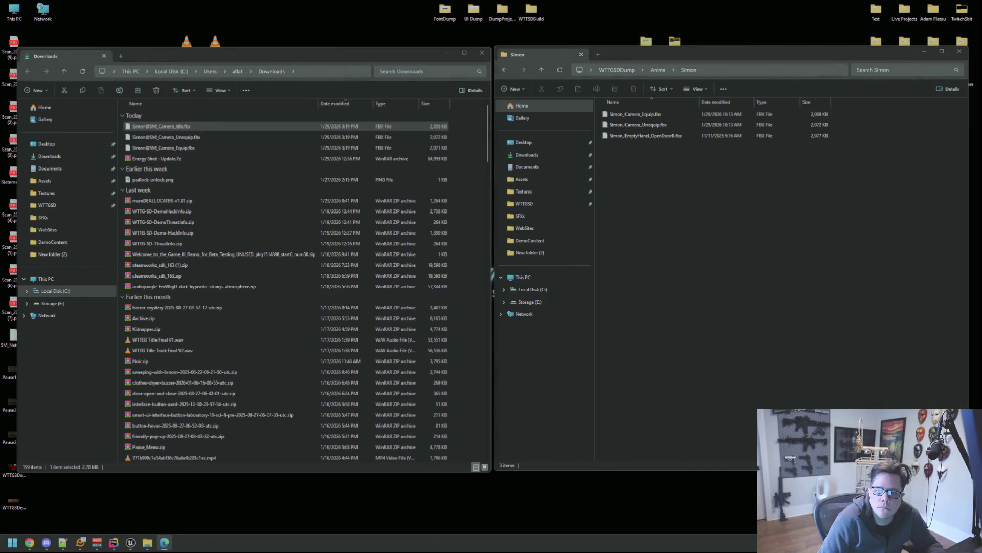
- Rename the downloaded files to Simon_Camera_Equip, Simon_Camera_Unequip and the camera idle name
left_click(173, 148)
key("F2")
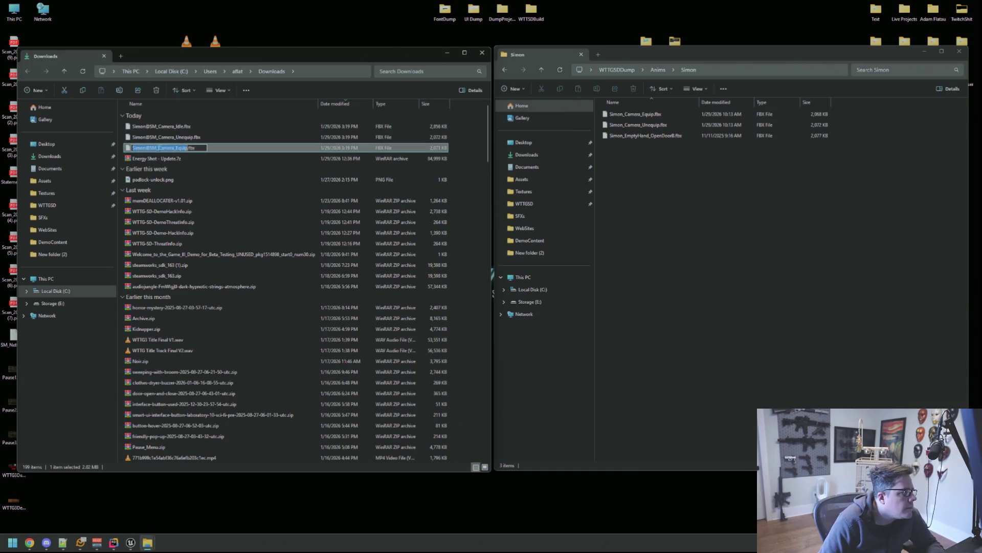
key("End")
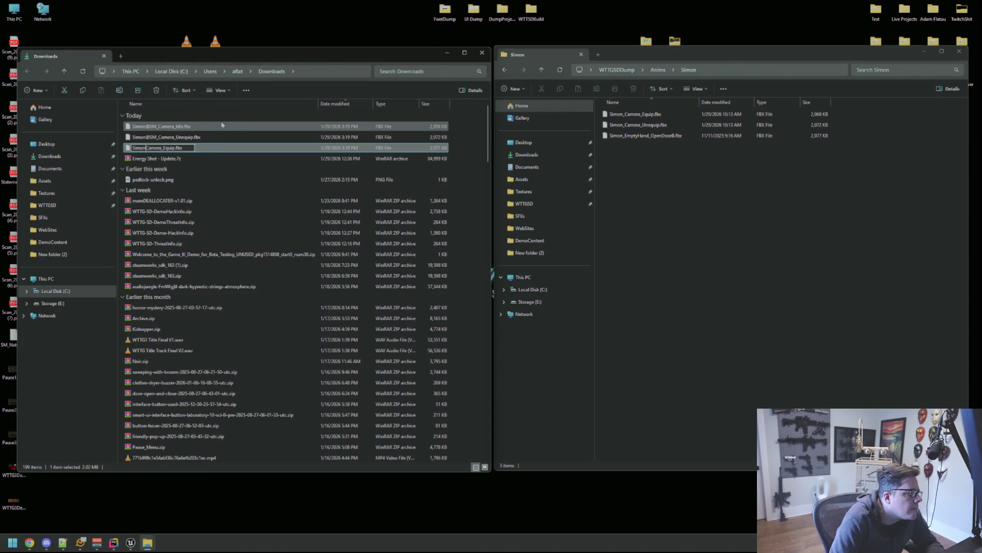
key("Return")
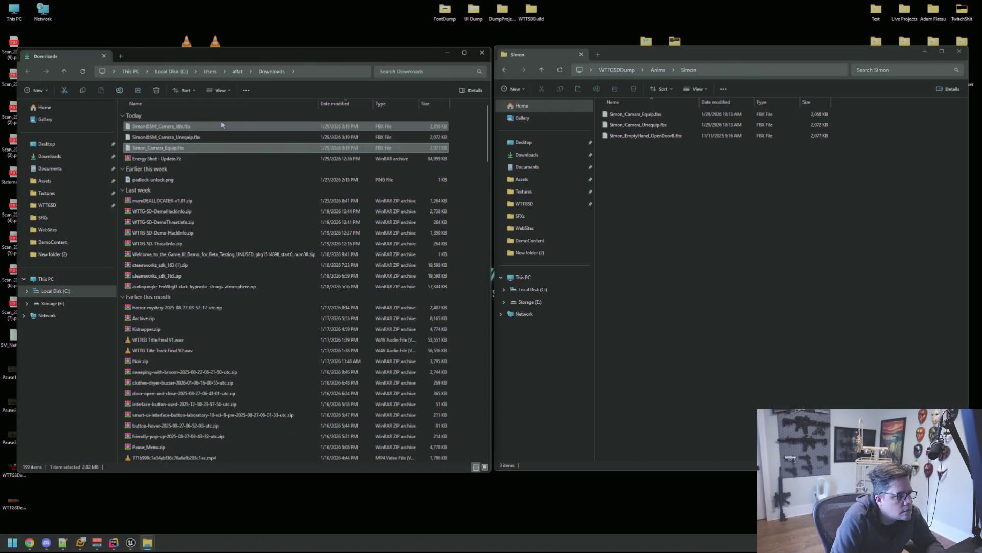
left_click(228, 139)
key("F2")
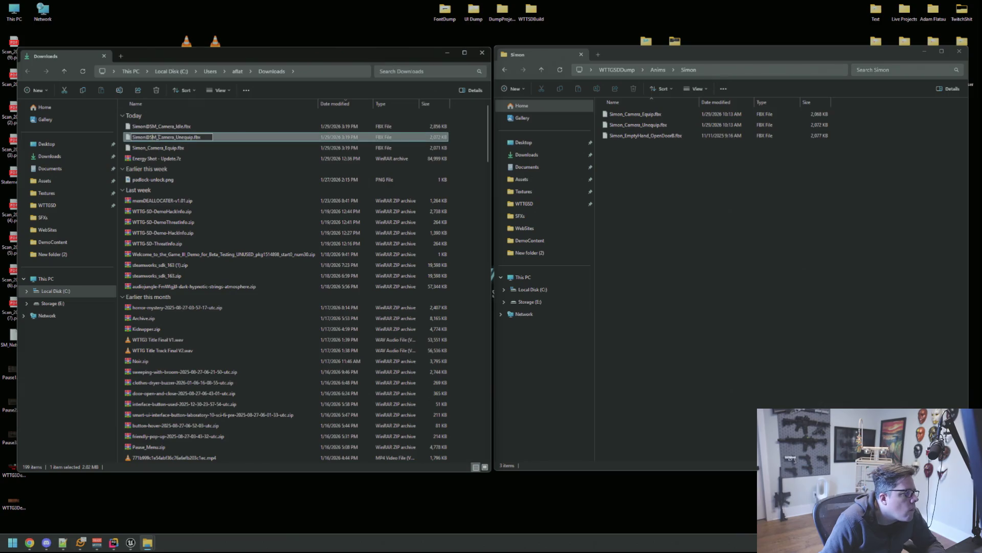
key("BackSpace")
key("BackSpace")
key("BackSpace")
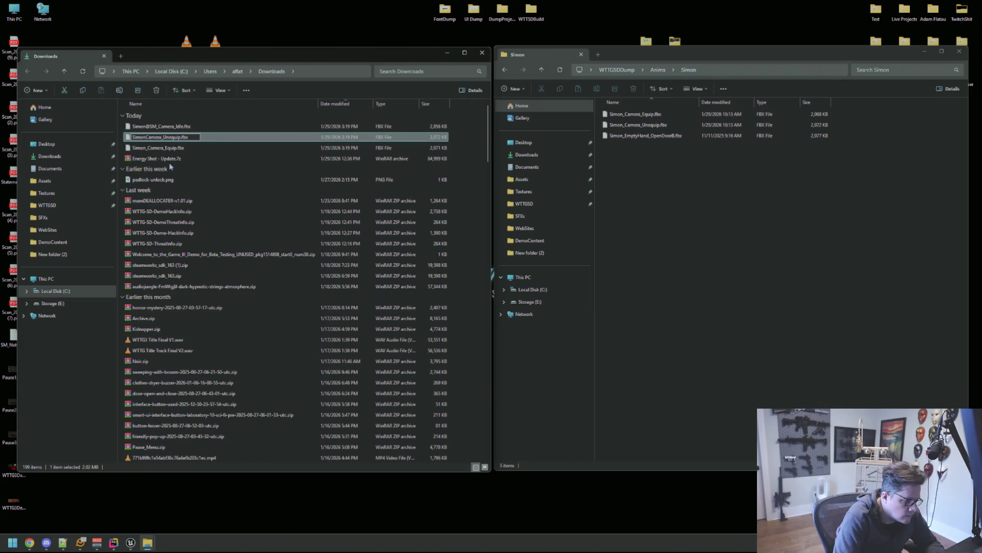
type("_")
key("Return")
left_click(164, 126)
key("F2")
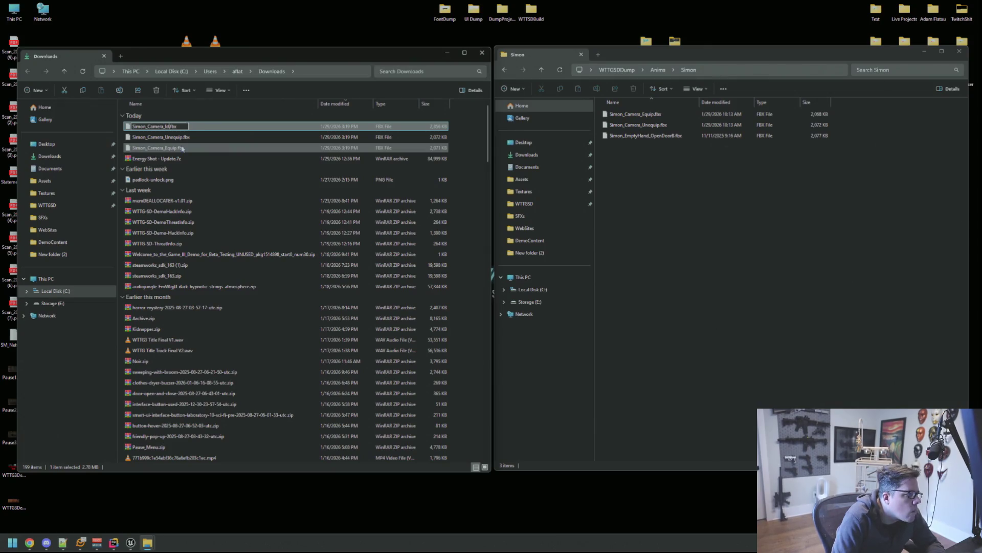
type("Unequ")
key("Return")
- Delete the outdated Simon_Camera_Equip and Simon_Camera_Unequip files from the Simon folder
left_click(671, 220)
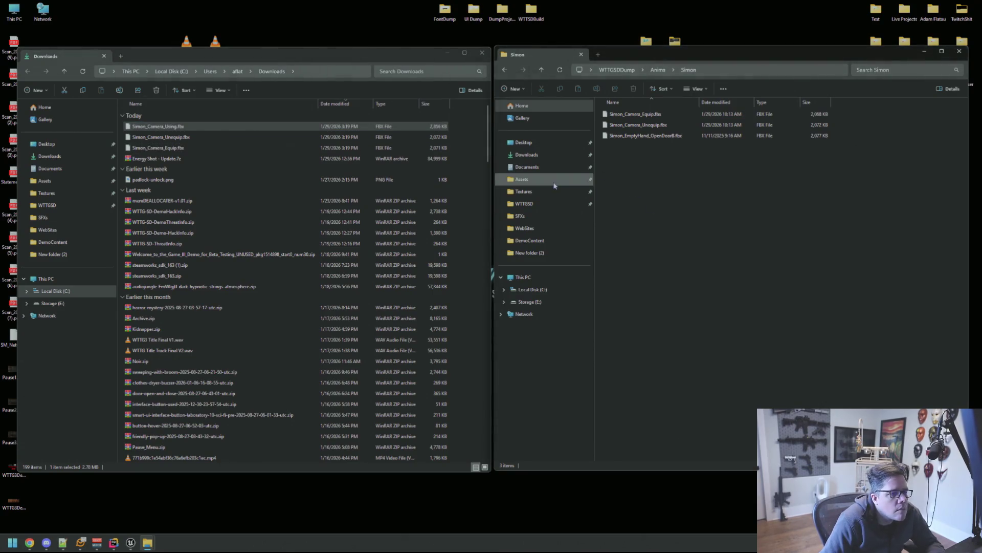
left_click(651, 125)
key("Delete")
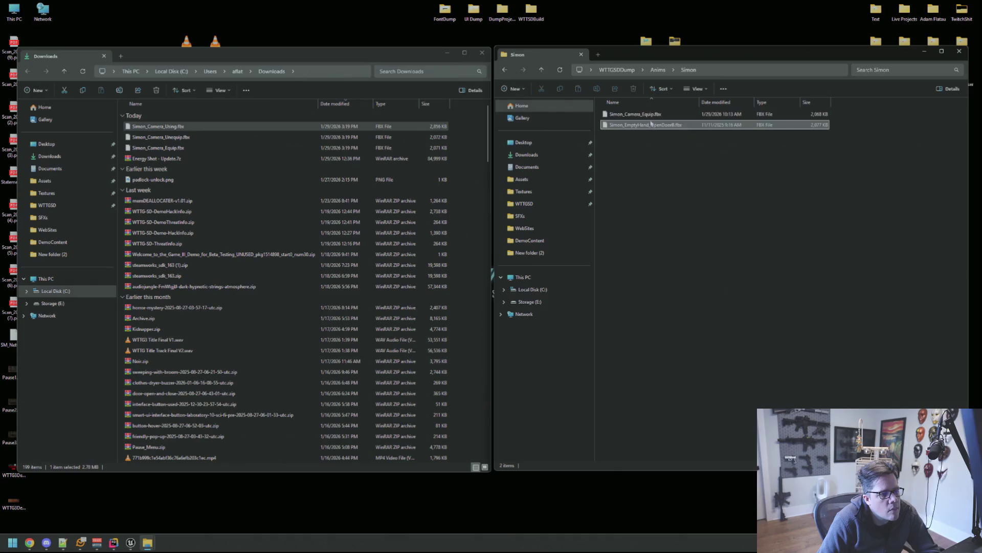
left_click(637, 114)
key("Delete")
- Move the three renamed camera FBX files into Simon, close Downloads and return to Unreal
left_click(162, 147)
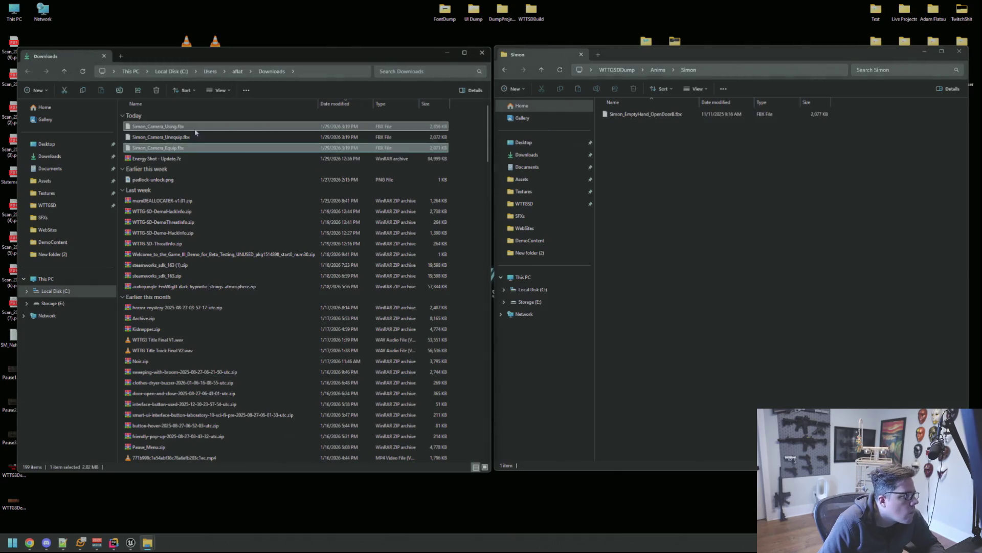
left_click_drag(195, 132, 686, 182)
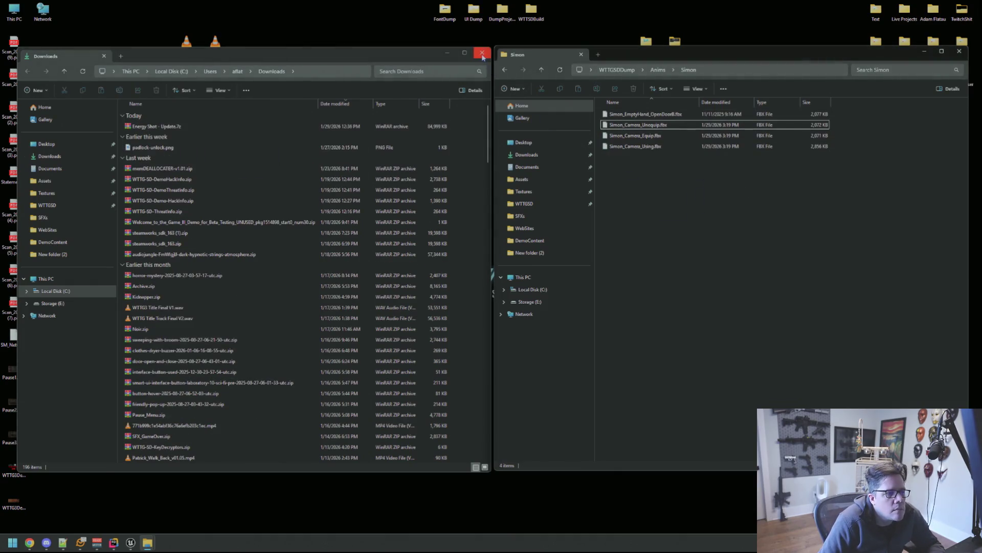
left_click(483, 56)
left_click_drag(680, 55, 981, 62)
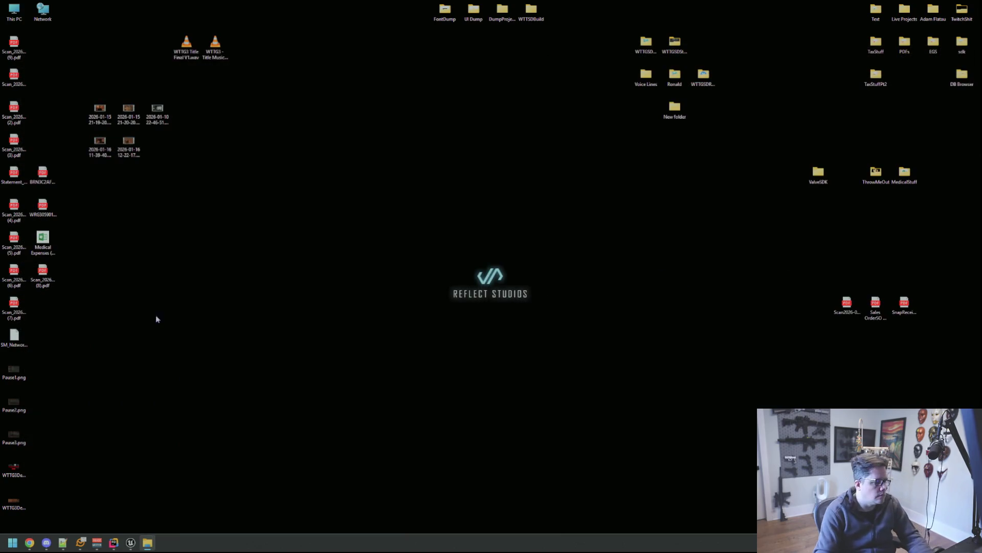
left_click(80, 543)
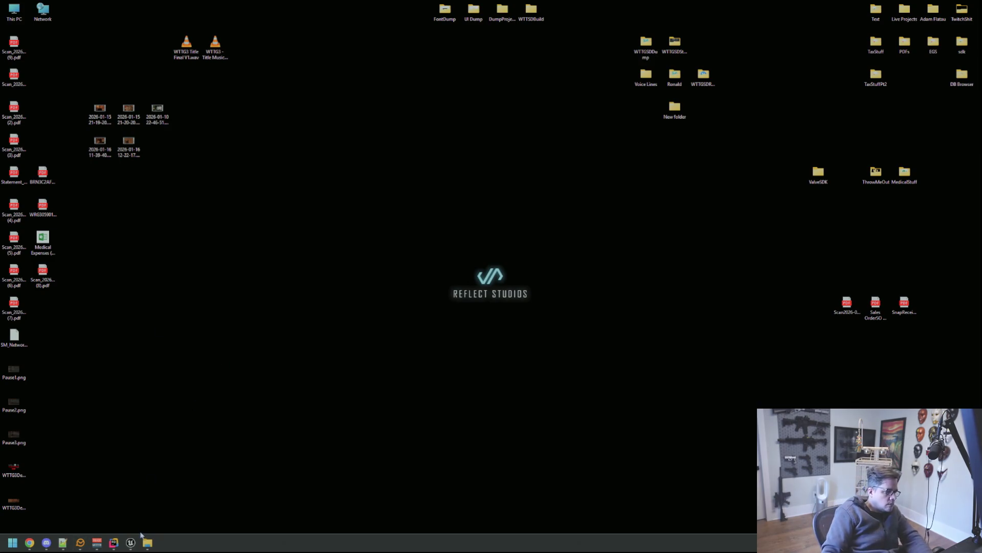
- Browse to Characters > Simon > Animations > Handheld_Objs and open the Simon_Camera_Equip animation
left_click(130, 542)
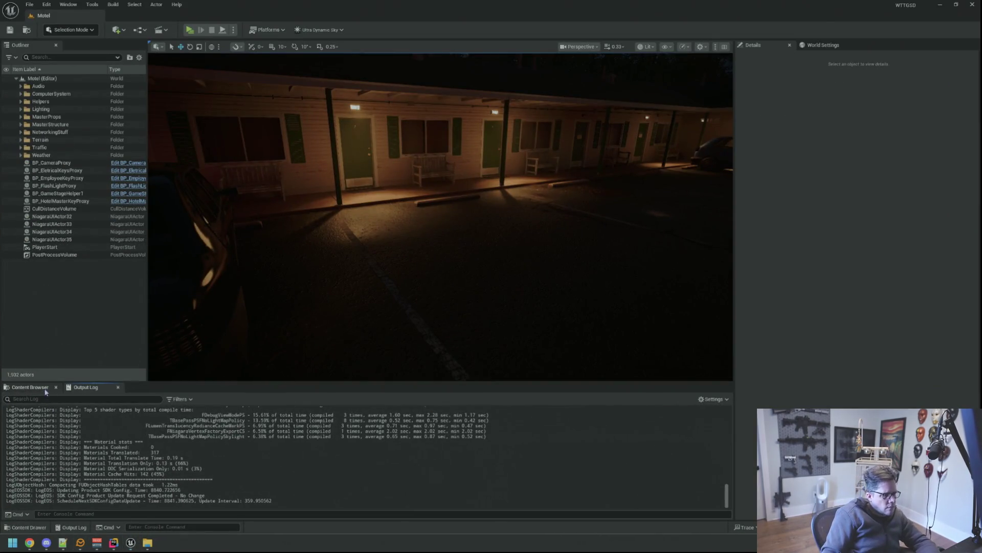
left_click(31, 387)
left_click(34, 447)
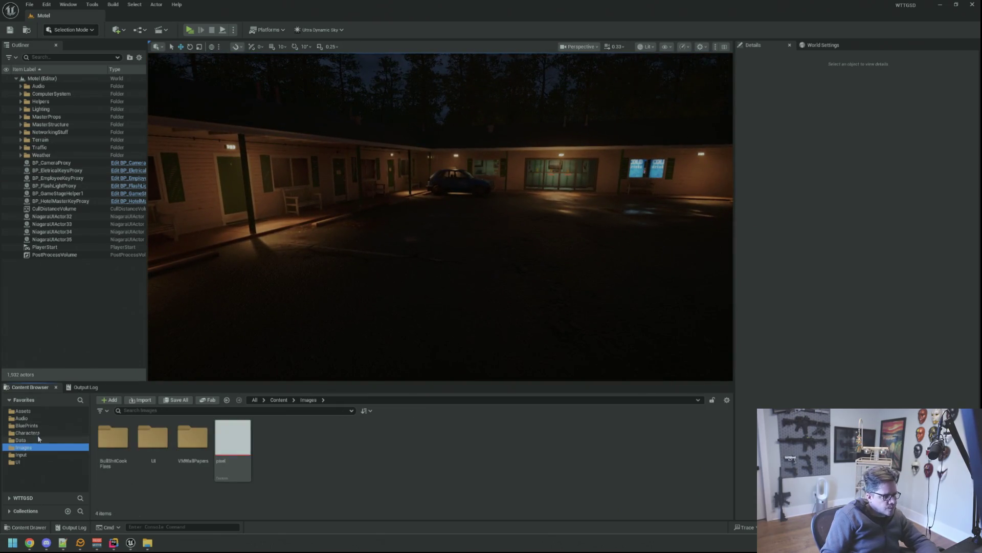
double_click(472, 453)
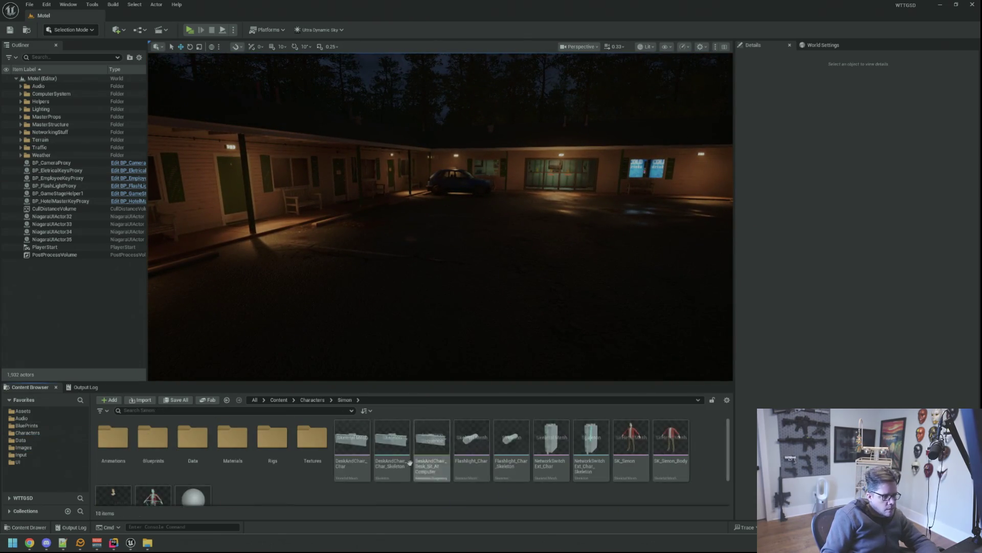
double_click(113, 438)
scroll(221, 433, "down", 1)
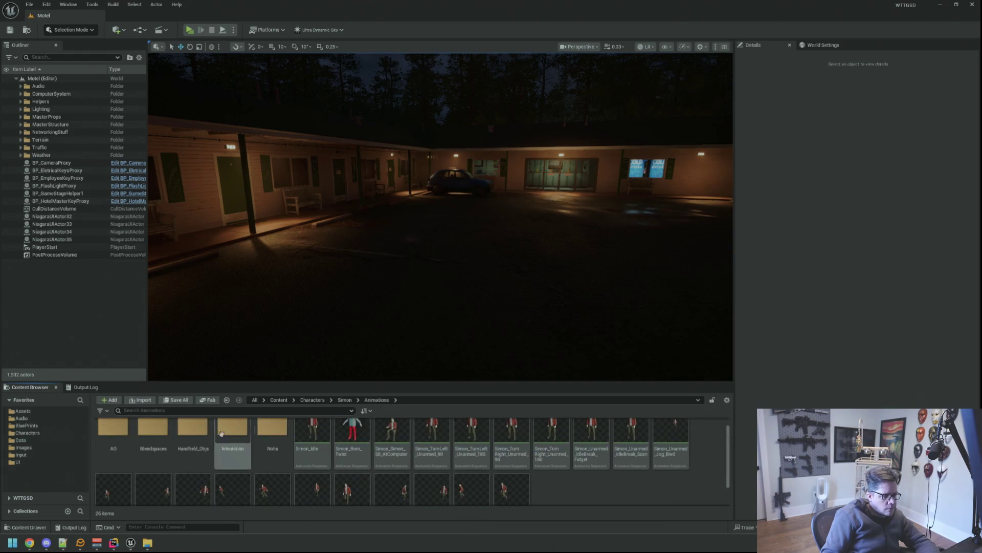
double_click(193, 434)
left_click_drag(441, 308, 414, 277)
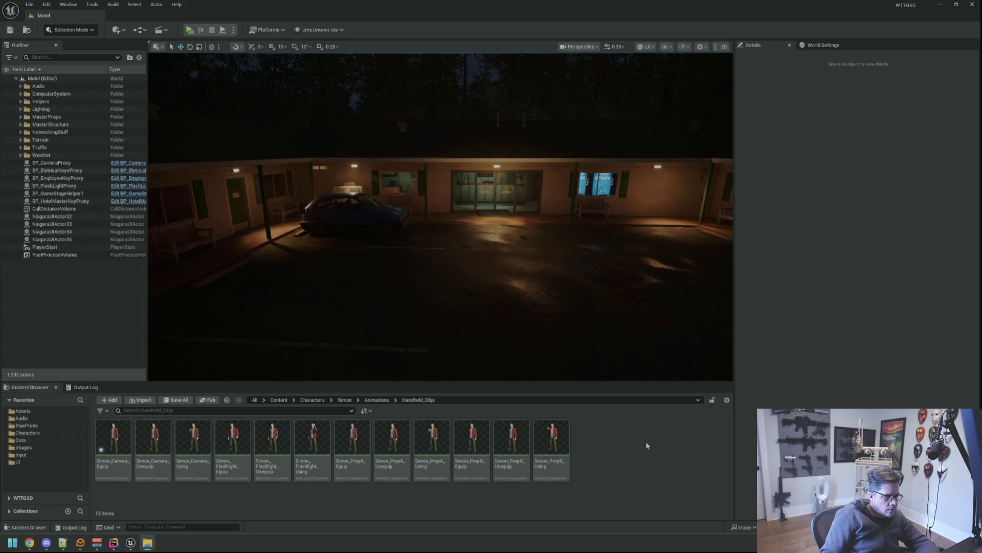
double_click(115, 441)
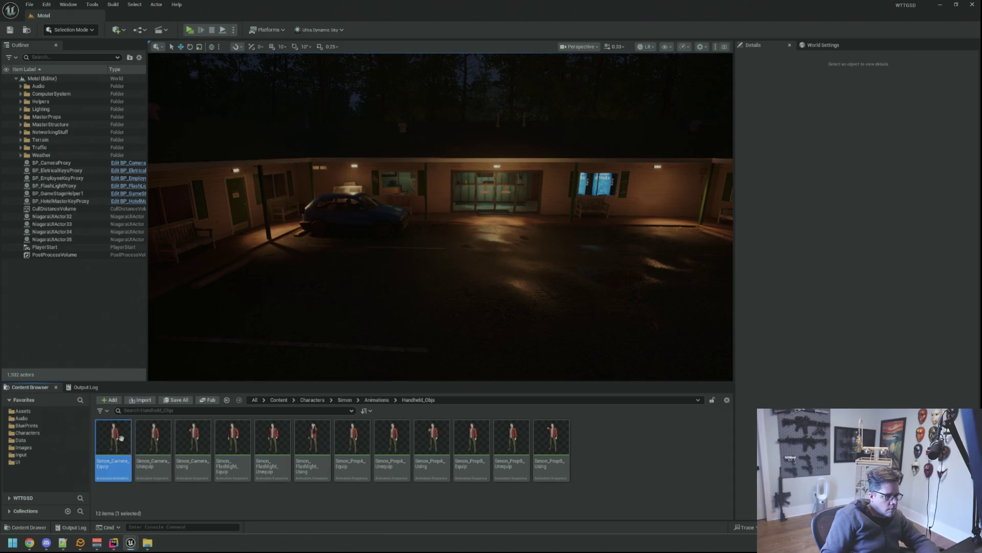
- Preview the Simon_Camera_Unequip and Simon_Camera_Using animations, closing each to return to the event graph
double_click(156, 442)
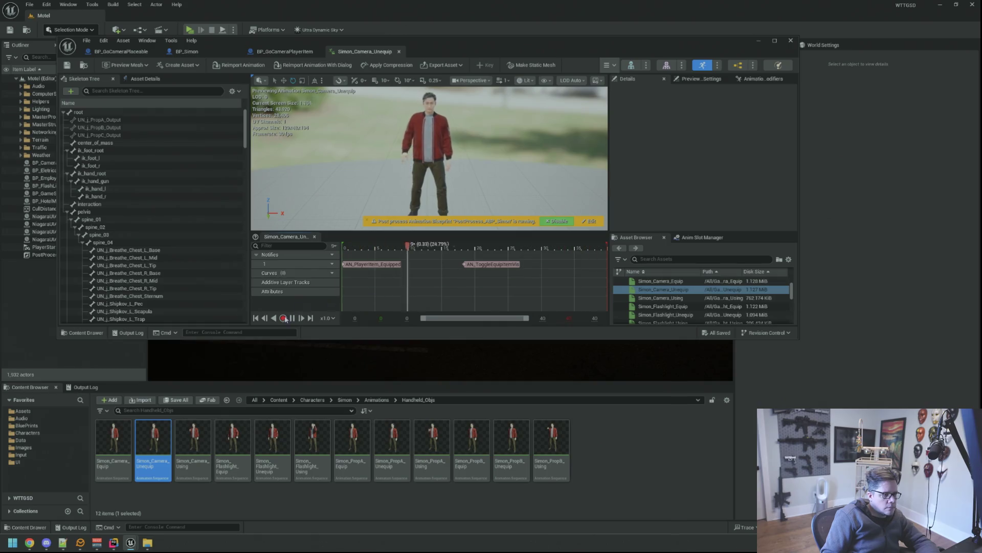
left_click(398, 51)
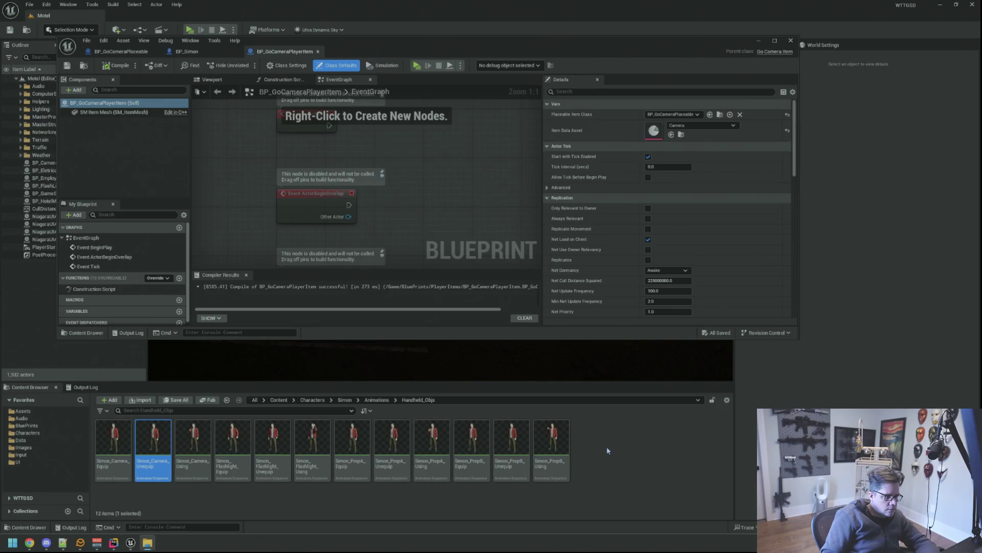
double_click(193, 441)
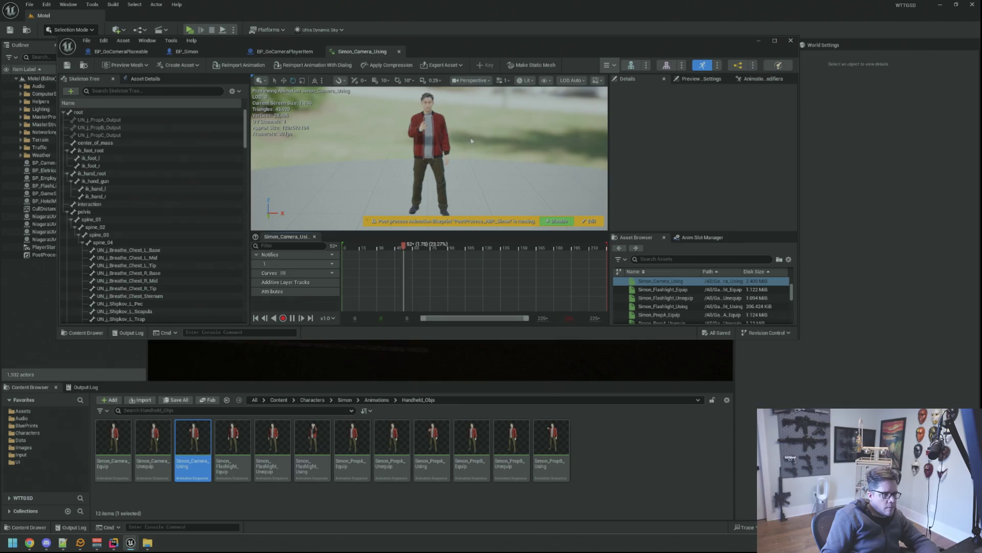
scroll(443, 153, "up", 3)
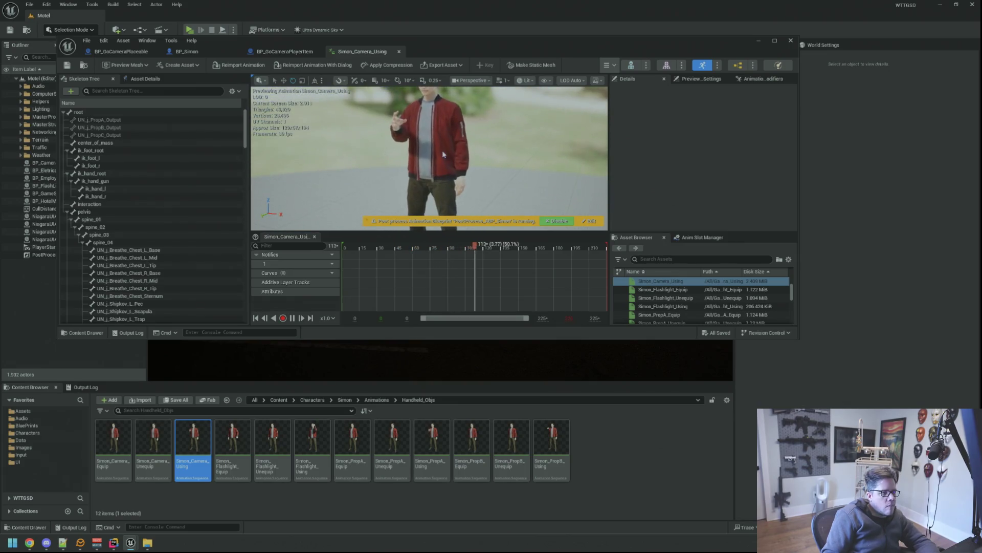
scroll(443, 152, "up", 3)
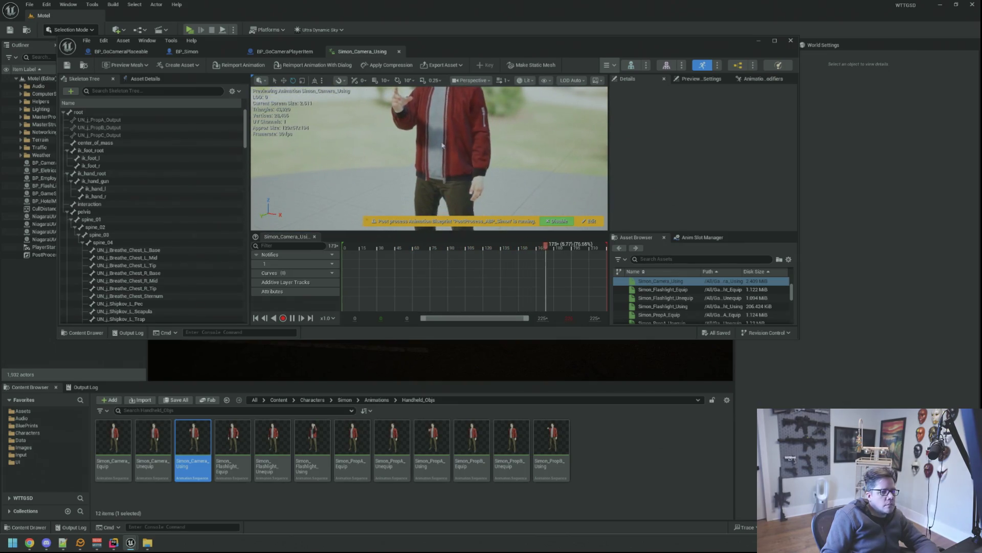
scroll(443, 153, "down", 2)
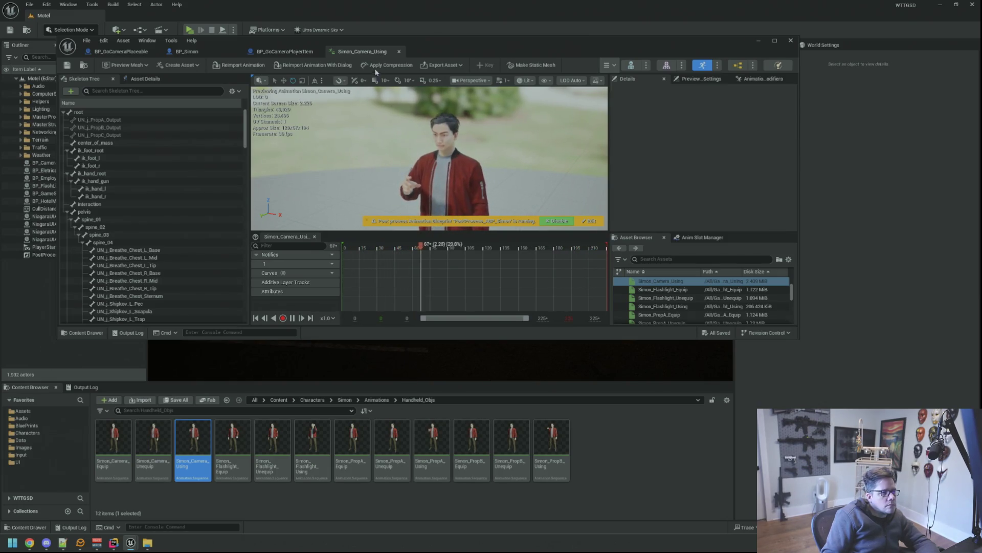
left_click(398, 51)
scroll(417, 158, "down", 2)
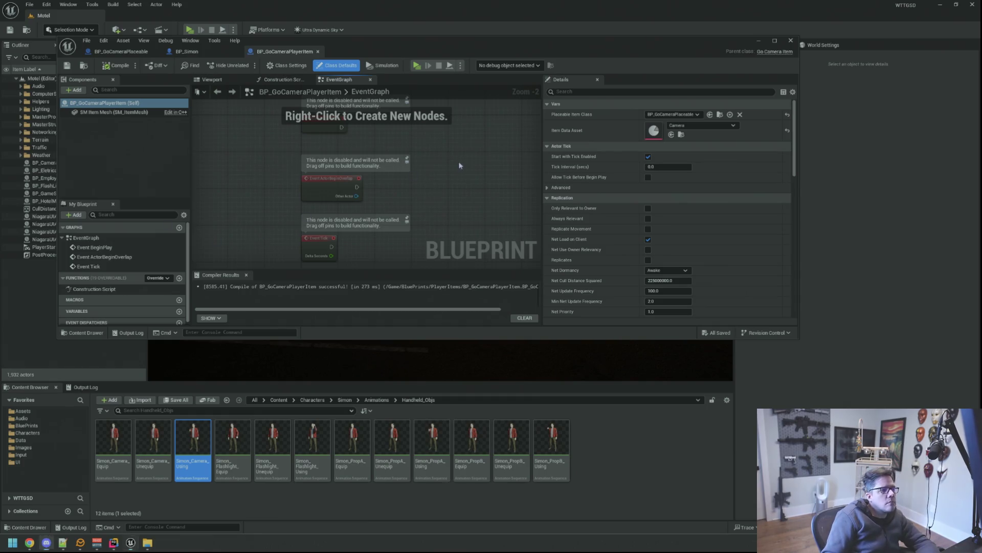
scroll(445, 165, "down", 1)
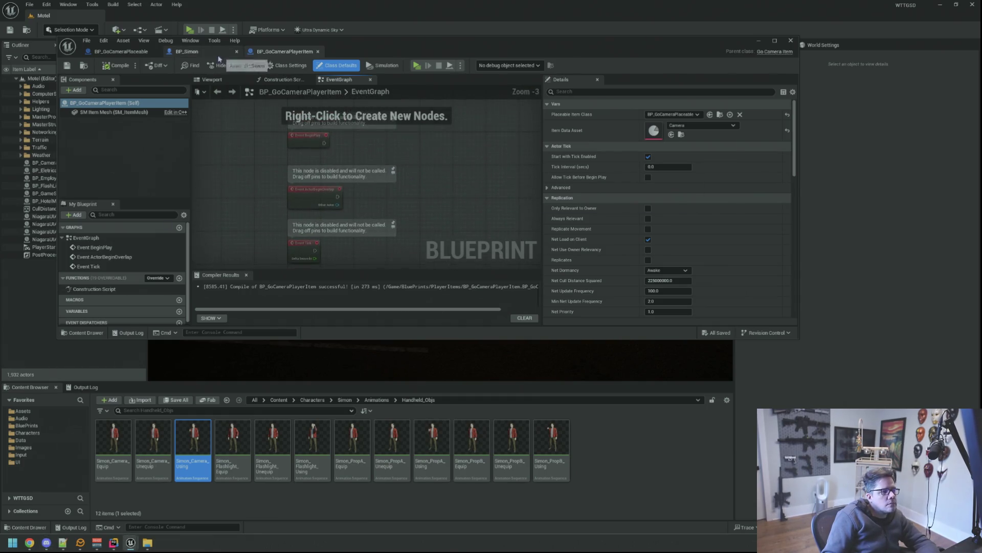
- Glance at BP_Simon and BP_GoCameraPlaceable, then close the blueprint editor back to the motel level
left_click(219, 56)
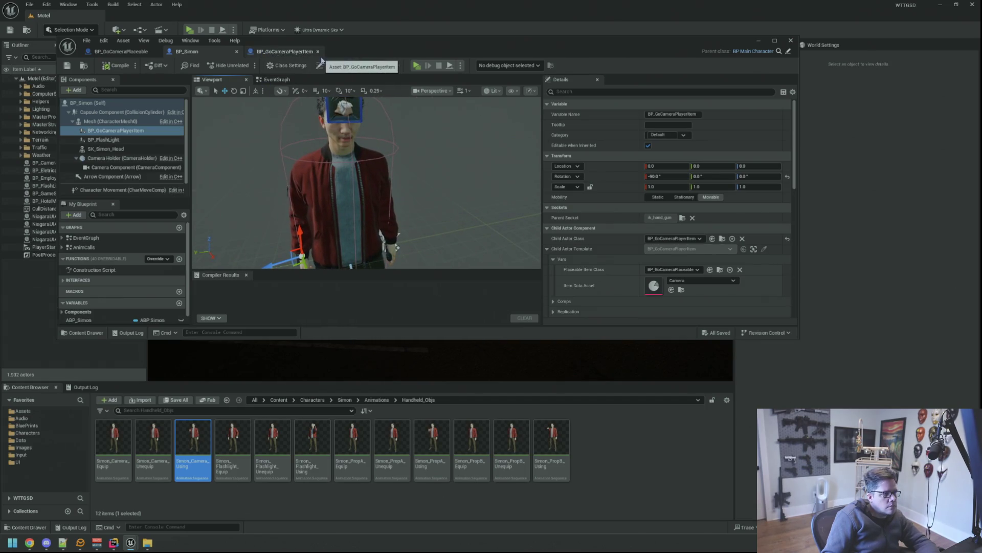
left_click(123, 52)
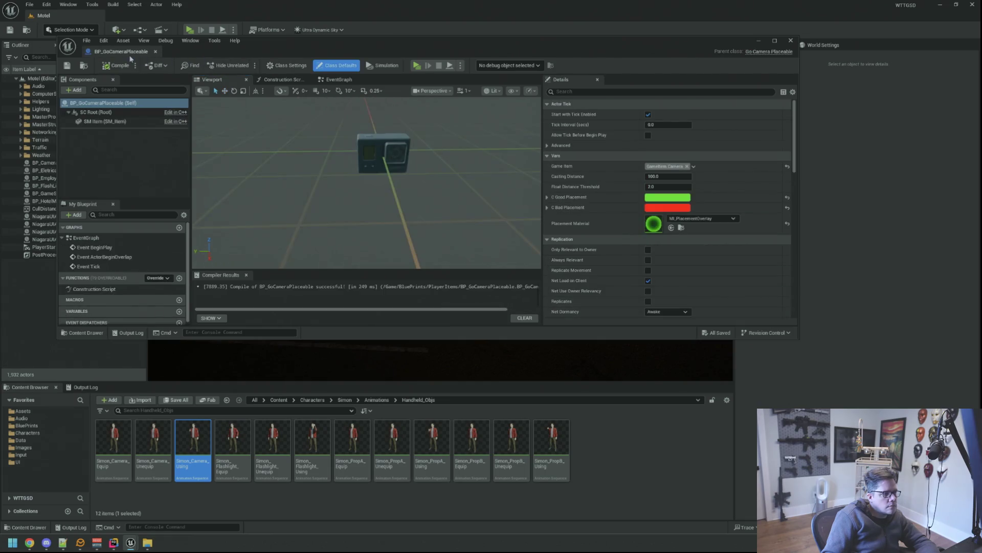
left_click(155, 52)
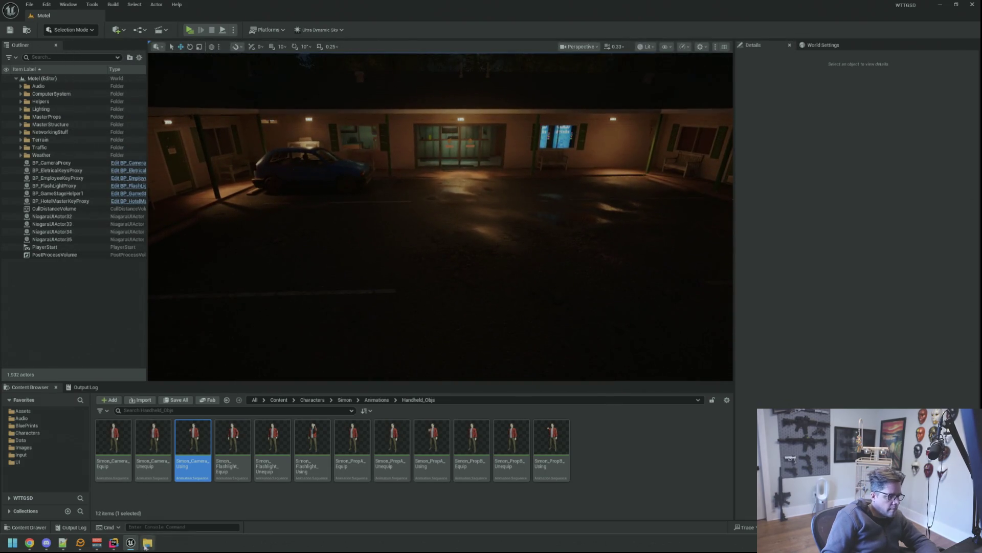
- In Rider, delete the DrawDebugLine call from PlaceableItem.cpp's IsFloating check and return to Unreal
left_click(114, 543)
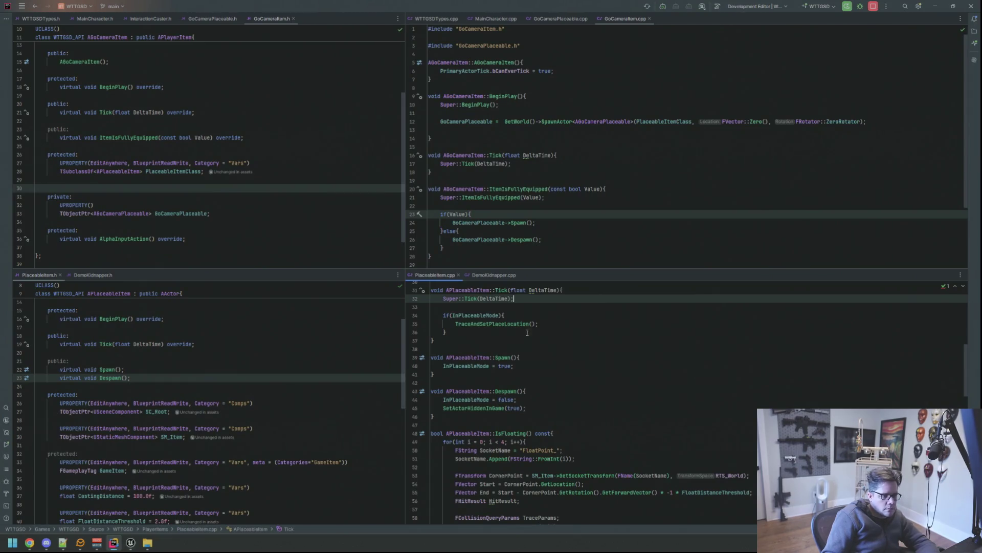
scroll(527, 333, "down", 5)
scroll(538, 344, "down", 5)
scroll(553, 354, "down", 5)
scroll(574, 378, "down", 5)
scroll(574, 378, "down", 2)
scroll(564, 384, "up", 3)
scroll(553, 389, "up", 3)
scroll(554, 390, "up", 3)
scroll(554, 391, "down", 5)
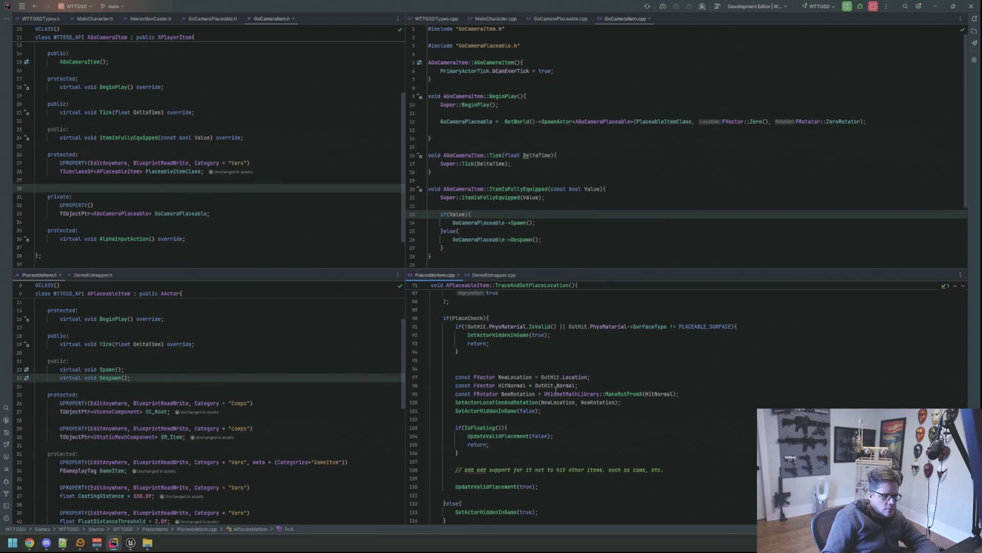
scroll(555, 386, "up", 3)
scroll(556, 389, "up", 2)
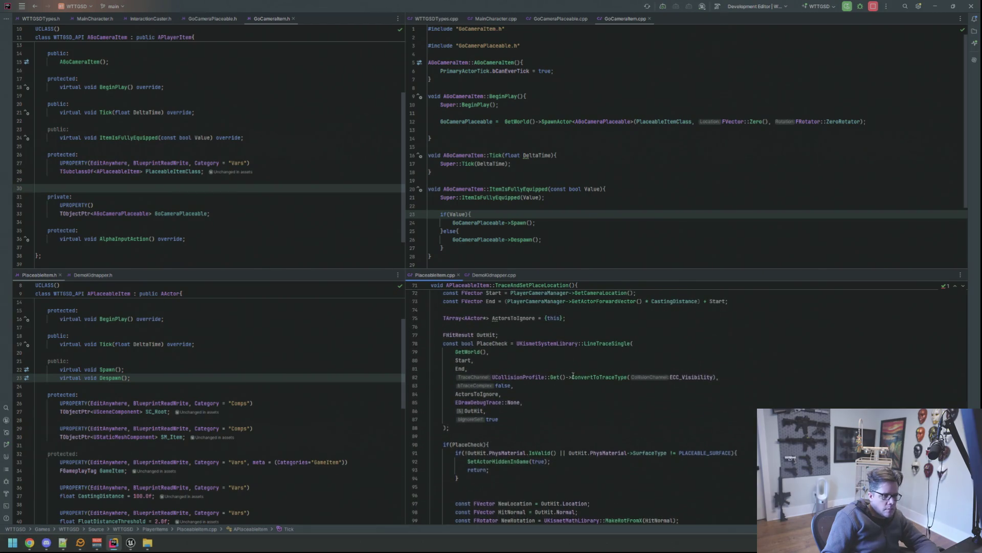
scroll(572, 376, "up", 5)
scroll(598, 407, "up", 3)
left_click_drag(625, 443, 722, 453)
key("BackSpace")
key("BackSpace")
key("Up")
left_click(131, 542)
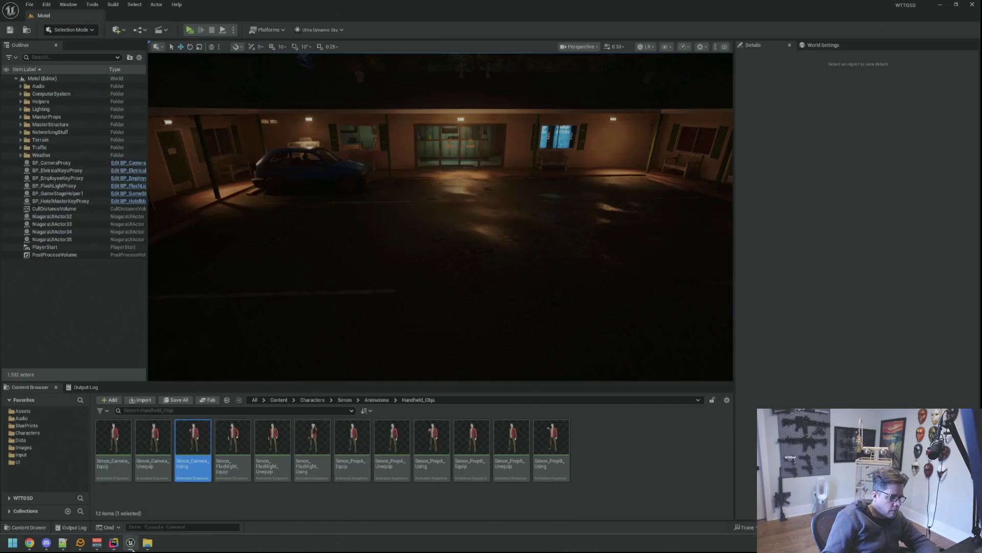
- Clear the Output Log and run a Live Coding recompile (Ctrl+Alt+F11) until the patch succeeds
left_click(85, 388)
right_click(230, 425)
left_click(230, 424)
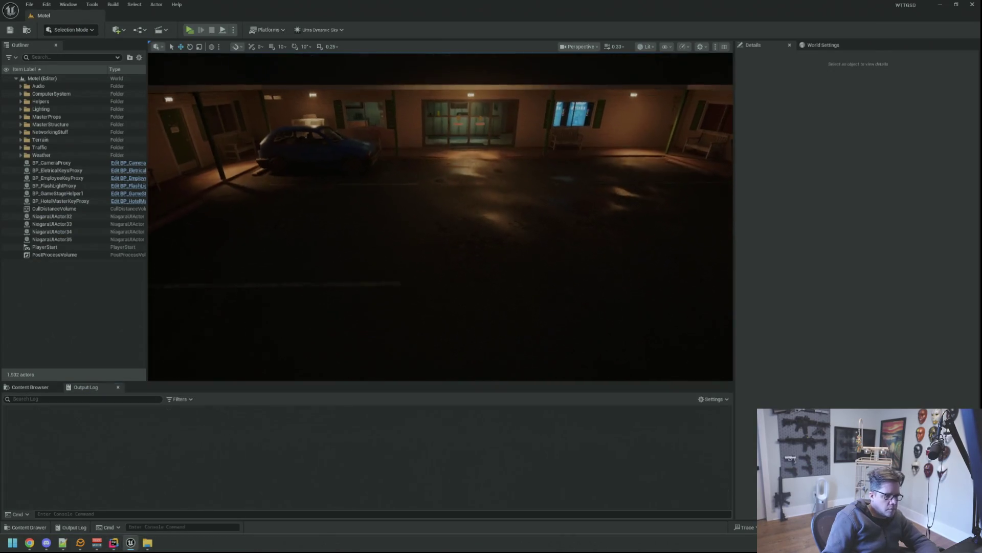
key("ctrl+alt+F11")
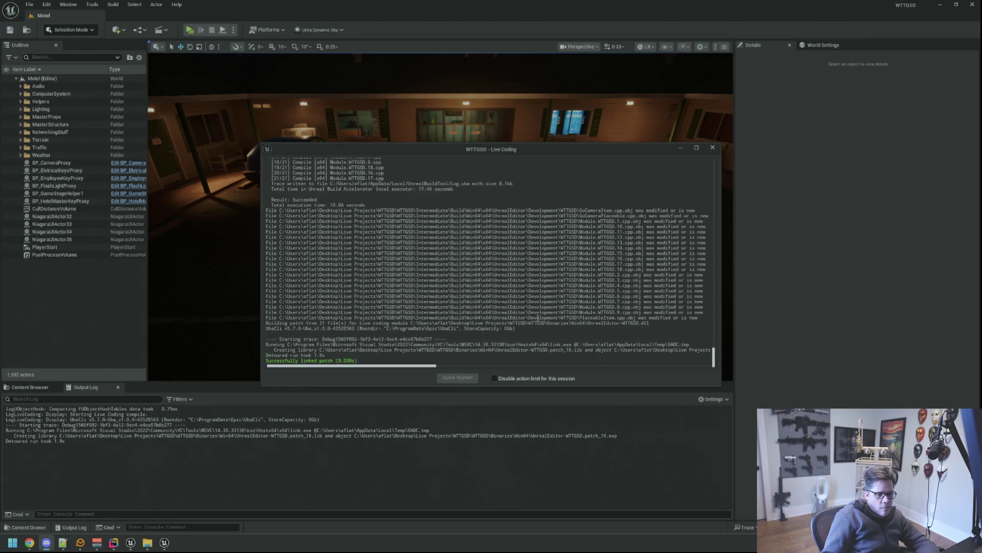
left_click(712, 148)
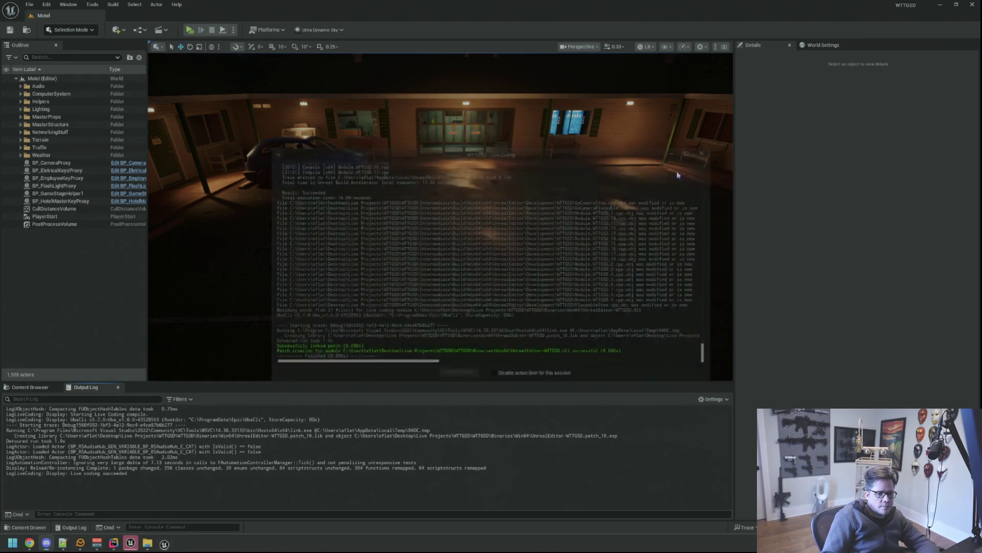
scroll(490, 245, "up", 5)
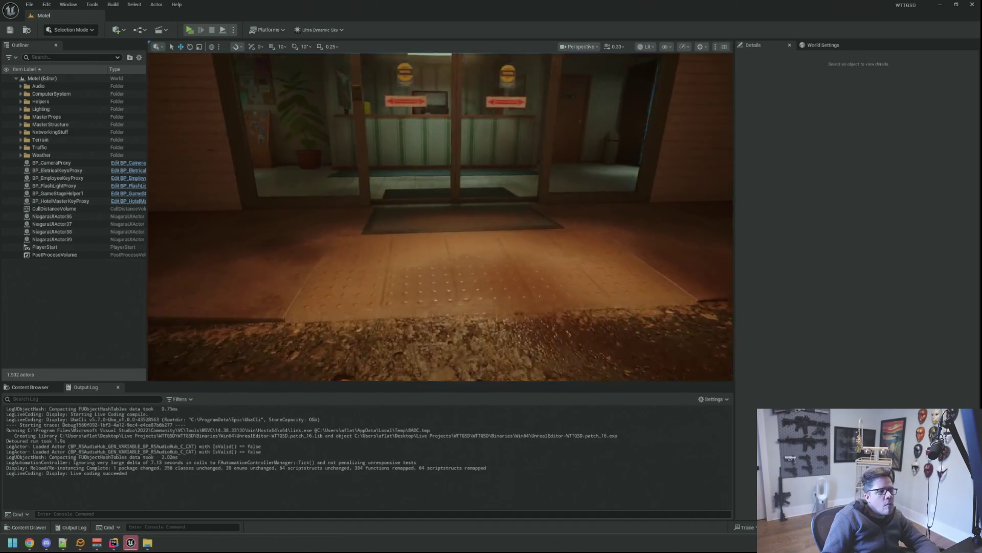
scroll(383, 192, "up", 5)
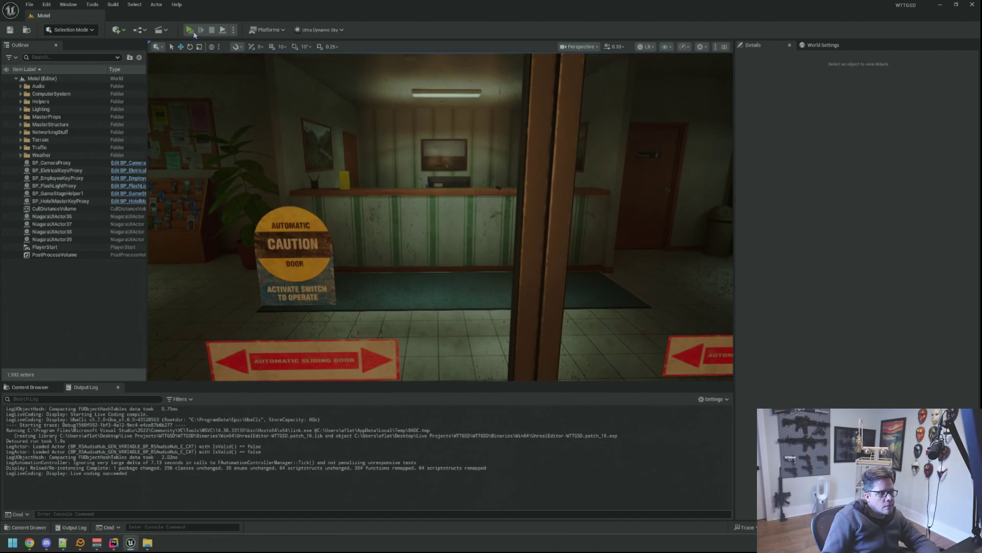
- Play the level in editor and equip the Camera item from the inventory
key("alt+p")
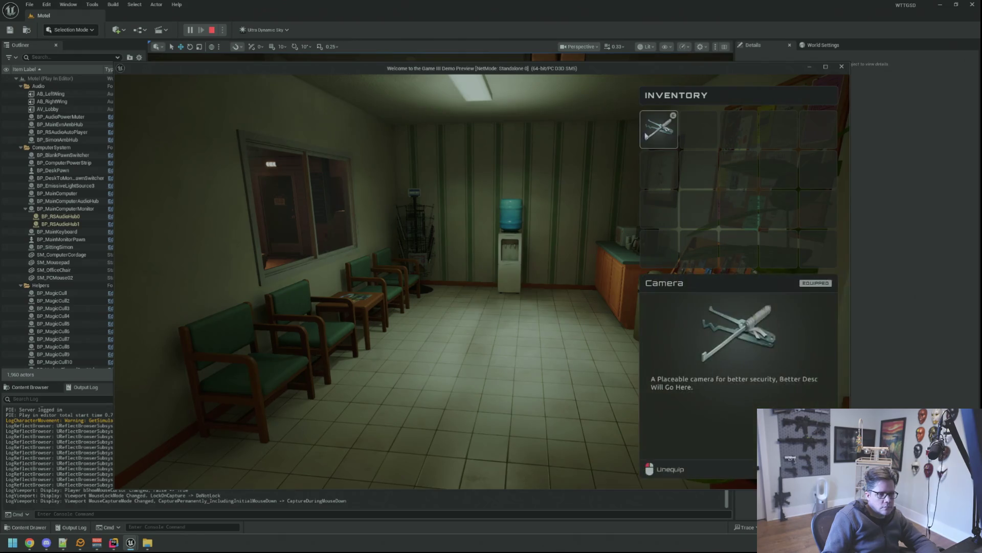
key("Tab")
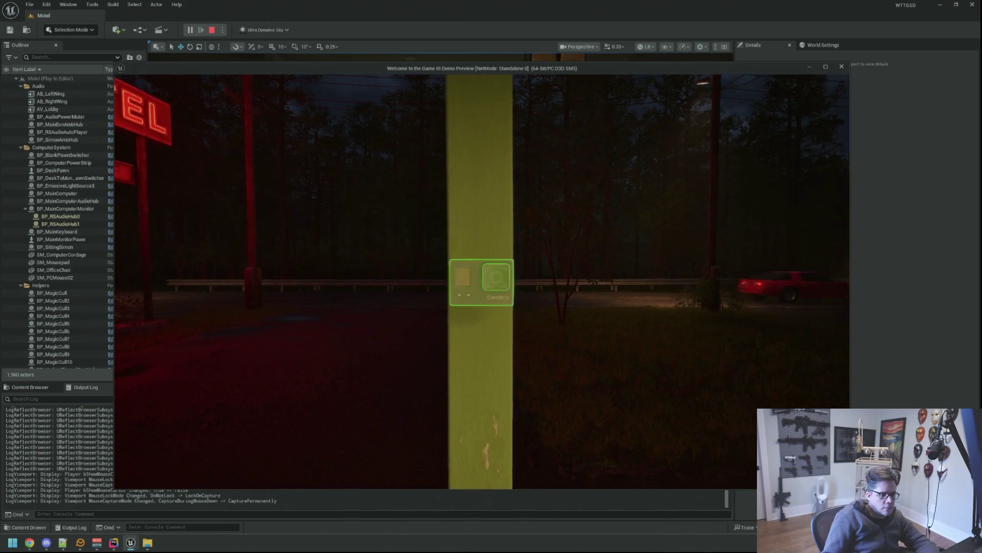
- Mount the camera on the yellow pole and check the inventory
key("e")
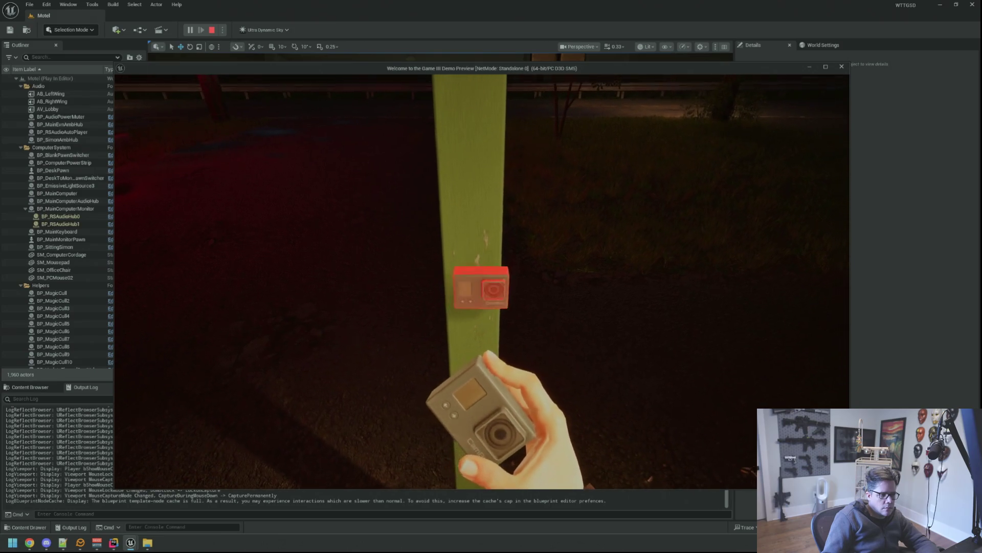
key("Tab")
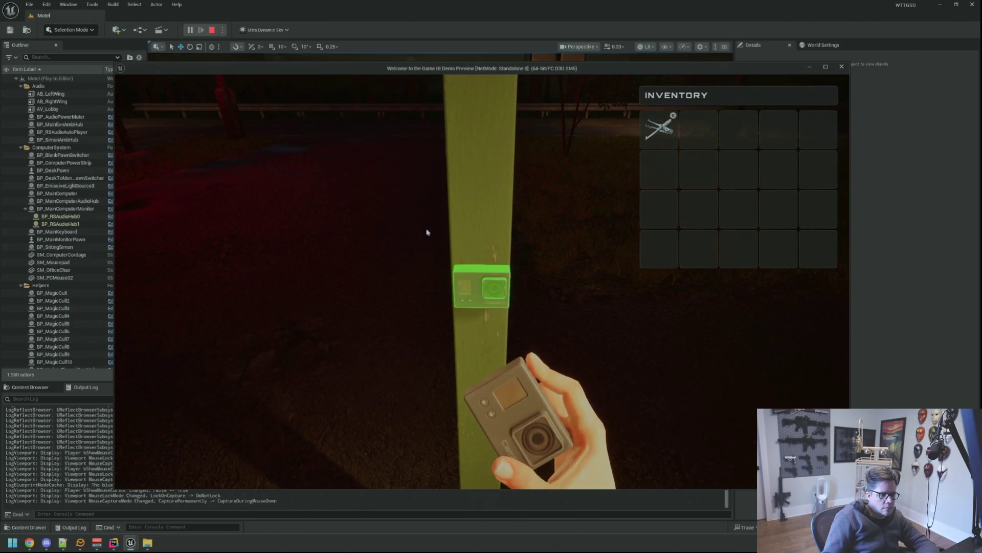
key("Tab")
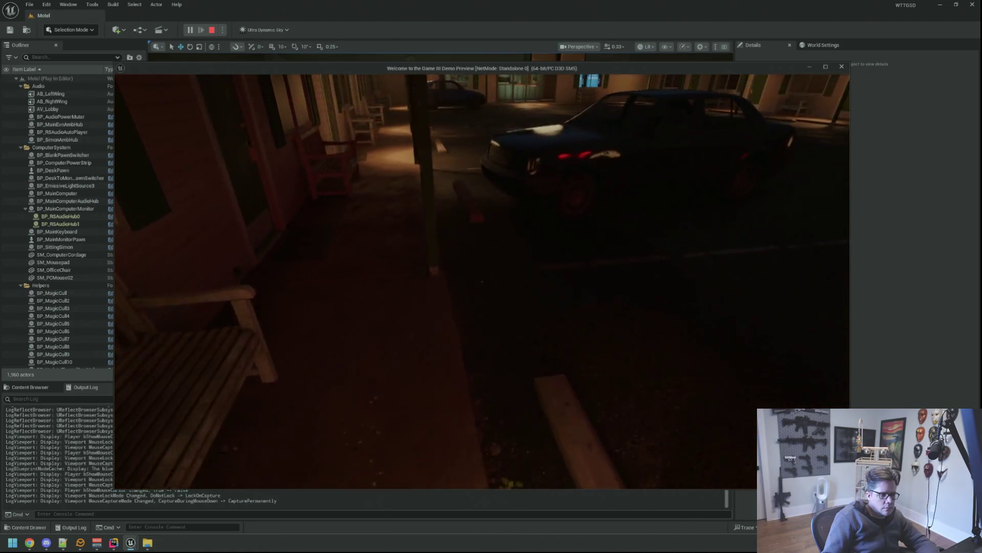
- Walk across the parking lot into the motel office by the bulletin board, then stop the play session
key("w")
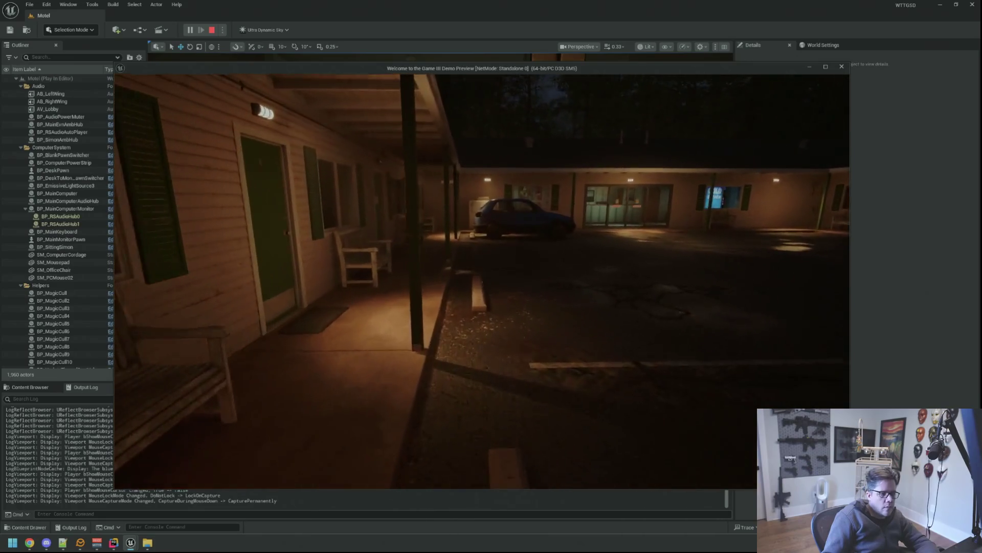
key("w")
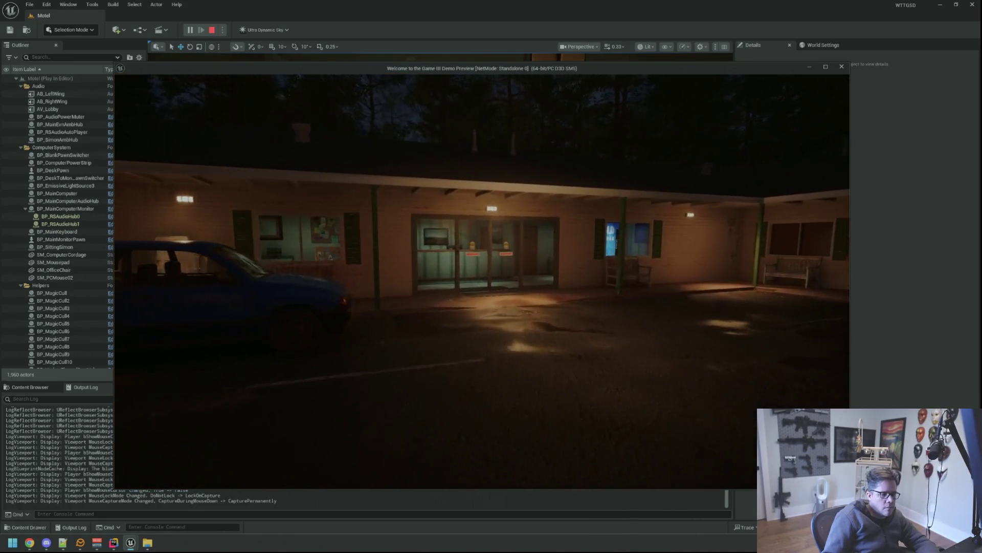
key("w")
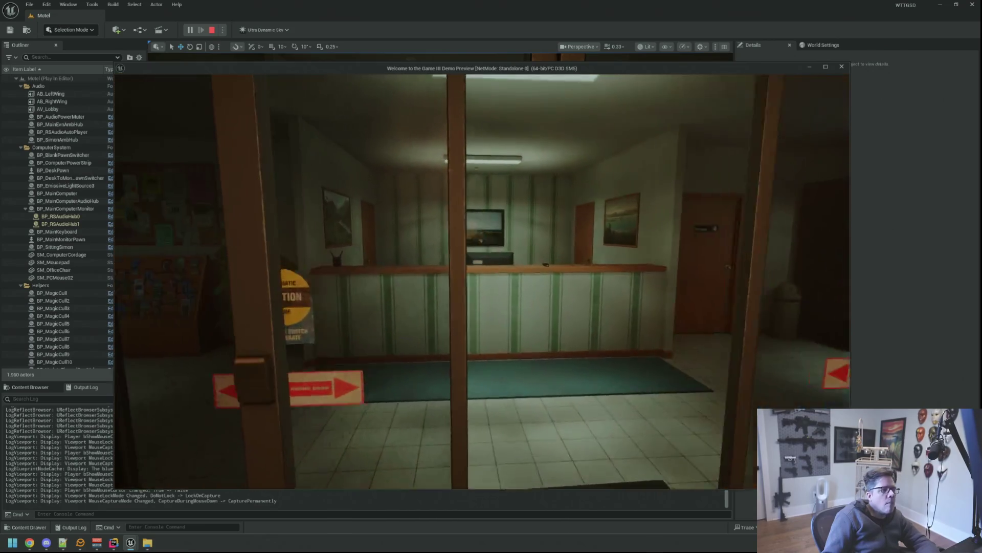
key("w")
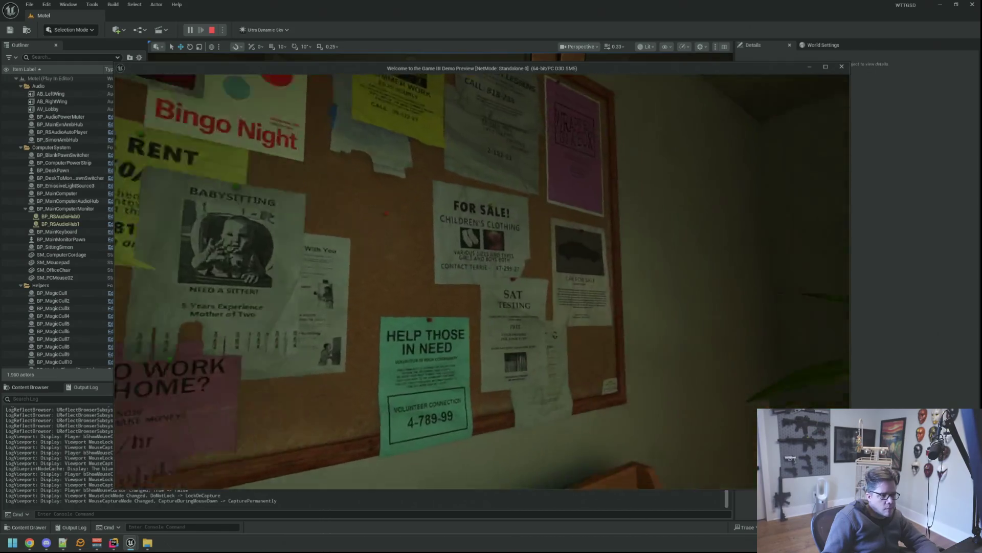
key("w")
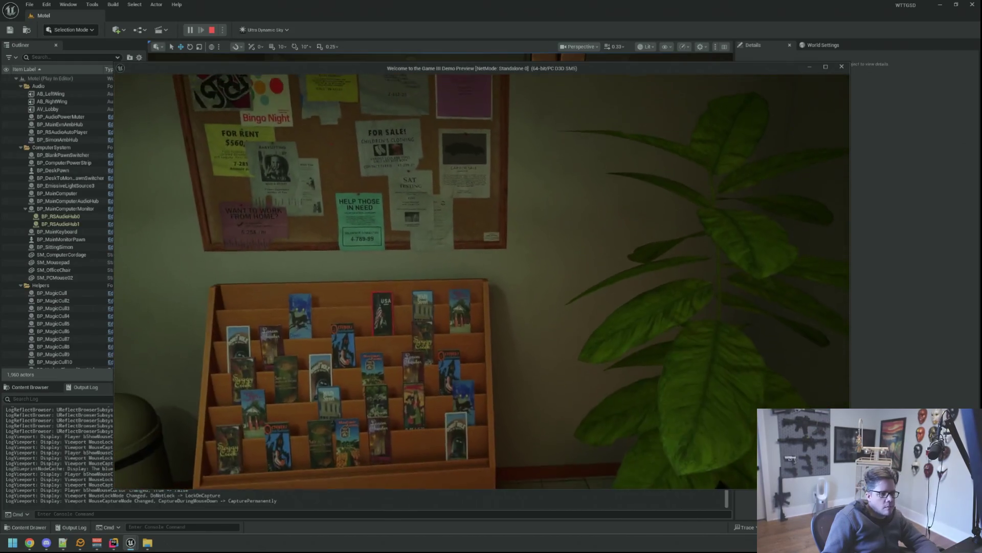
key("Escape")
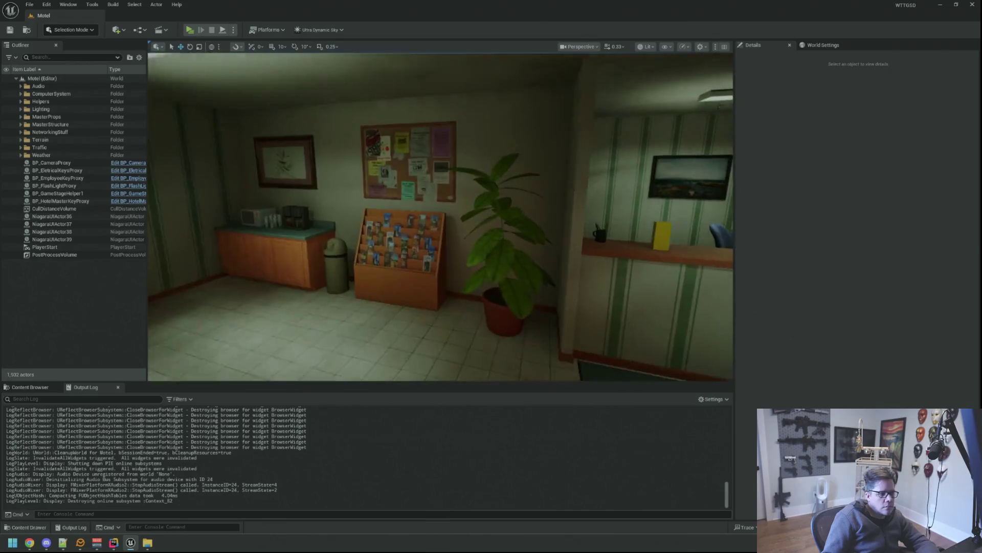
- Select the office wall behind the bulletin board and fly around the lobby to inspect it
key("s")
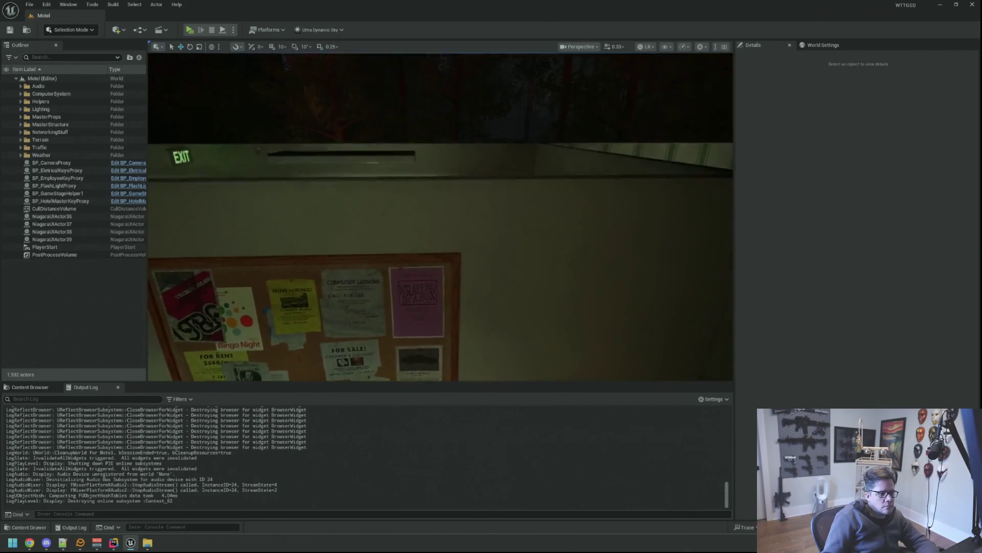
key("w")
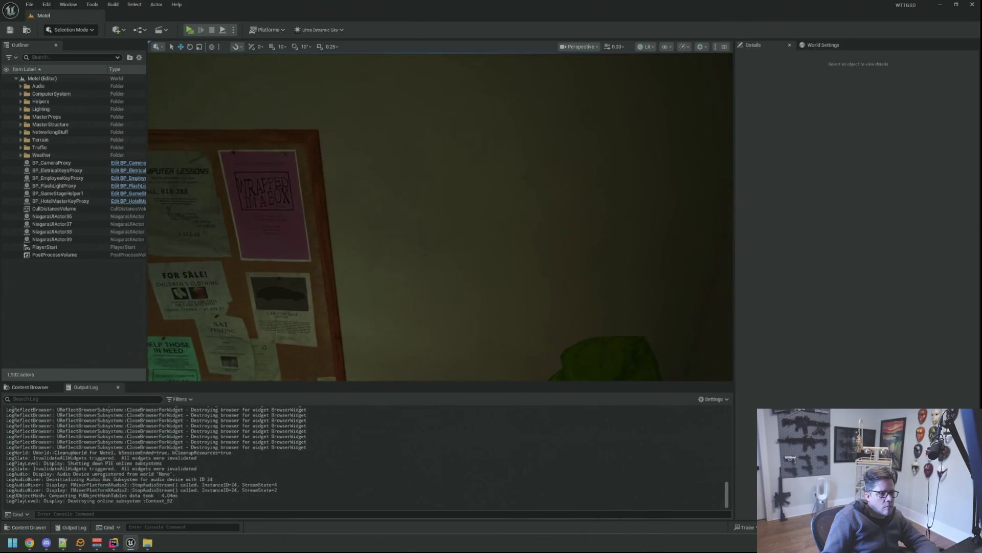
left_click(501, 166)
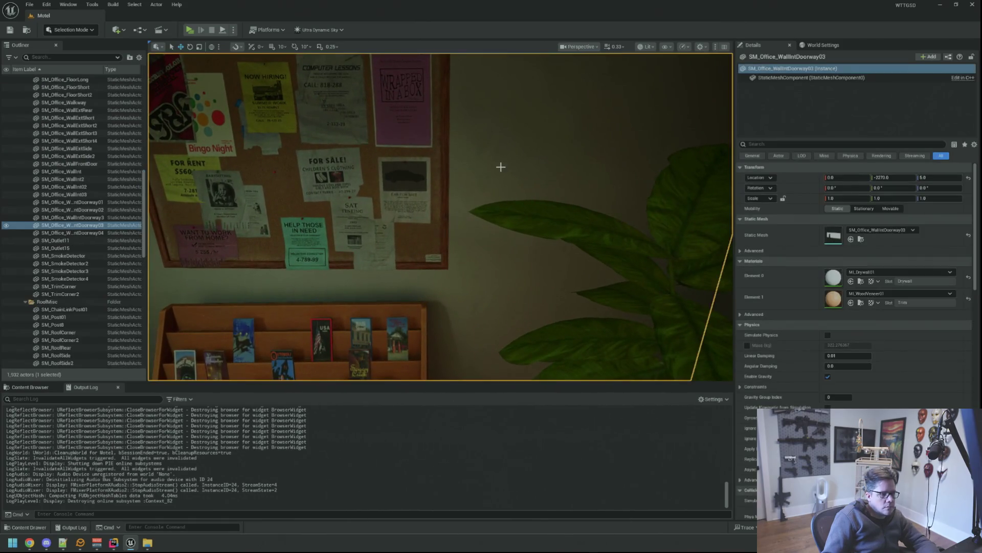
scroll(826, 298, "down", 5)
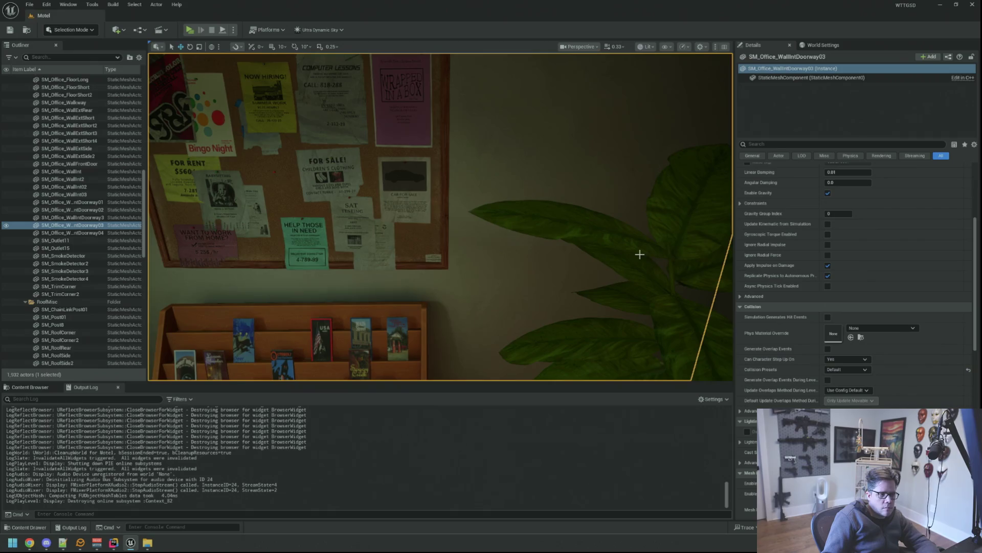
key("w")
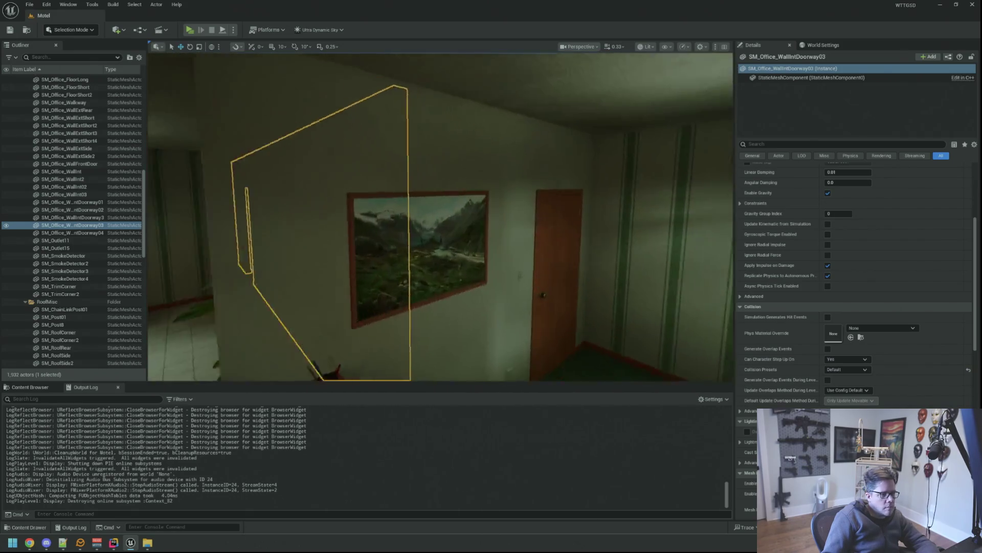
key("a")
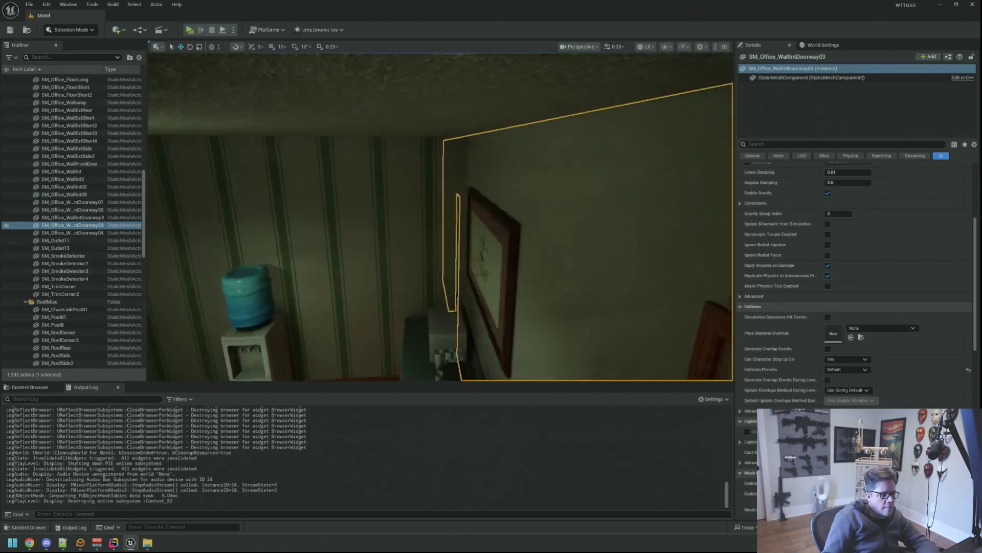
key("w")
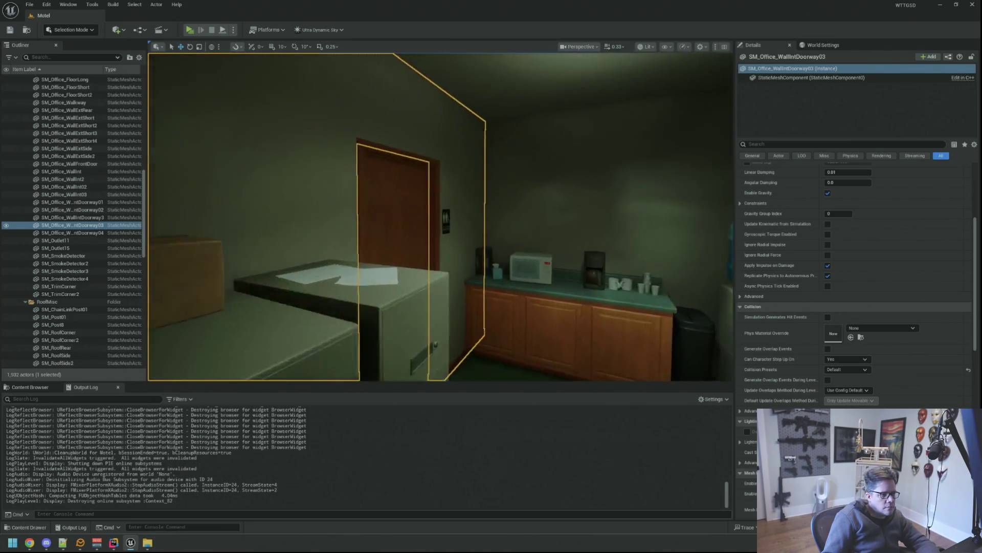
key("s")
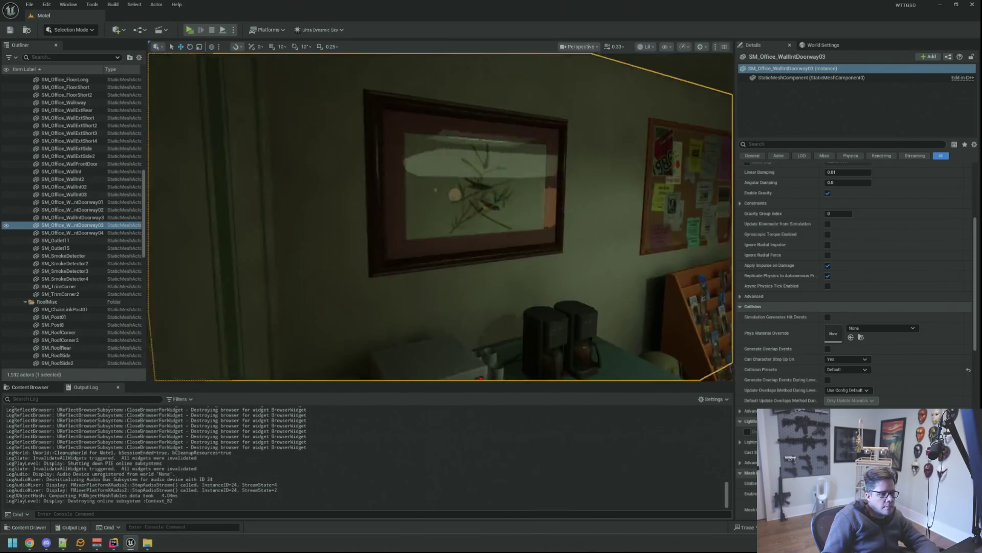
key("s")
key("w")
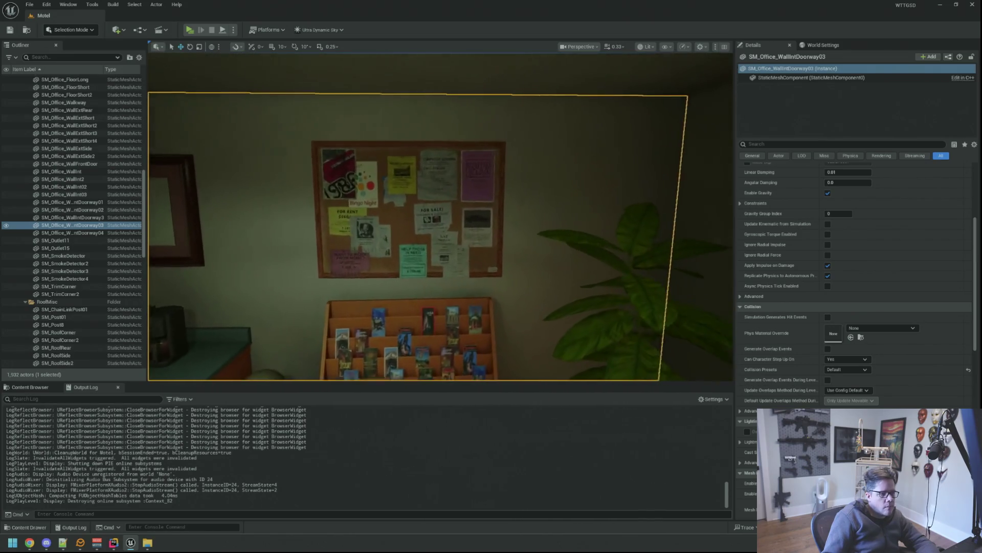
key("s")
key("w")
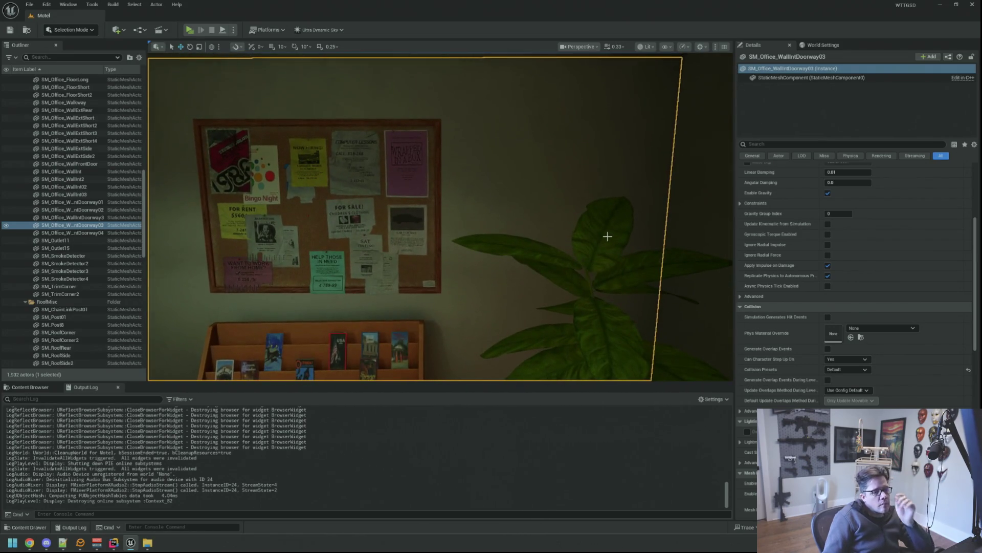
scroll(801, 280, "down", 2)
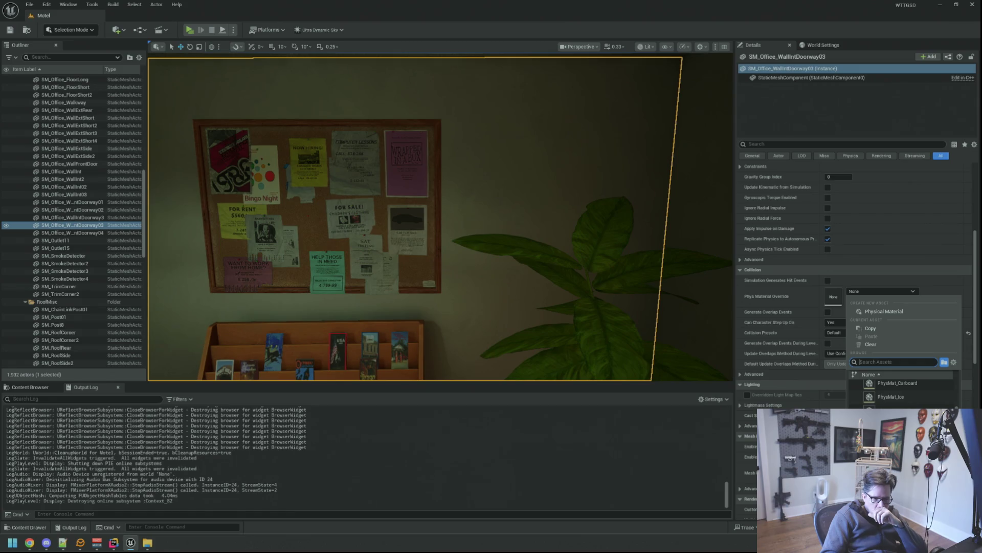
- Set the wall's Phys Material Override to PM_Placeable and clear the selection
left_click(890, 424)
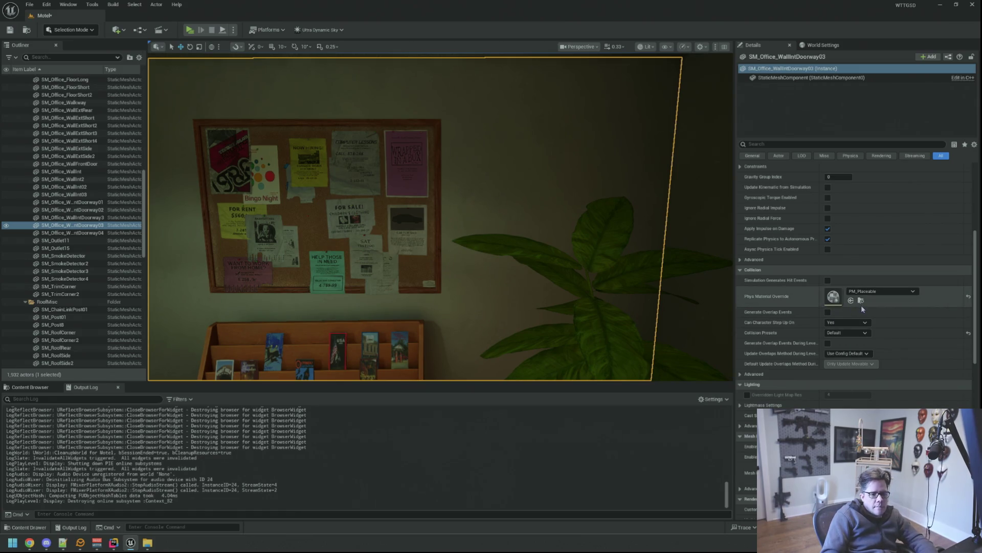
scroll(629, 297, "down", 5)
key("Escape")
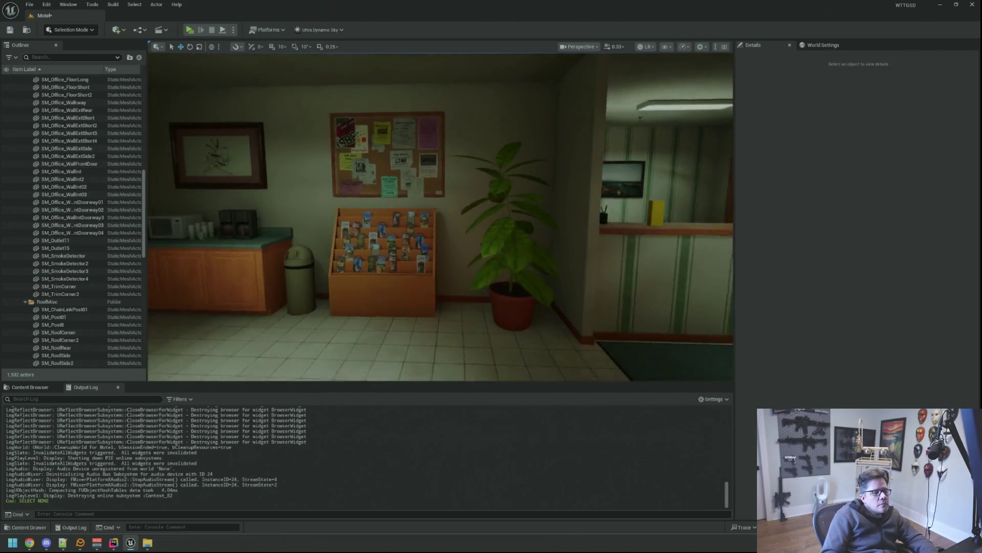
scroll(554, 271, "up", 3)
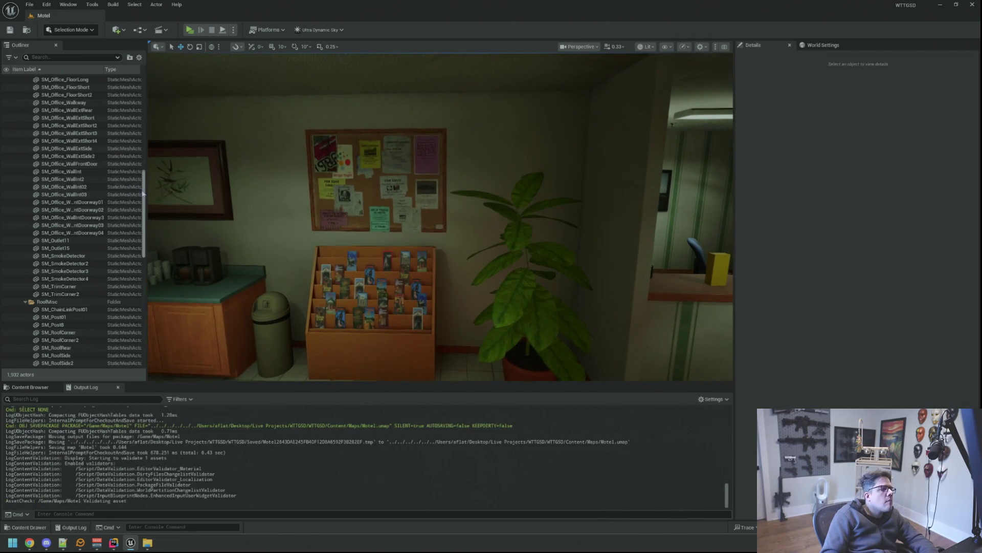
left_click_drag(142, 194, 125, 75)
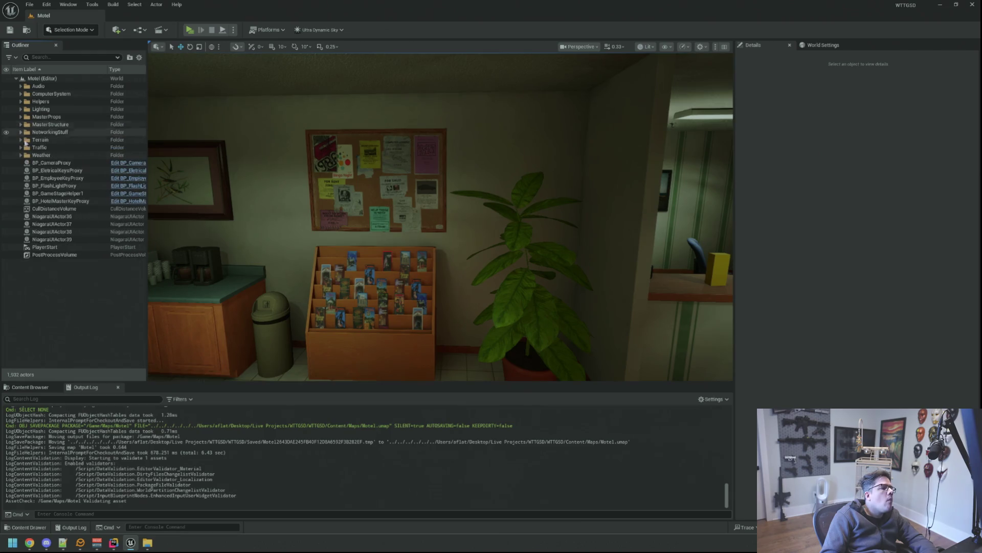
- Frame the bulletin board and brochure rack, then start a play session to test placement
left_click_drag(430, 230, 430, 192)
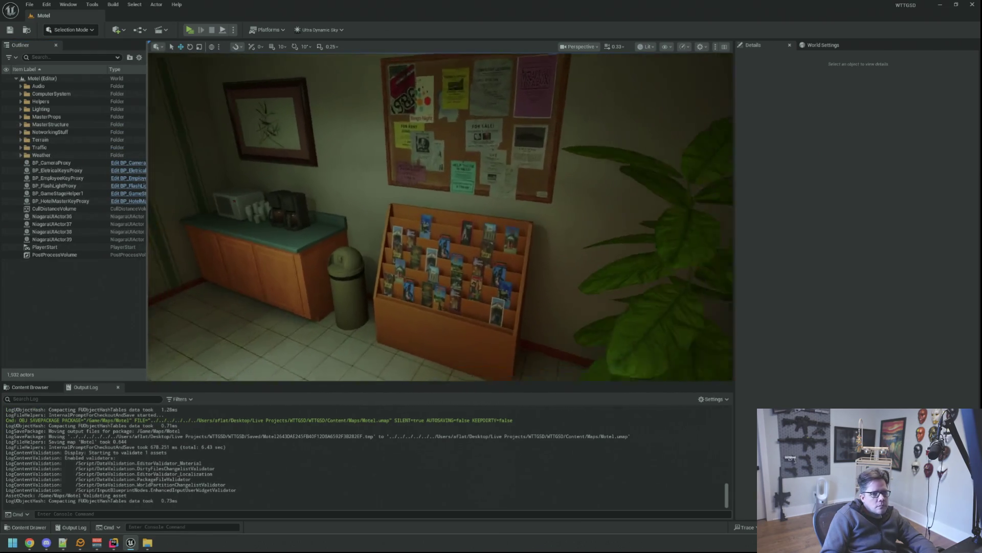
left_click_drag(360, 206, 361, 184)
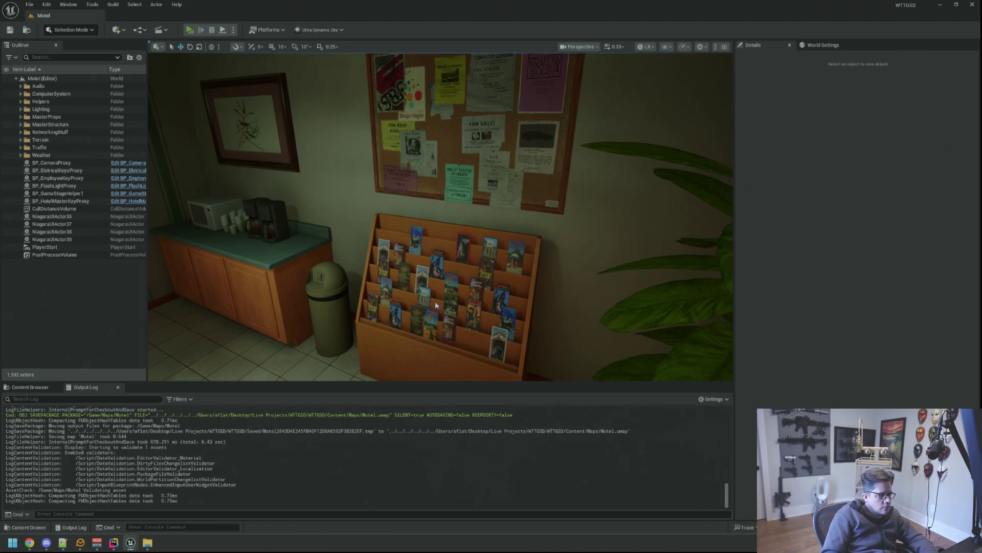
key("alt+p")
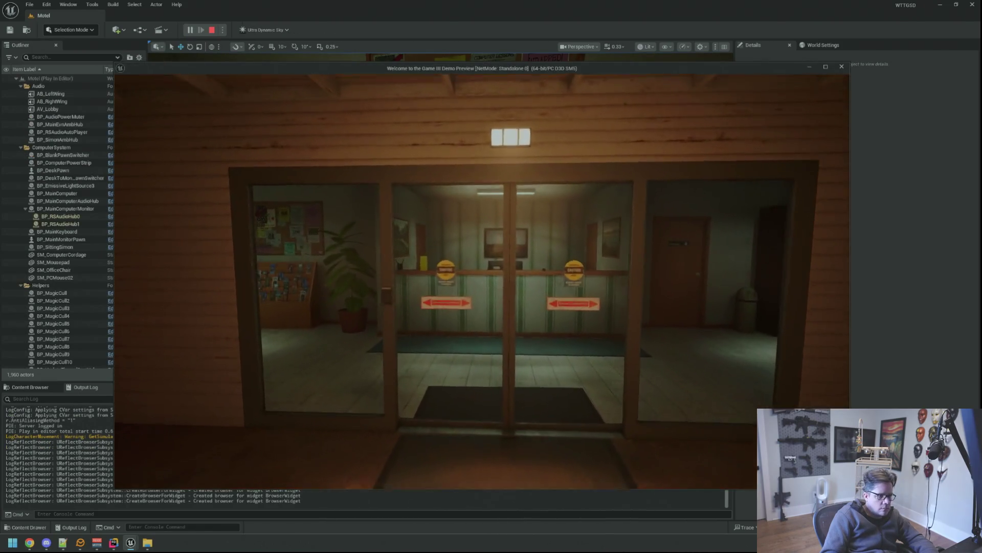
- Walk into the lobby with the camera equipped, inspect the wall hit with the debug camera, then stop playing
key("w")
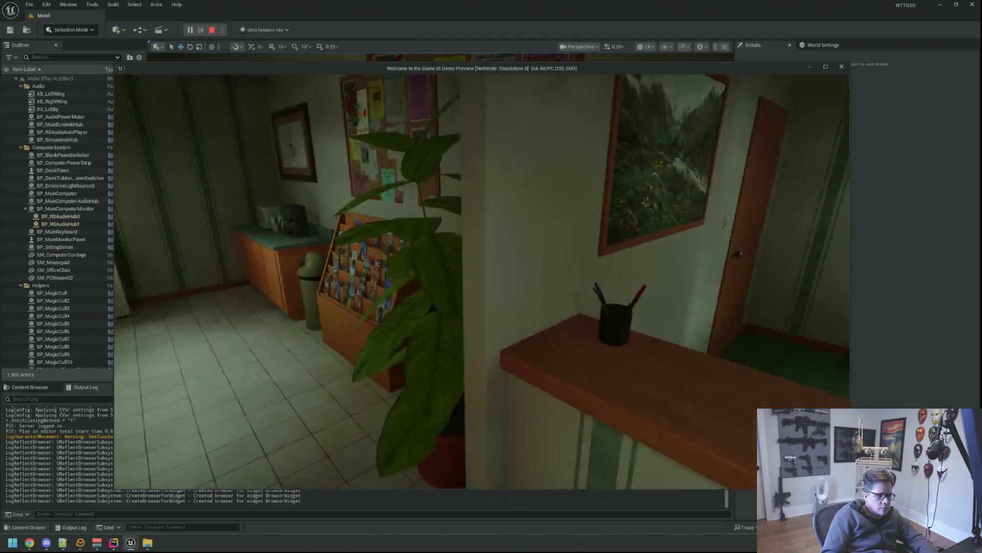
key("Tab")
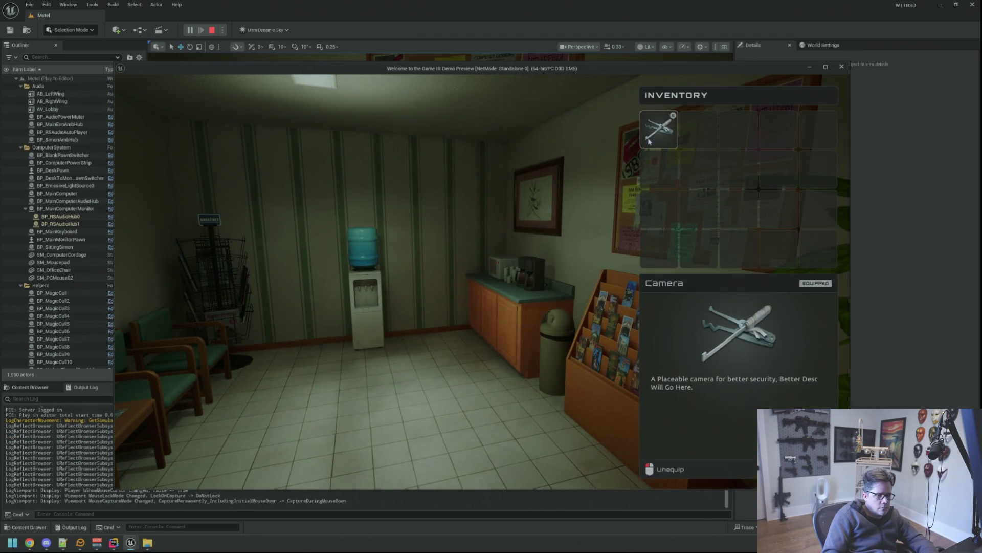
key("Tab")
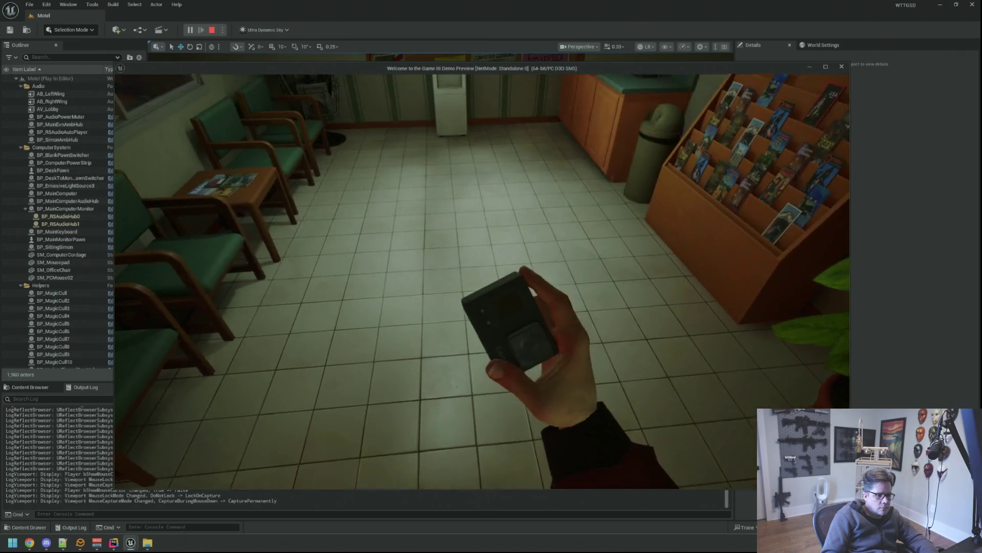
key("w")
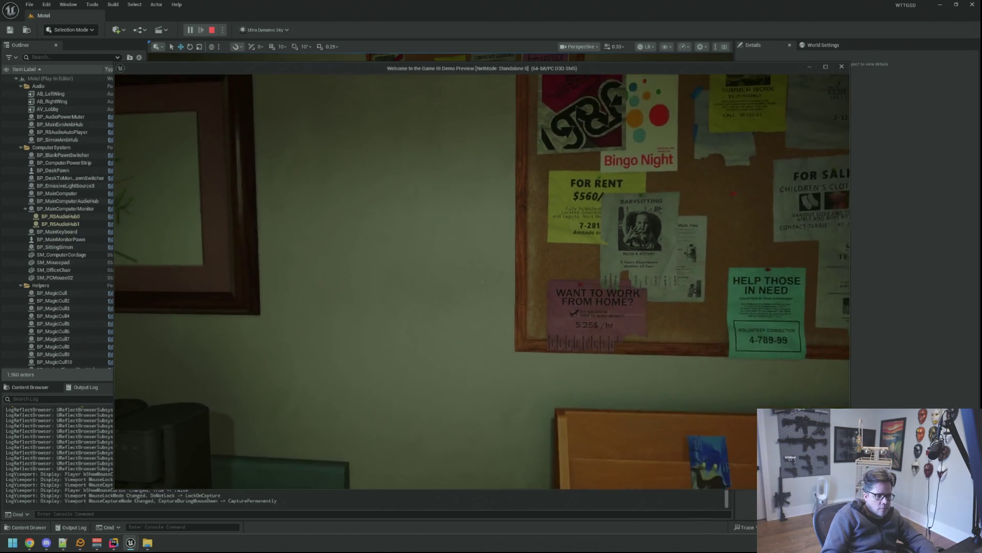
key("semicolon")
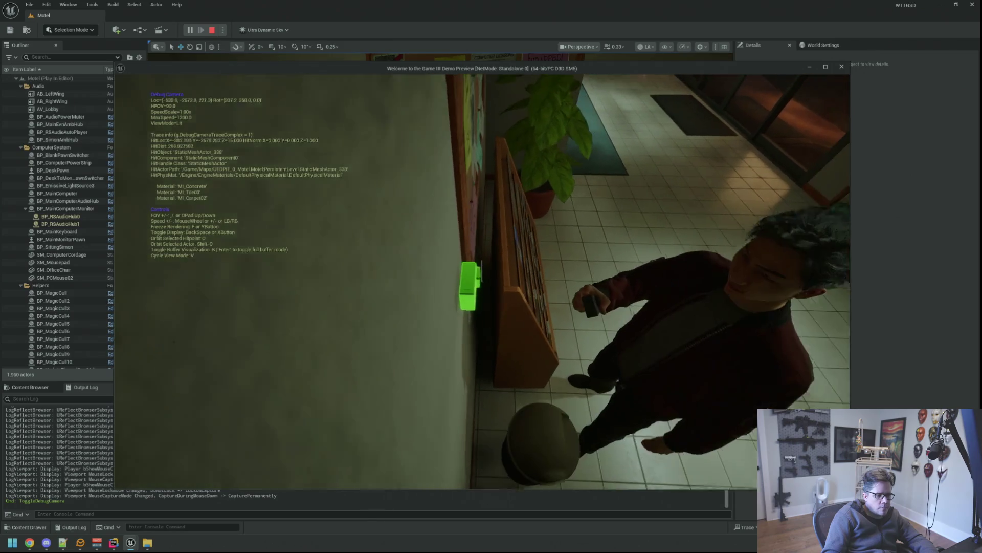
key("Escape")
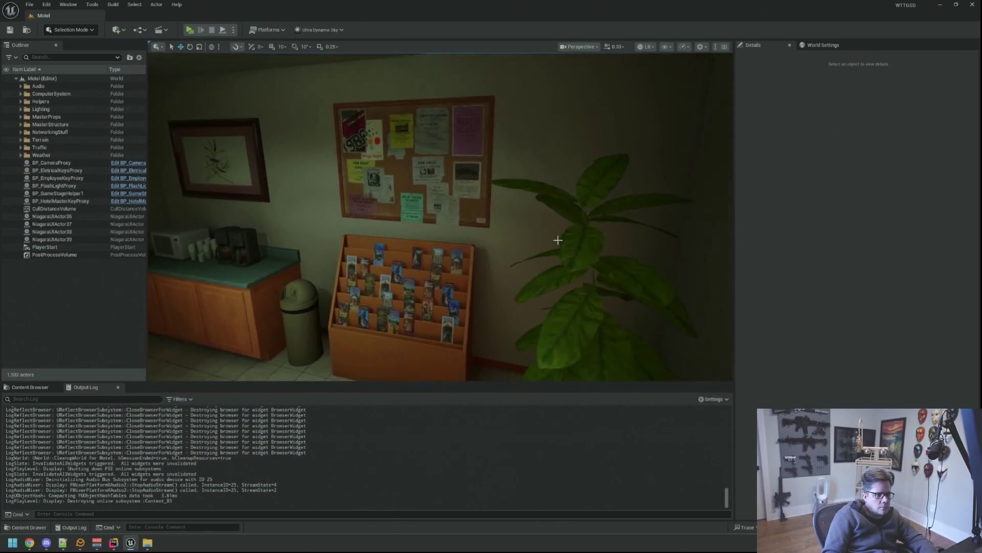
- Select the office doorway wall, browse to SM_Office_WallIntDoorway03 and open it in the Static Mesh Editor
left_click(560, 235)
left_click(554, 141)
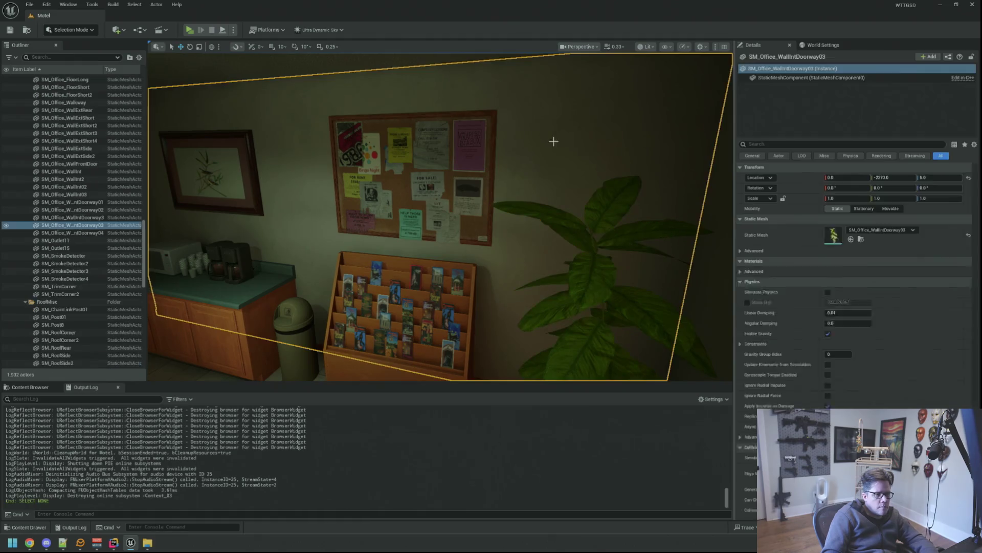
left_click(862, 239)
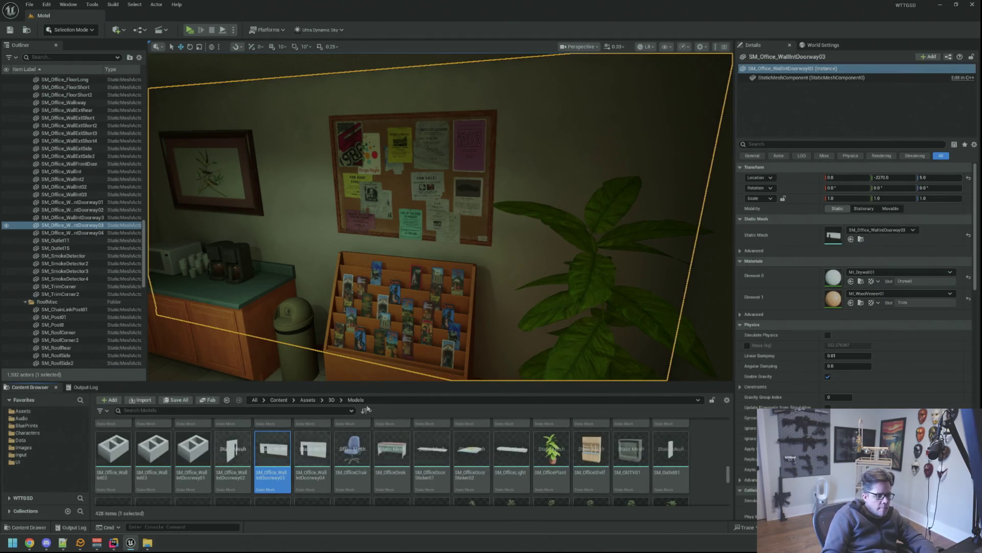
double_click(273, 452)
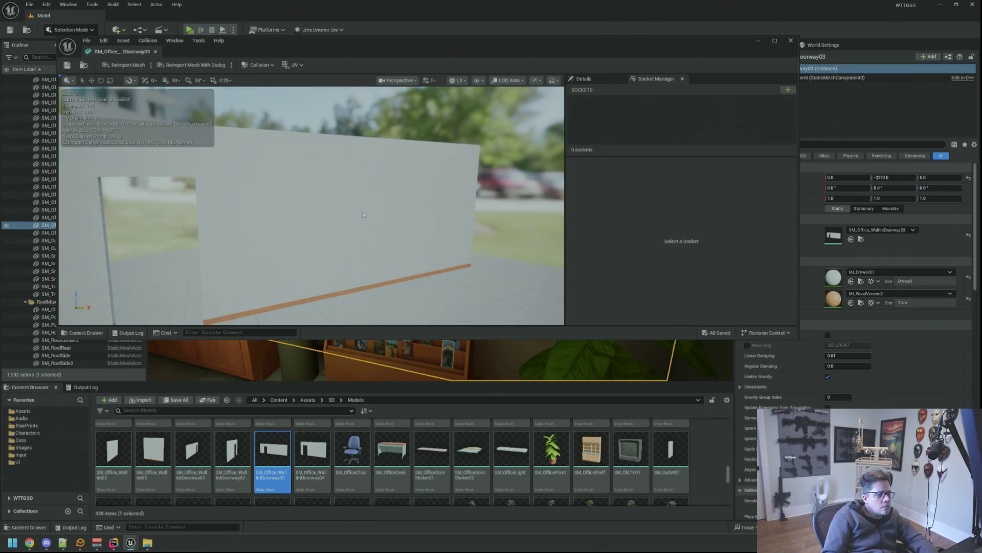
- Set the wall mesh's Collision Complexity to Use Complex Collision As Simple in its Details
left_click_drag(363, 215, 399, 218)
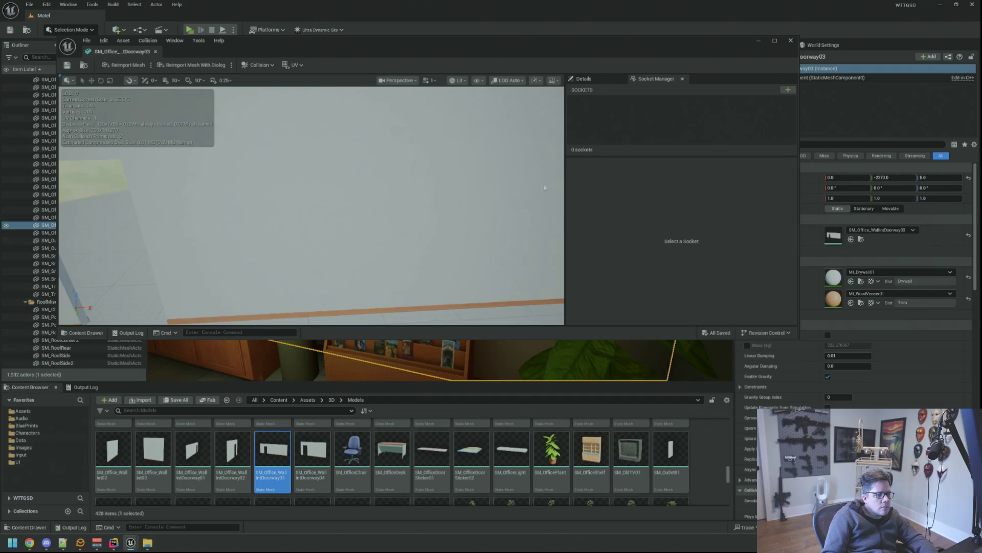
left_click(580, 80)
scroll(637, 199, "down", 3)
scroll(637, 208, "down", 3)
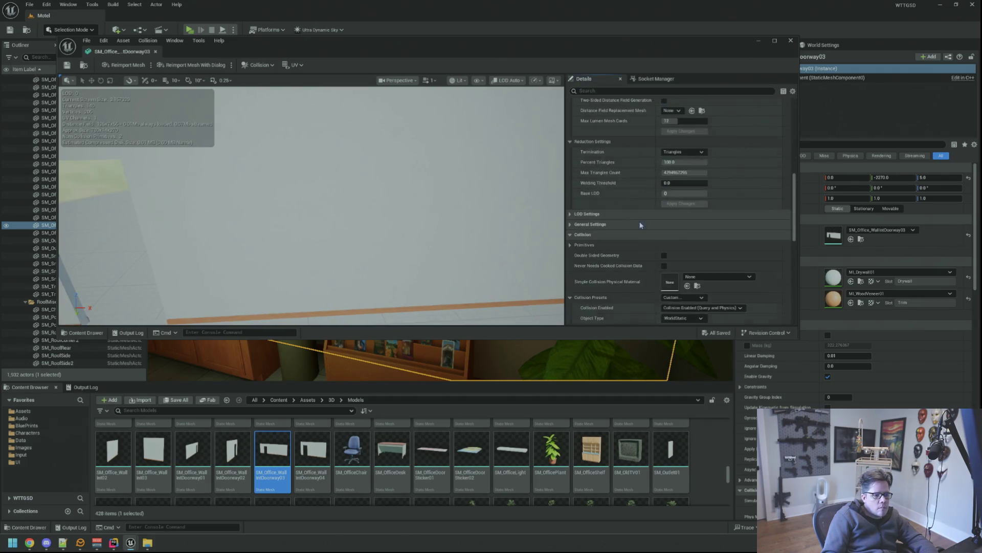
scroll(640, 223, "down", 3)
scroll(663, 224, "down", 3)
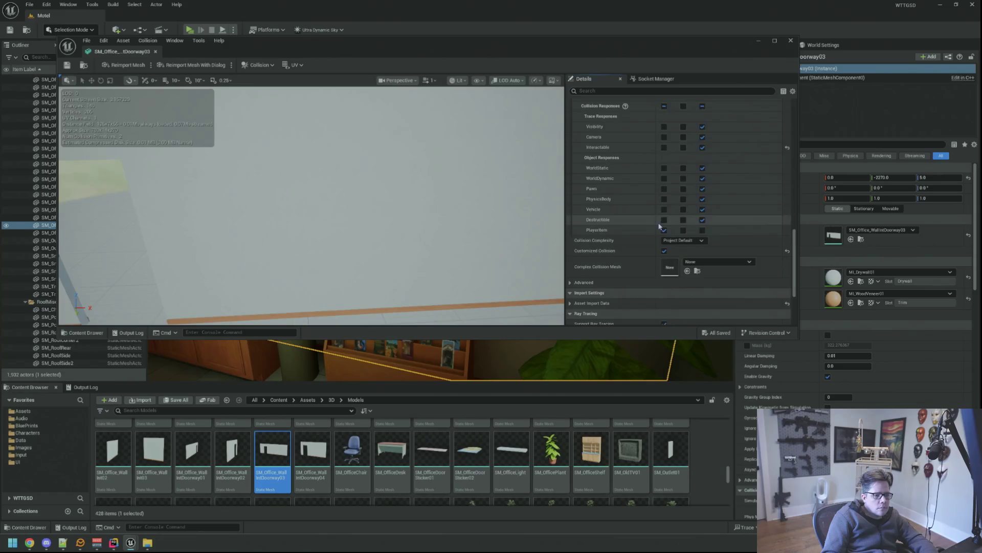
scroll(660, 230, "down", 3)
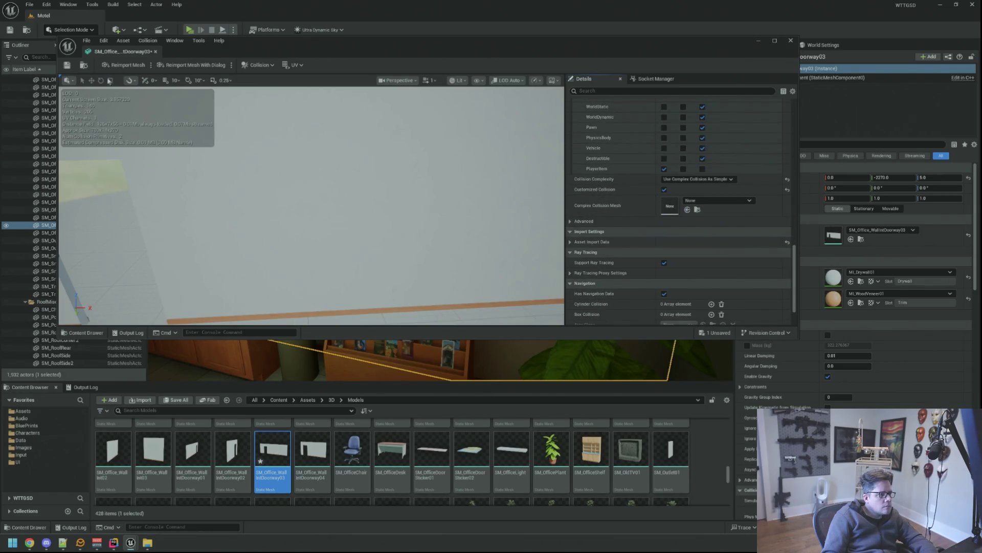
scroll(350, 169, "down", 3)
scroll(351, 169, "down", 2)
scroll(350, 170, "down", 2)
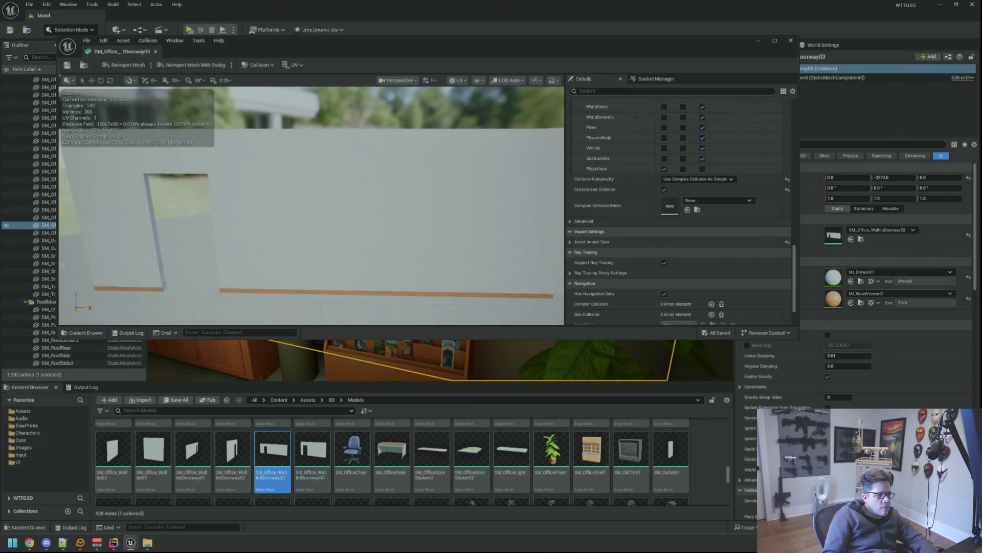
left_click_drag(350, 170, 360, 168)
- Show Simple Collision in the preview, orbit to check the wall's collision shapes, then close the mesh editor
left_click(478, 80)
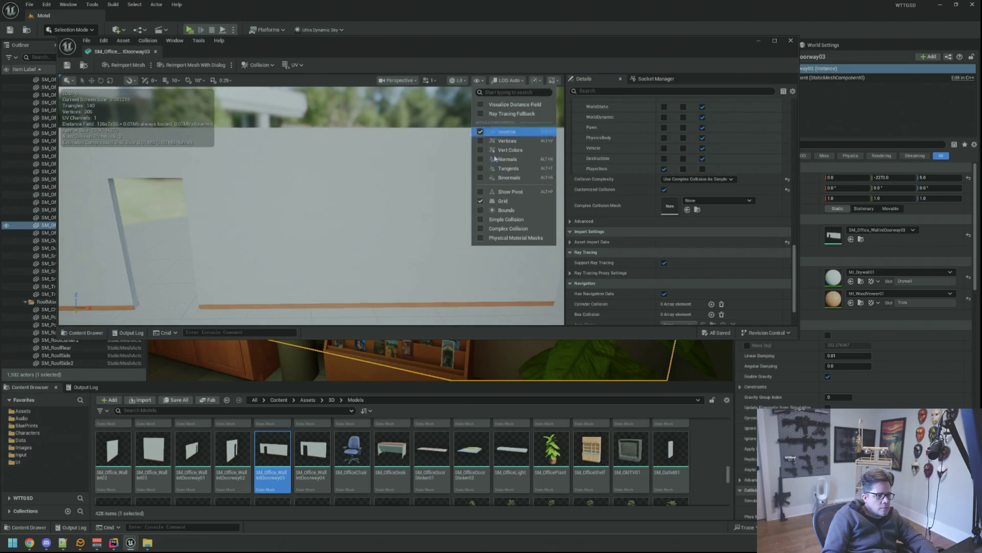
left_click(509, 228)
mouse_move(508, 229)
left_mouse_down()
mouse_move(429, 223)
mouse_move(395, 187)
left_mouse_up()
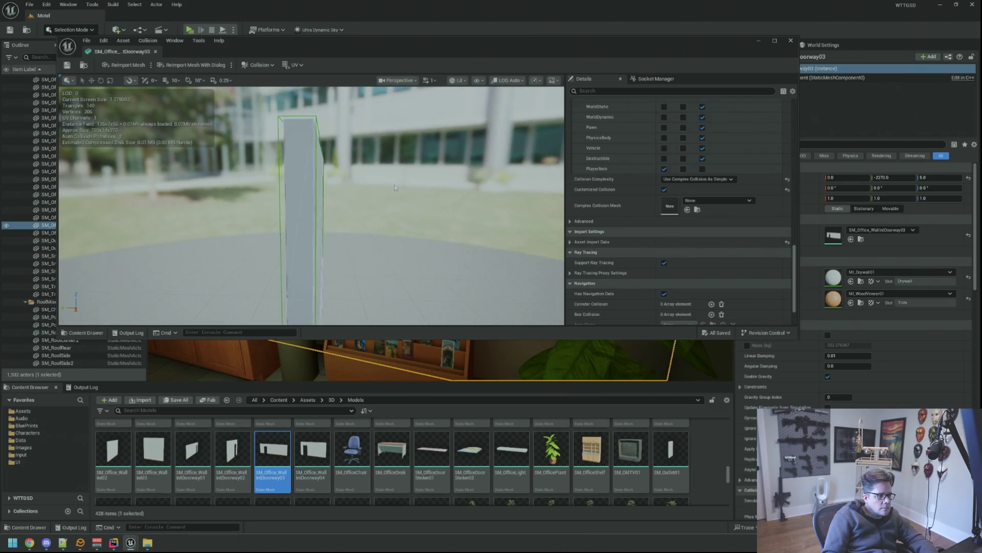
left_click(482, 82)
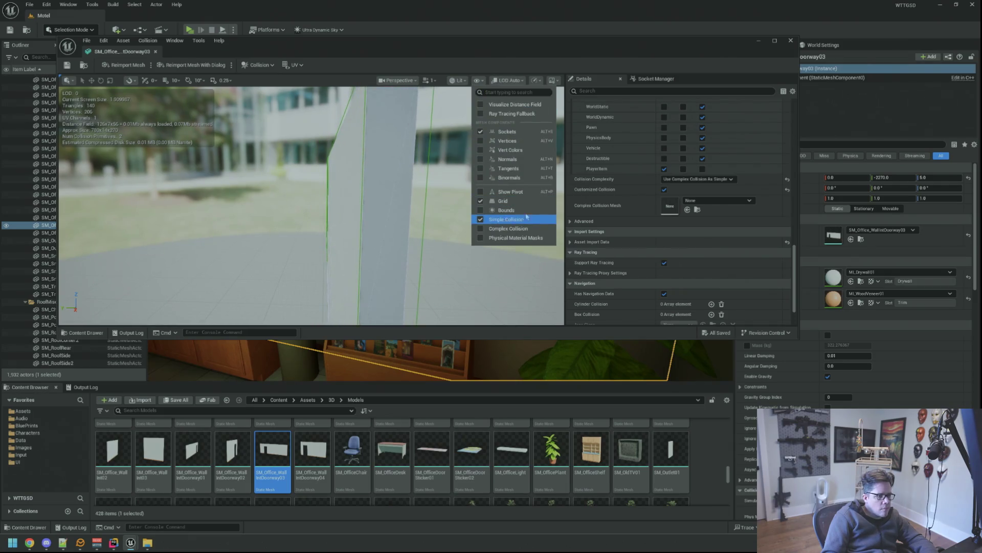
mouse_move(397, 195)
left_mouse_down()
mouse_move(354, 230)
mouse_move(307, 200)
left_mouse_up()
mouse_move(307, 207)
left_mouse_down()
mouse_move(354, 207)
mouse_move(251, 117)
left_mouse_up()
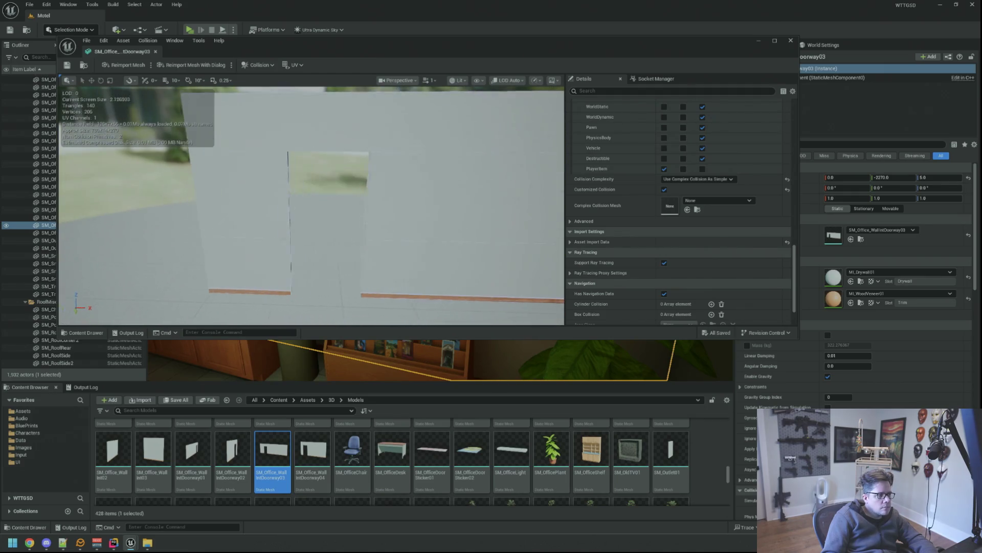
left_click(150, 51)
mouse_move(429, 215)
left_mouse_down()
mouse_move(368, 142)
mouse_move(147, 169)
left_mouse_up()
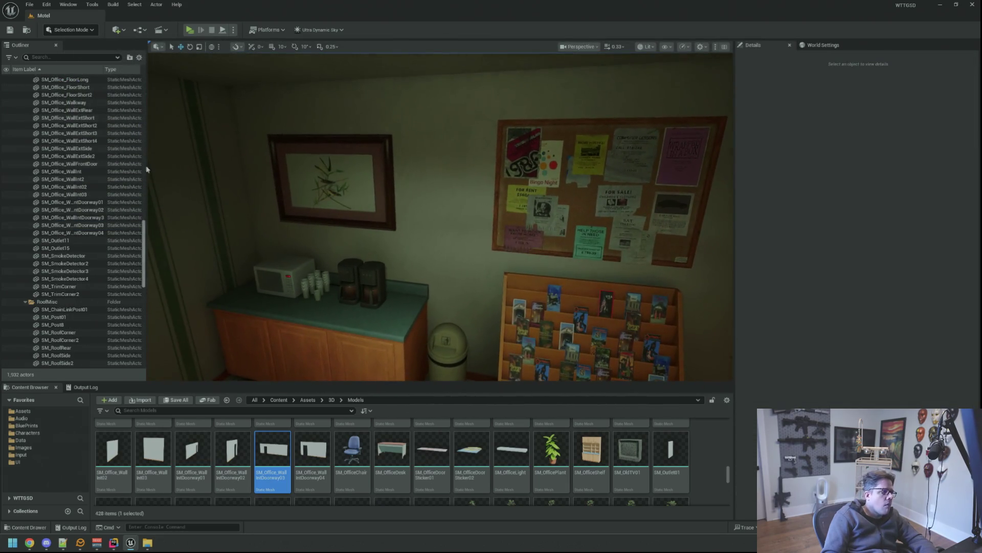
left_click_drag(145, 263, 134, 101)
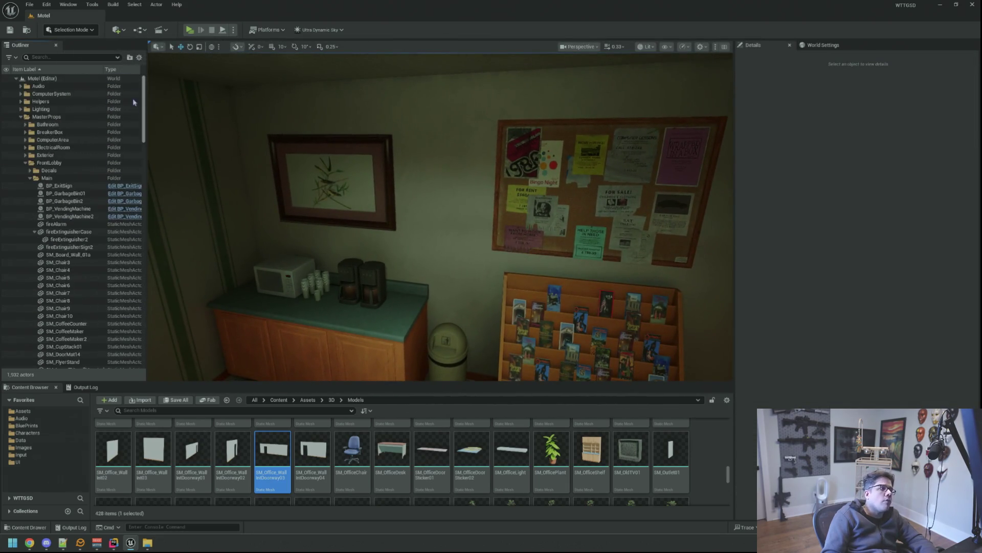
- Collapse the MasterProps and other expanded outliner folders back to the level's folder list
left_click(21, 117)
left_click(21, 125)
left_click(16, 79, "shift")
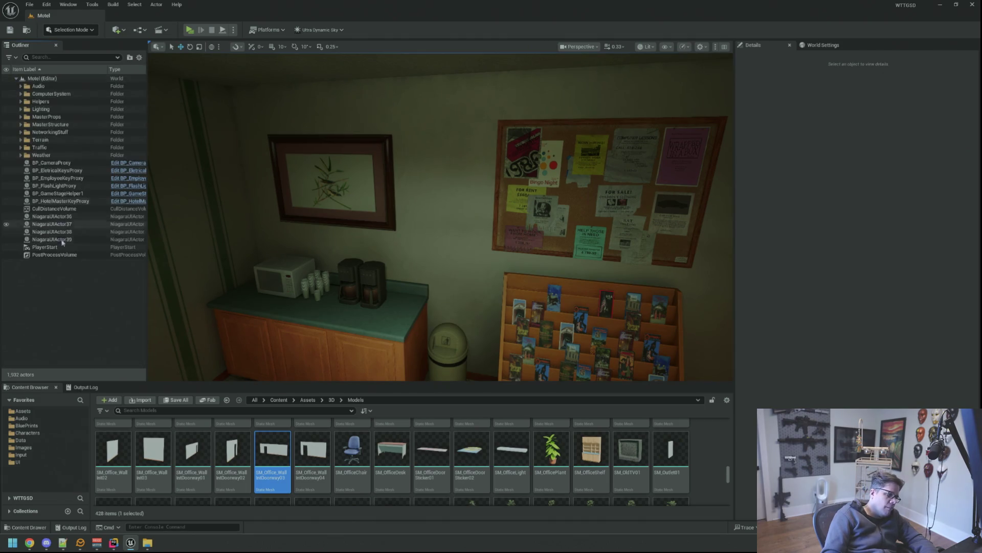
scroll(356, 216, "up", 3)
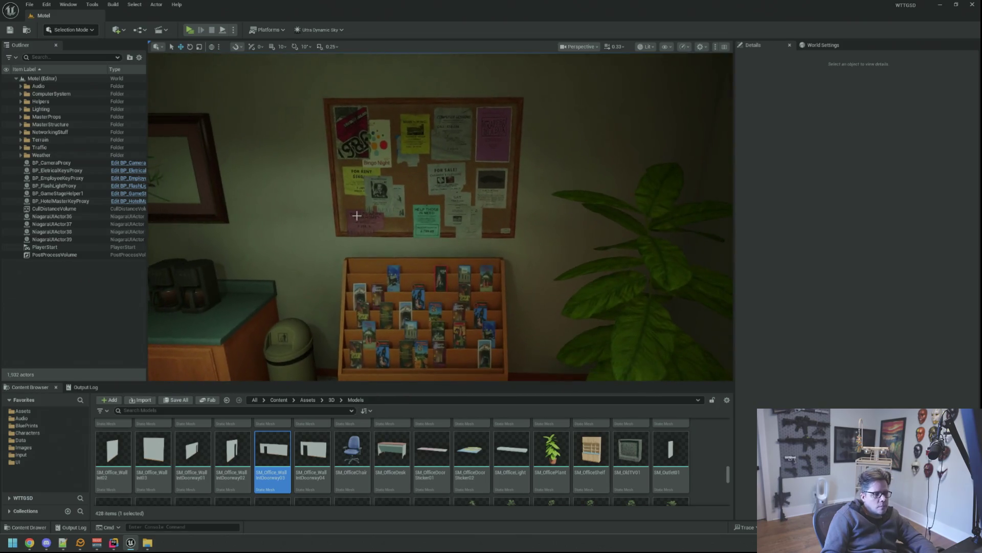
- Show the Output Log in the bottom panel and start a play session of the Motel level (Alt+P)
left_click(118, 389)
scroll(440, 216, "down", 2)
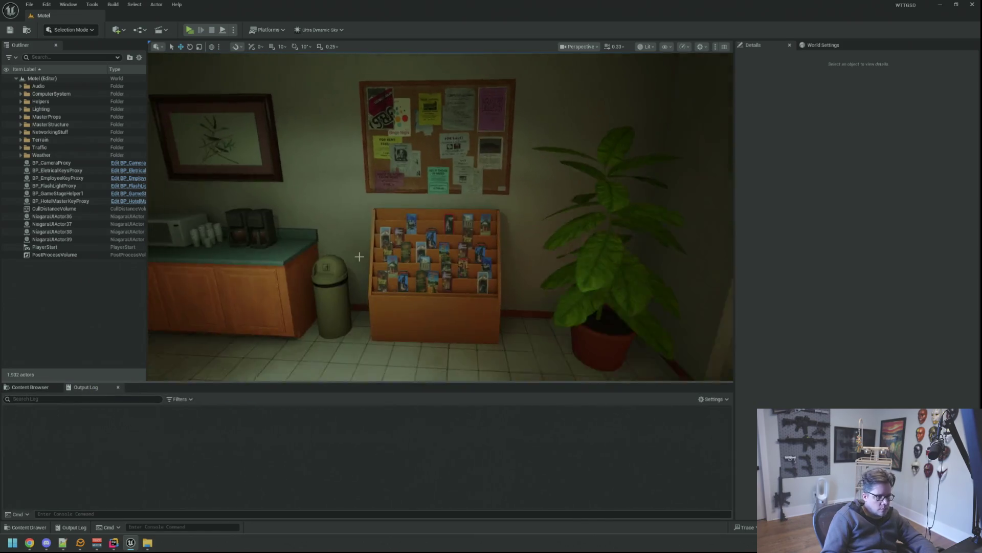
scroll(440, 216, "down", 2)
scroll(243, 96, "up", 3)
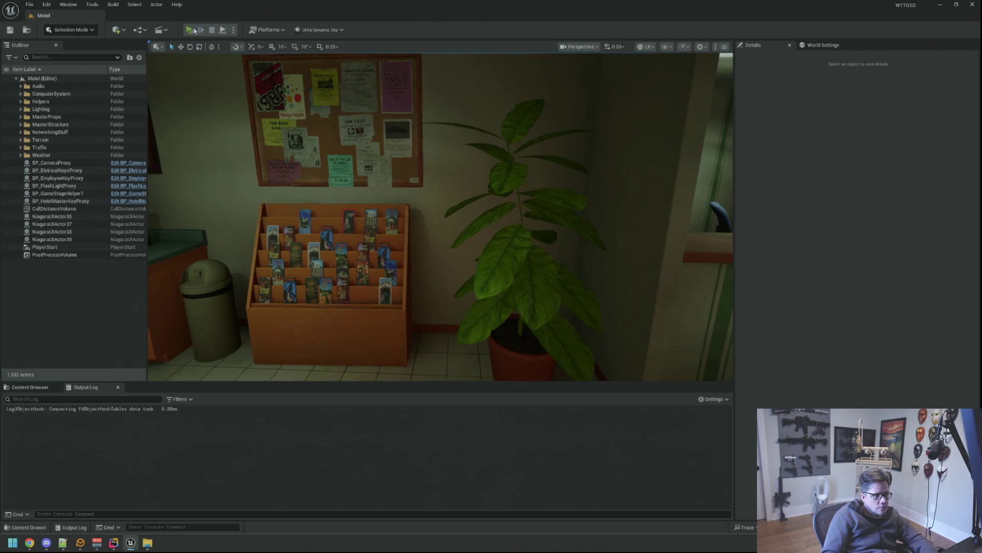
key("alt+p")
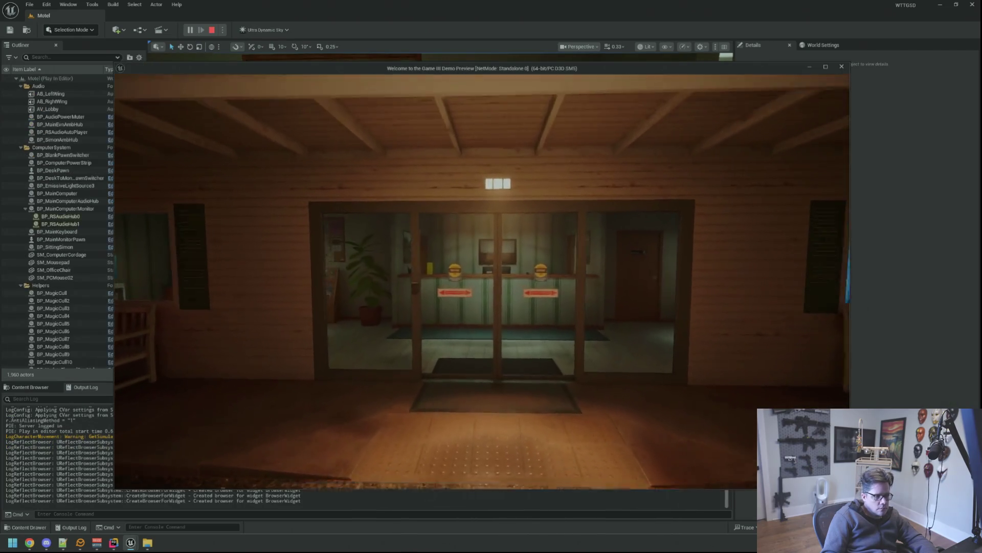
- Walk to the lobby counter, pick up the yellow box, and head toward the bulletin board
key("w")
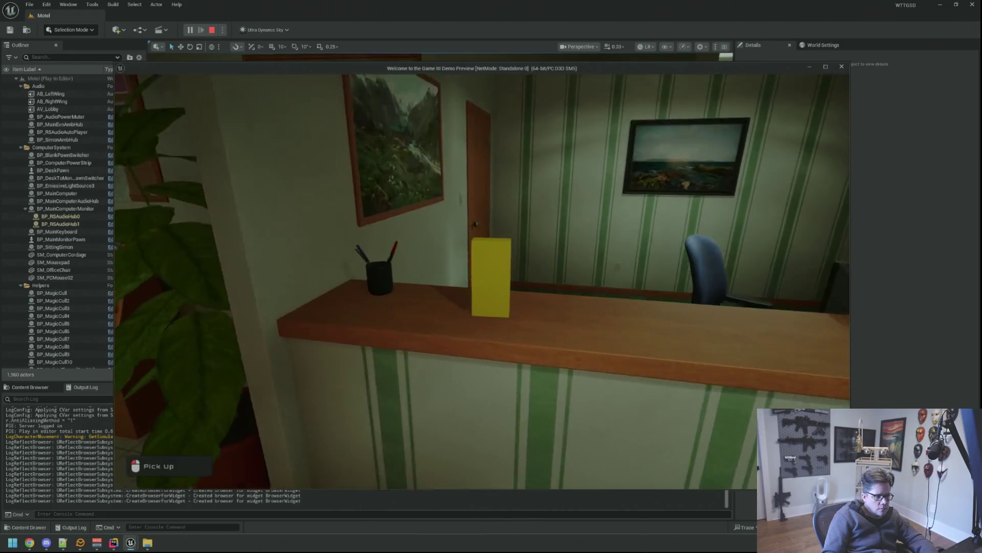
left_click(482, 281)
key("w")
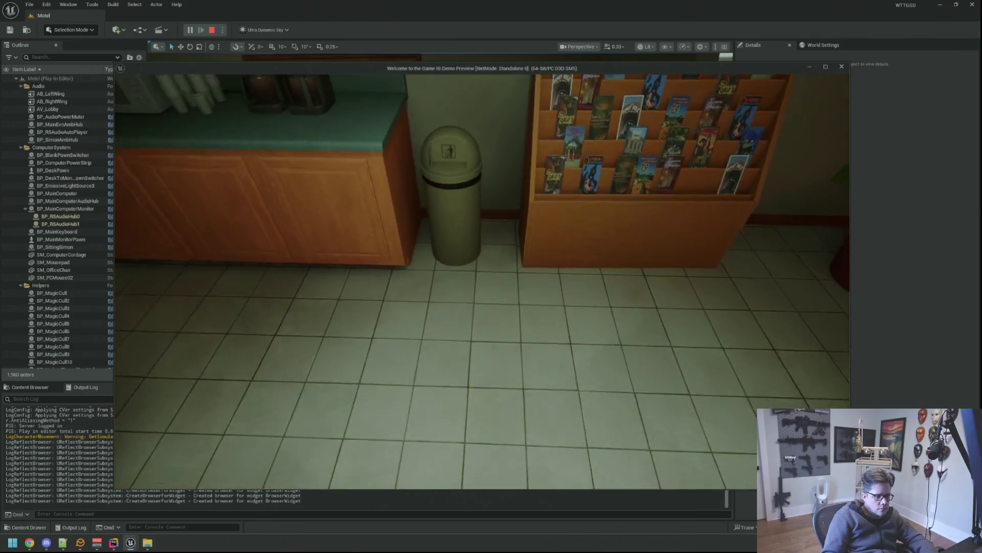
- Equip the camera item from the player's inventory
key("shift+F1")
key("i")
left_click(650, 143)
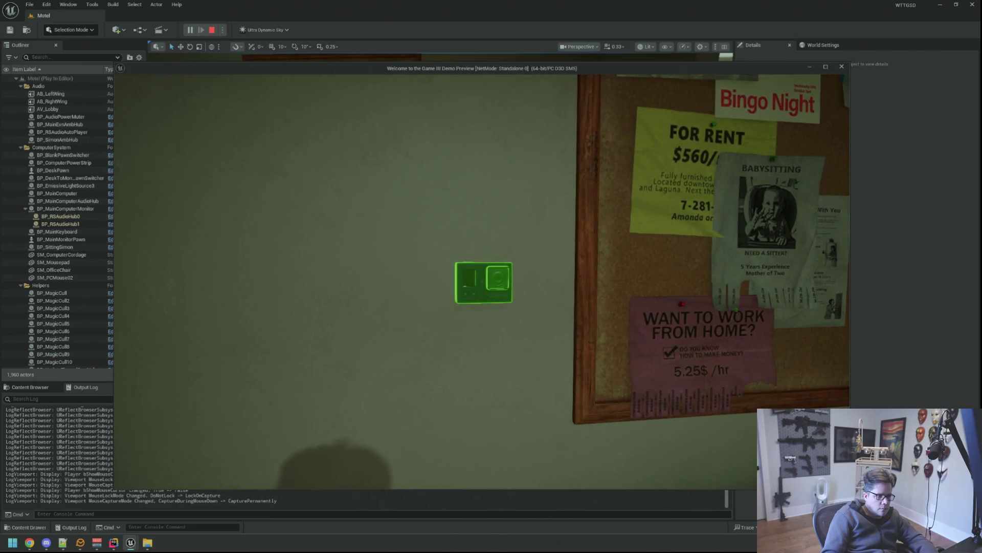
- Inspect placement with the debug camera, then aim at the office wall to get the green camera preview
key("semicolon")
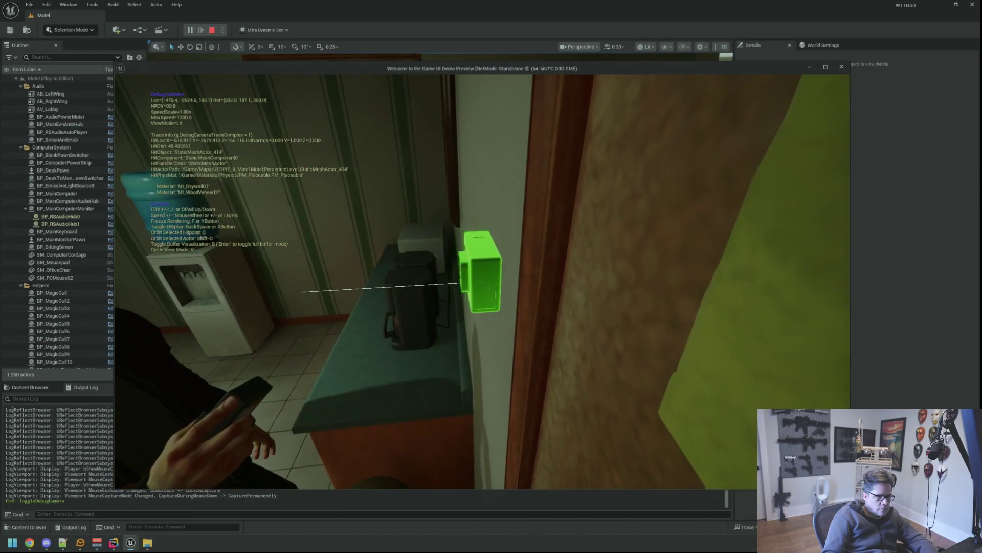
key("semicolon")
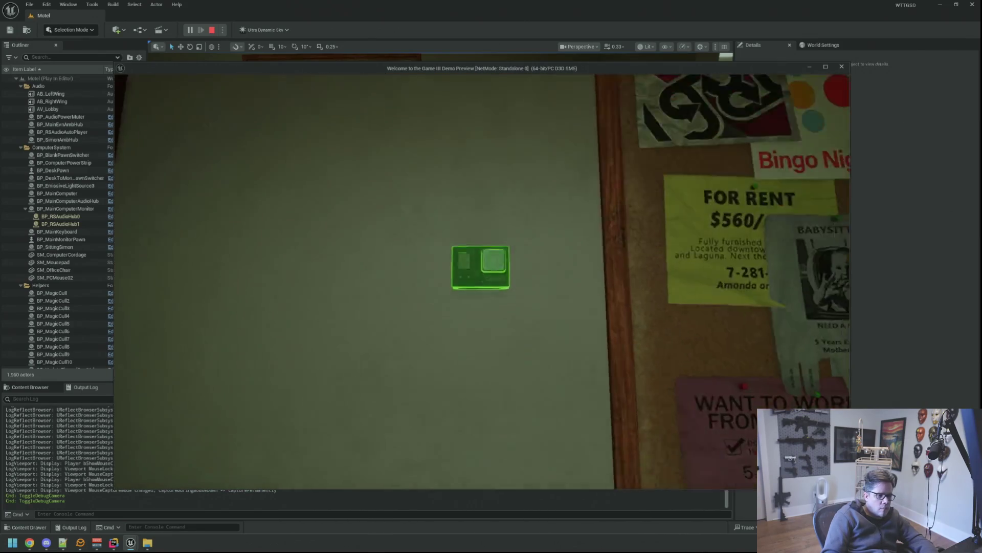
left_click(481, 278)
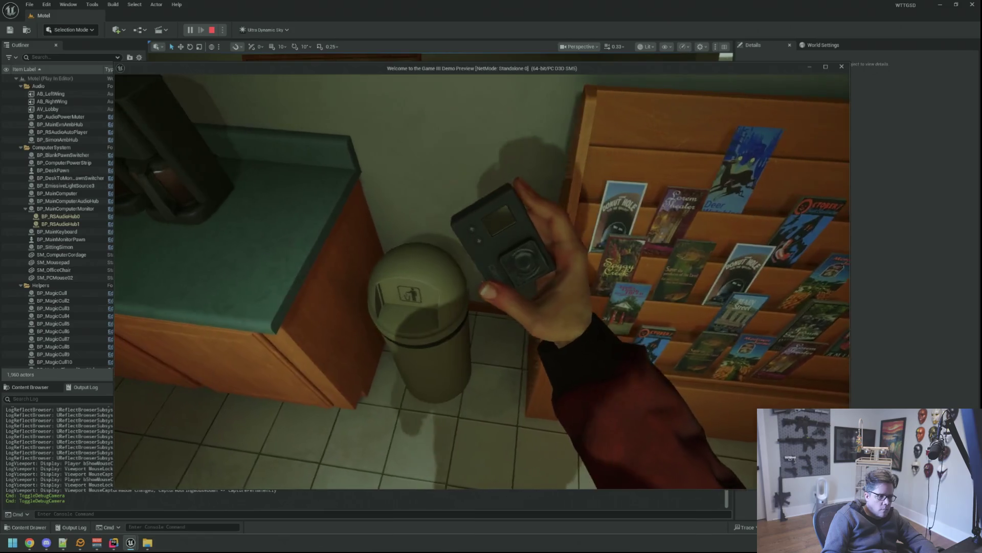